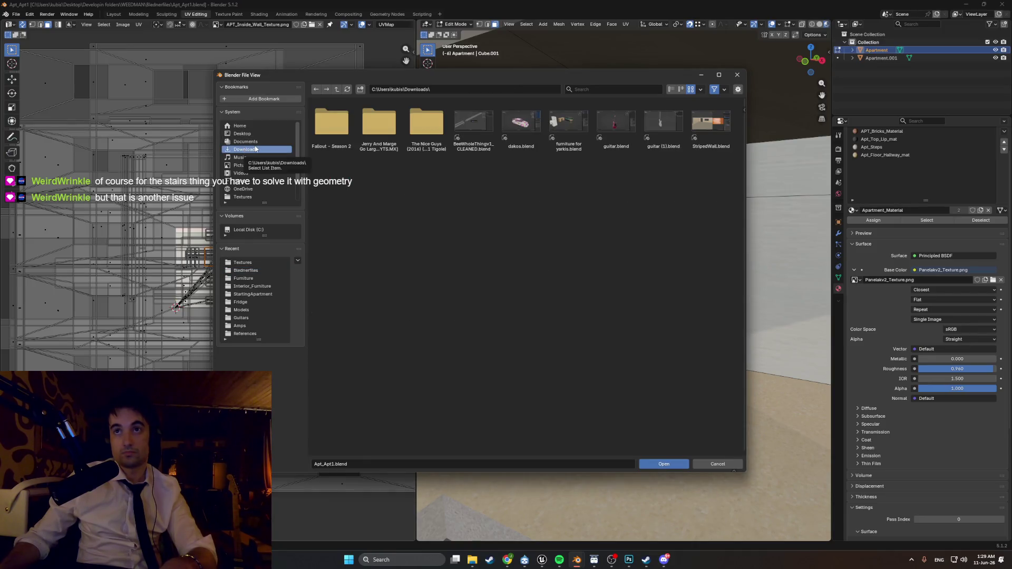
- Open StripedWall.blend and orbit out to view the whole wall box
double_click(700, 135)
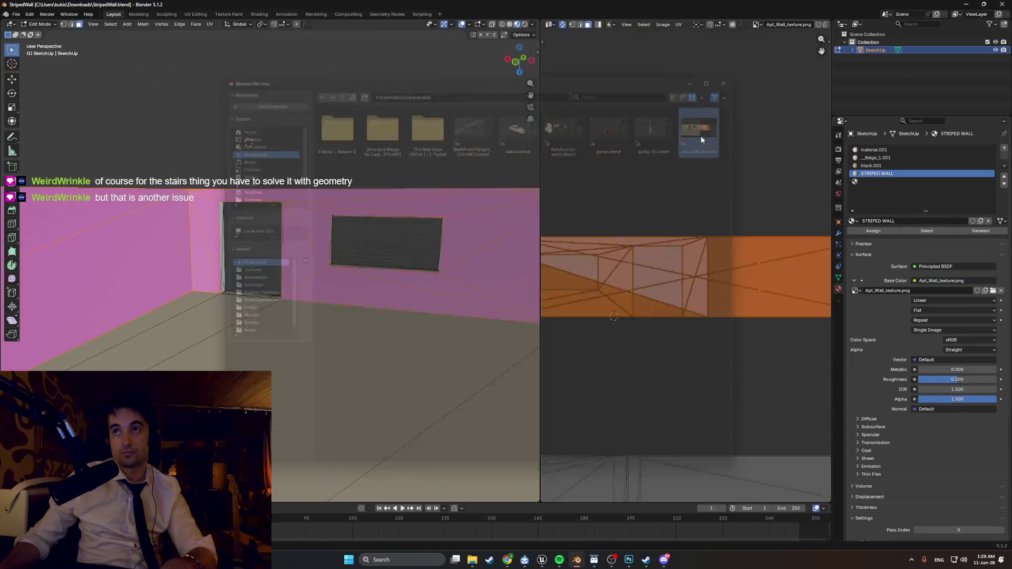
scroll(290, 226, down, 6)
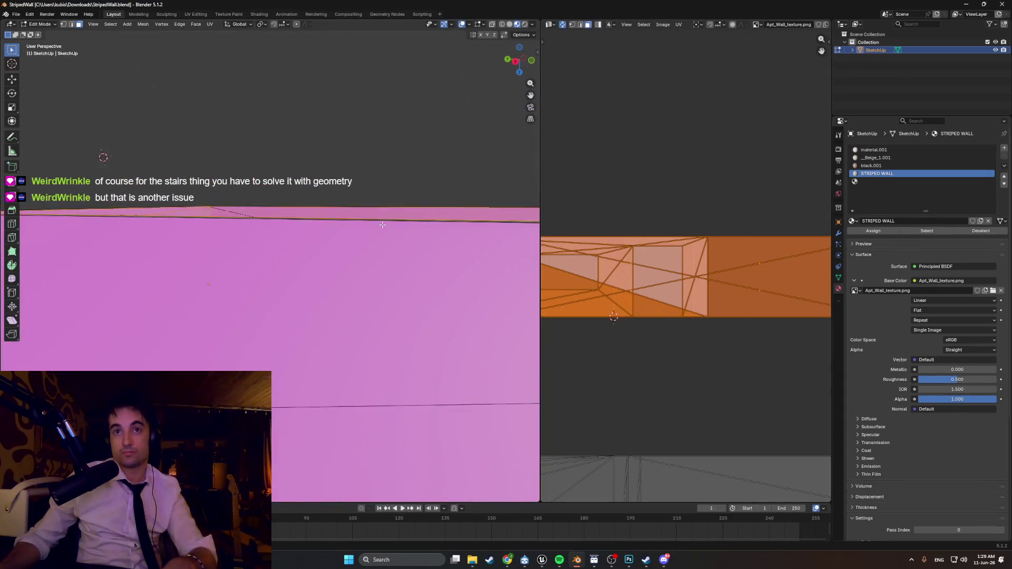
scroll(298, 262, down, 3)
middle_drag(298, 262, 357, 234)
- Inspect the wall's UV layout in UV Editing, then return to the Modeling workspace
click(196, 14)
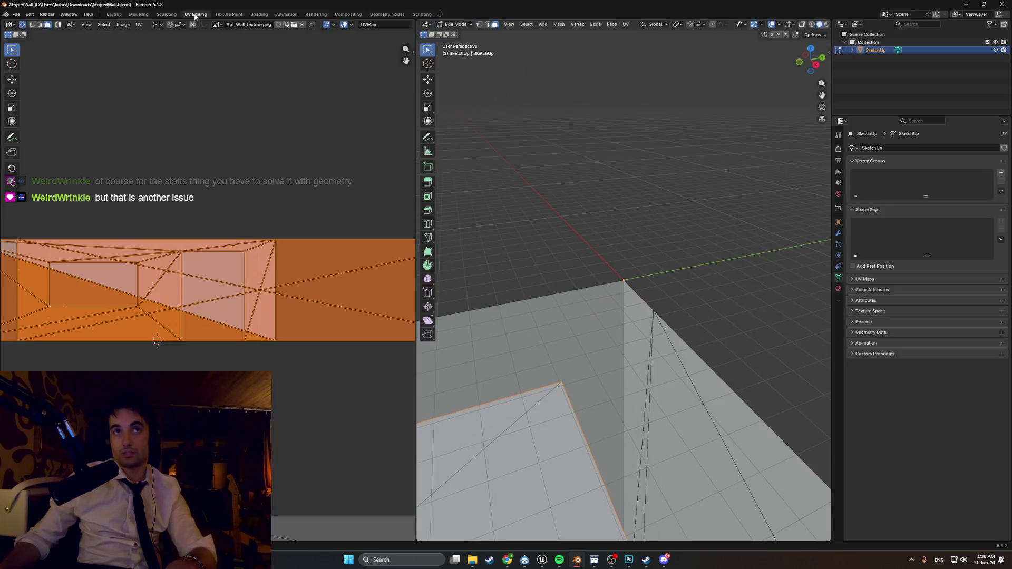
scroll(216, 232, up, 3)
scroll(226, 227, down, 5)
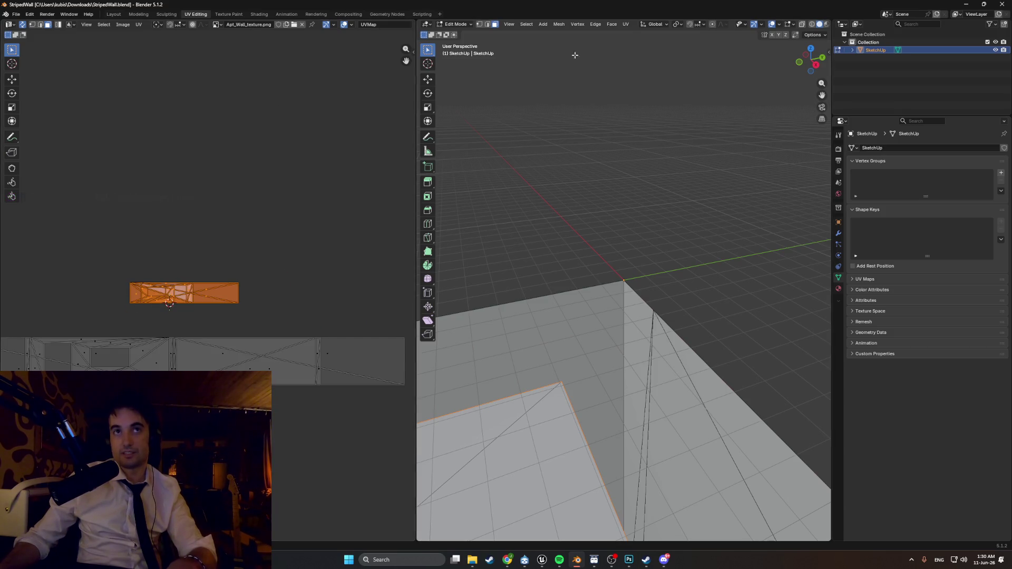
click(132, 16)
mouse_move(262, 226)
middle_down()
mouse_move(334, 275)
mouse_move(216, 201)
mouse_move(248, 273)
middle_up()
- Set the viewport to Material Preview, revealing the magenta missing-texture walls
key(z)
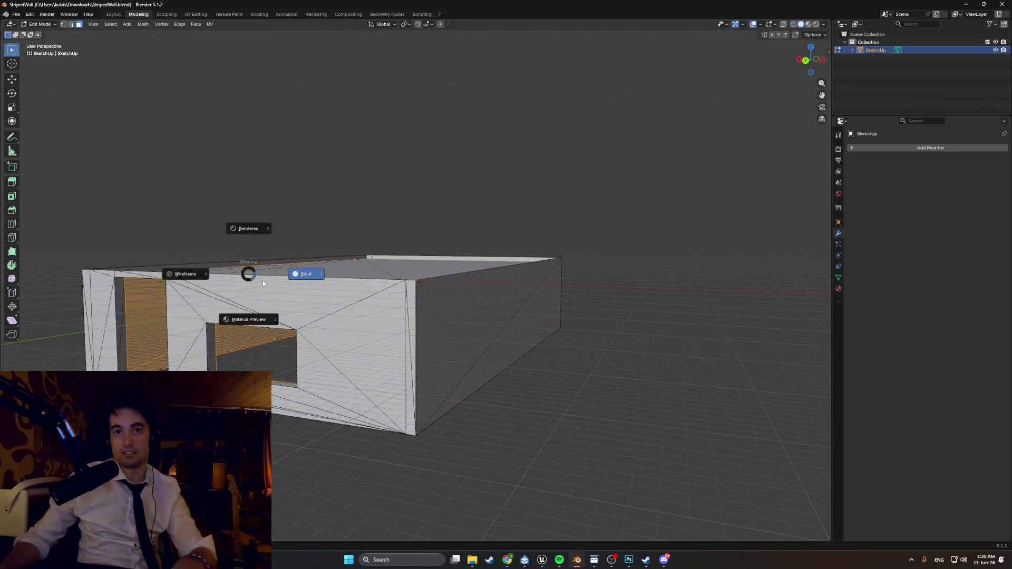
click(248, 311)
middle_drag(249, 311, 632, 243)
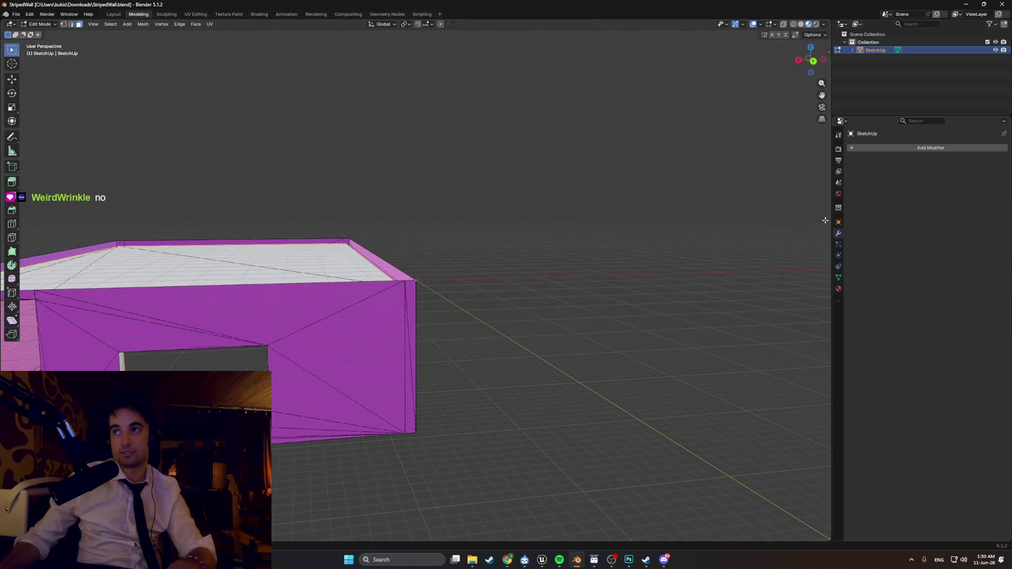
- Show the STRIPED WALL material settings facing the windows and browse for a base colour image
click(838, 288)
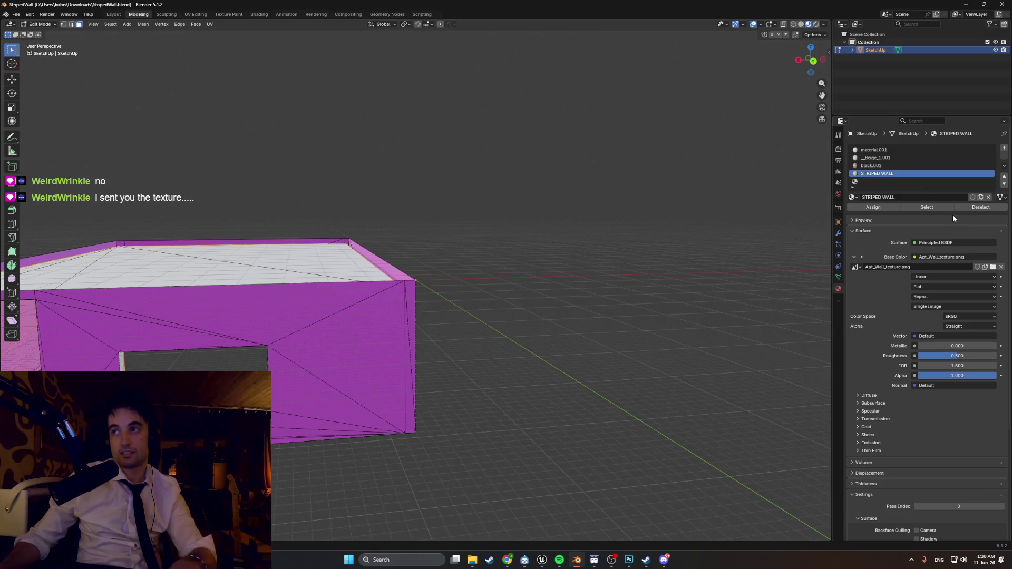
middle_drag(403, 324, 504, 312)
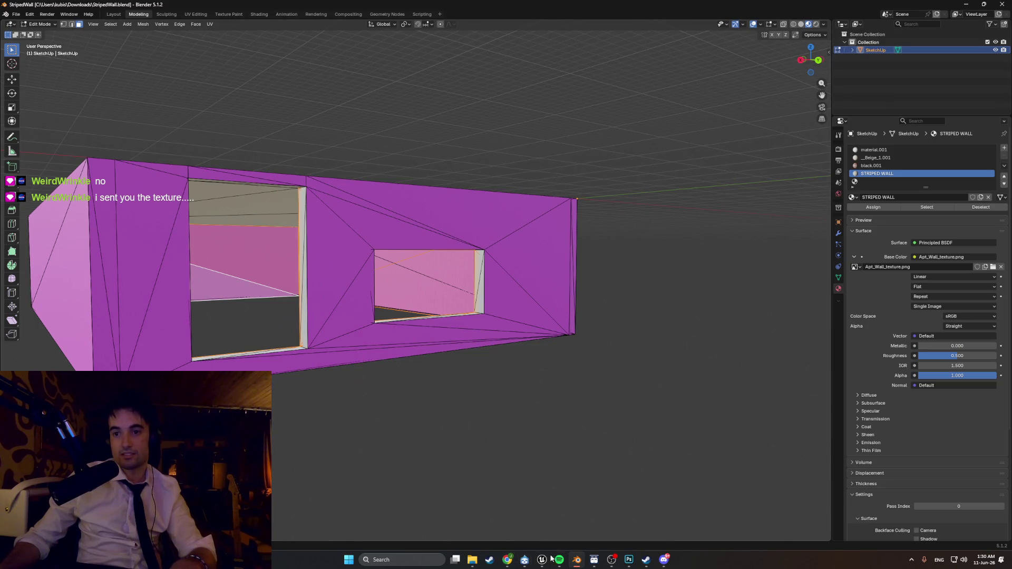
click(659, 562)
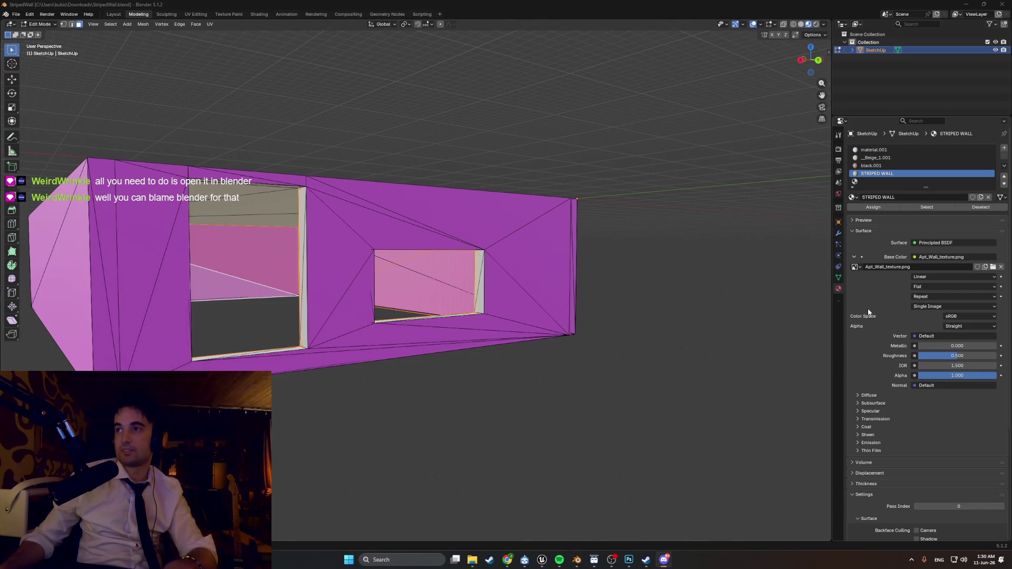
click(992, 267)
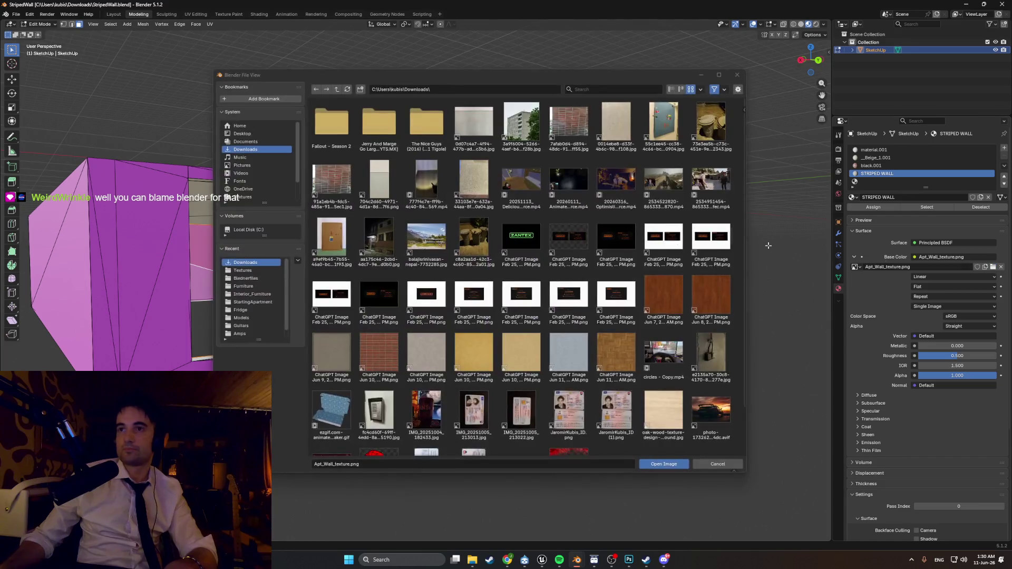
- Find the recent Textures folder and load Apt_Wall1_texture.png as the base colour image
click(250, 142)
click(250, 134)
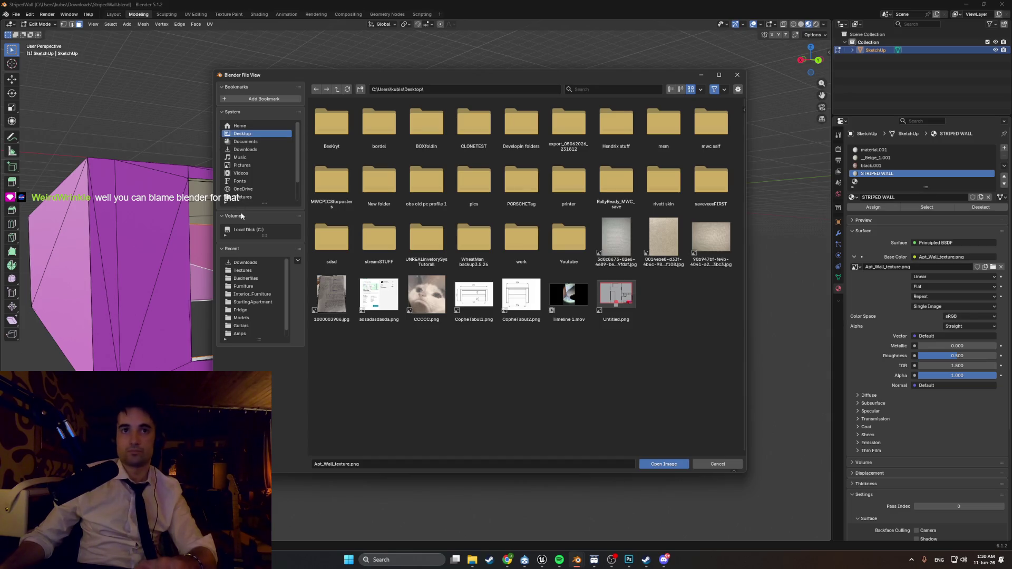
click(250, 269)
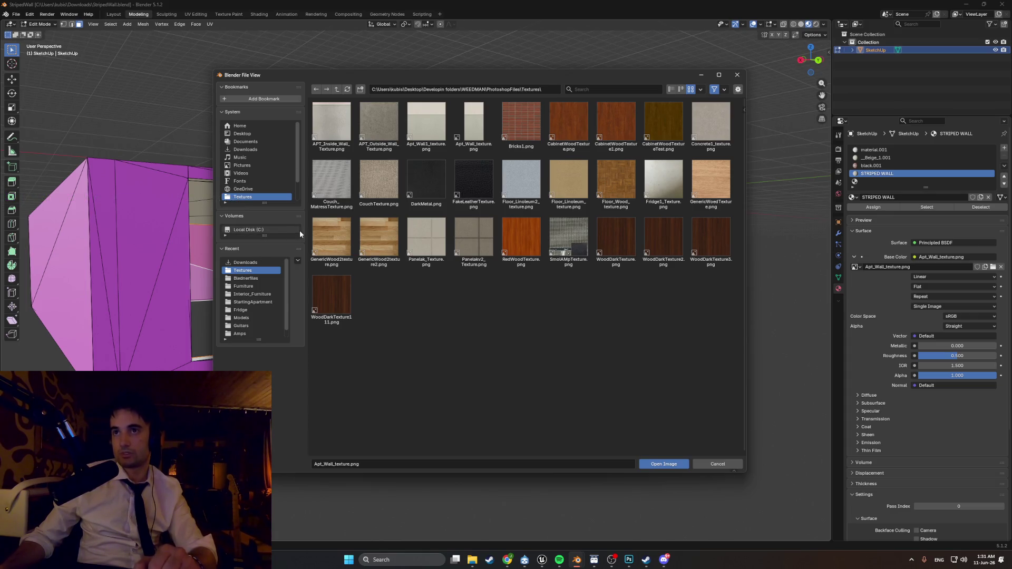
double_click(434, 136)
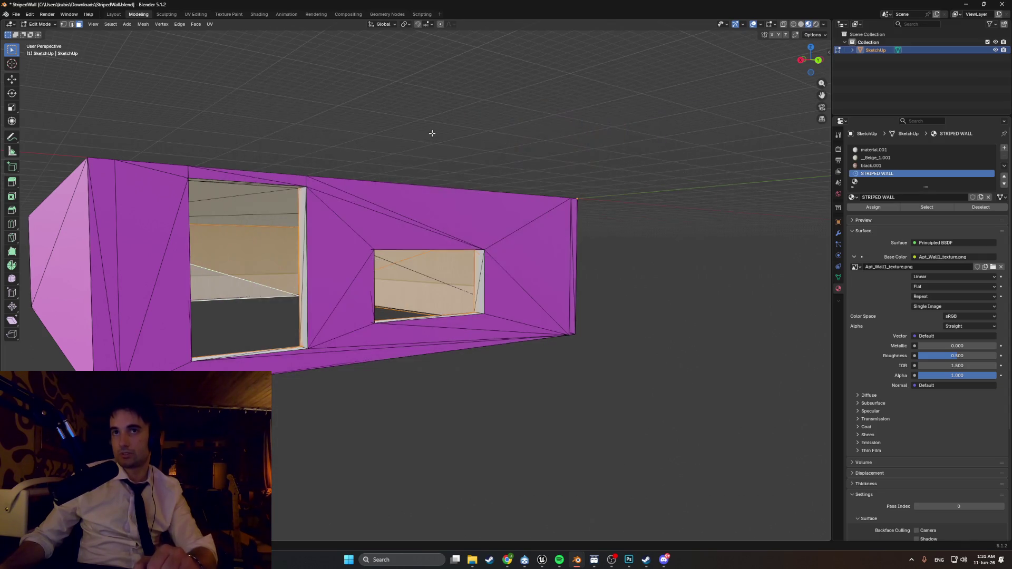
middle_drag(628, 249, 627, 264)
scroll(331, 363, up, 8)
mouse_move(391, 375)
middle_down()
mouse_move(464, 362)
mouse_move(277, 167)
mouse_move(477, 341)
mouse_move(402, 334)
mouse_move(582, 339)
mouse_move(488, 336)
mouse_move(526, 314)
mouse_move(504, 331)
mouse_move(586, 338)
middle_up()
scroll(466, 360, down, 4)
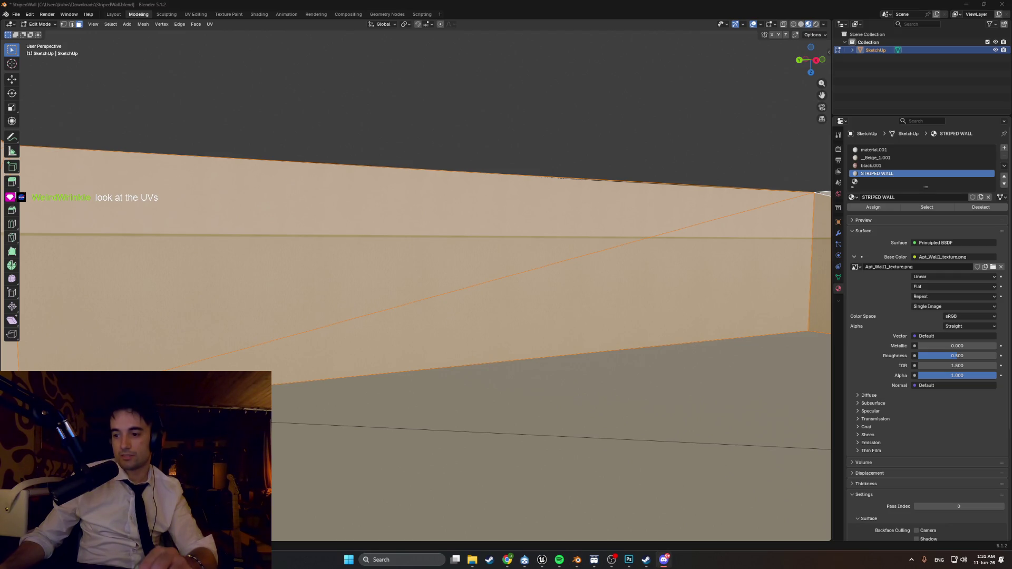
mouse_move(314, 77)
middle_down()
mouse_move(249, 86)
mouse_move(398, 150)
mouse_move(348, 204)
mouse_move(258, 42)
middle_up()
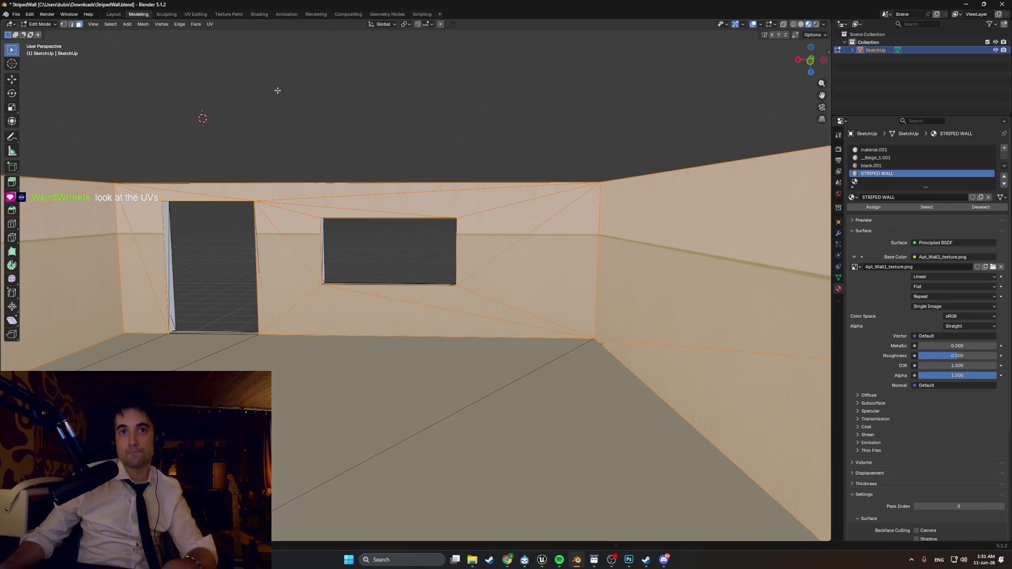
- Open UV Editing and zoom the UV editor to fit the wall's whole UV island
click(195, 14)
scroll(118, 327, up, 6)
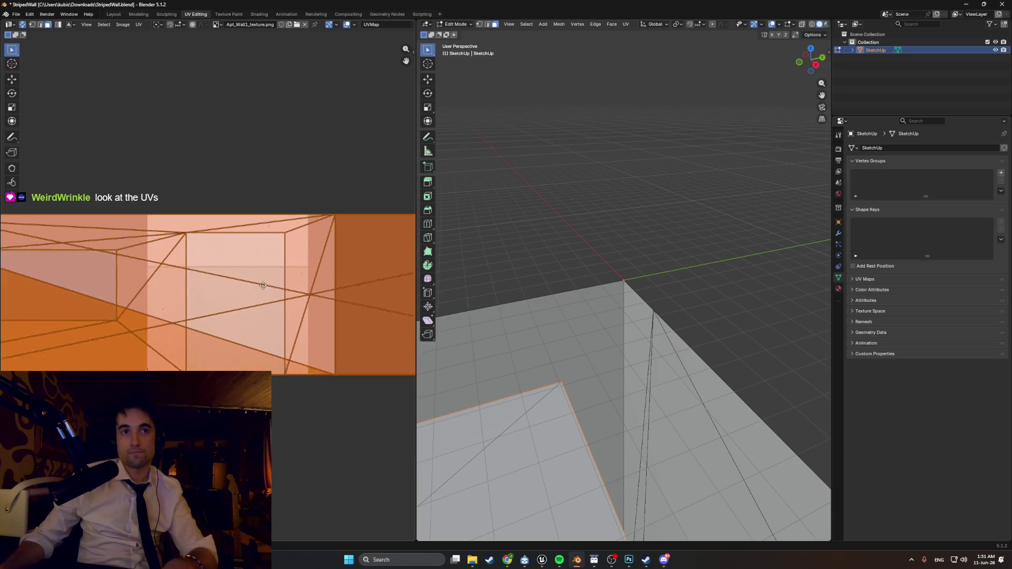
scroll(238, 273, up, 3)
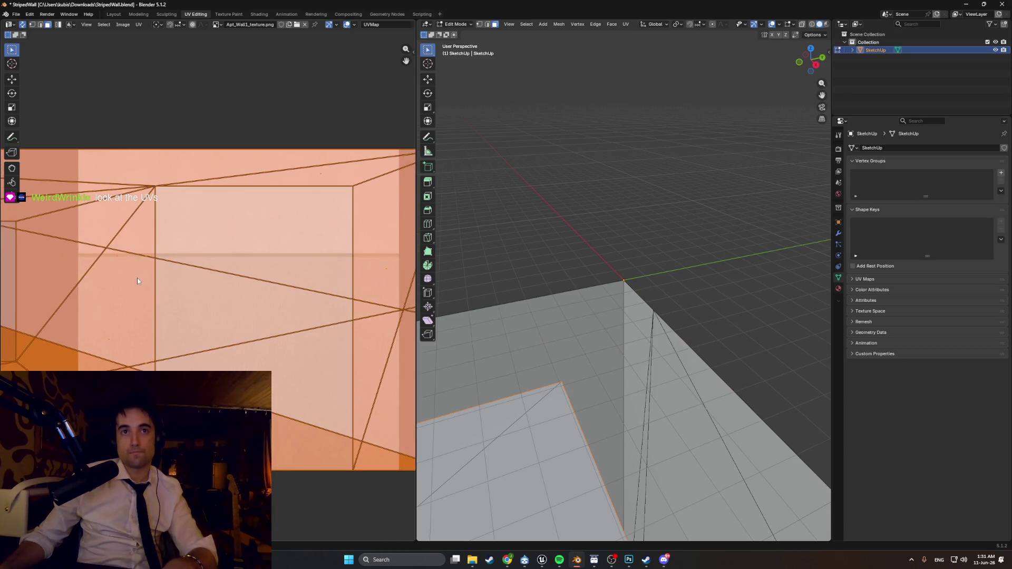
scroll(137, 281, down, 5)
mouse_move(582, 323)
middle_down()
mouse_move(610, 317)
mouse_move(612, 291)
mouse_move(558, 351)
mouse_move(582, 323)
mouse_move(626, 367)
mouse_move(693, 368)
middle_up()
- Set Material Preview and examine the textured wall corner and window against the UV strip
key(z)
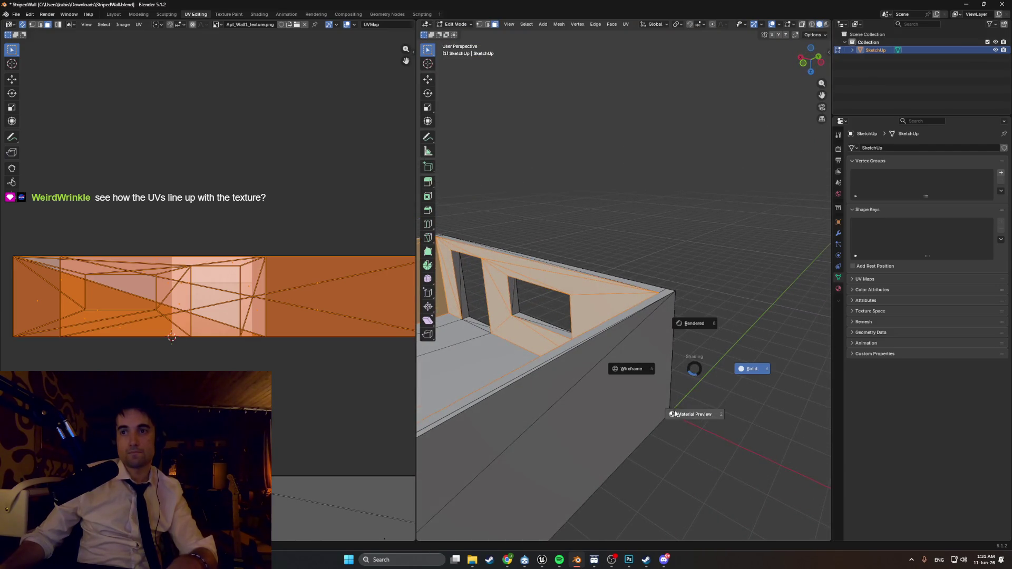
click(685, 411)
mouse_move(608, 389)
middle_down()
mouse_move(503, 319)
mouse_move(560, 344)
mouse_move(687, 315)
middle_up()
scroll(560, 344, down, 2)
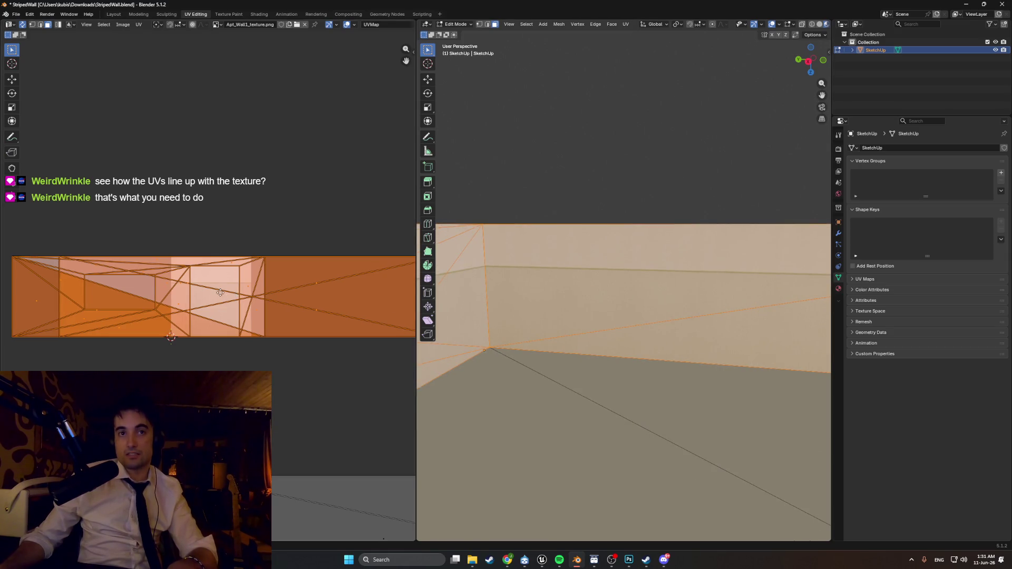
middle_drag(223, 295, 203, 292)
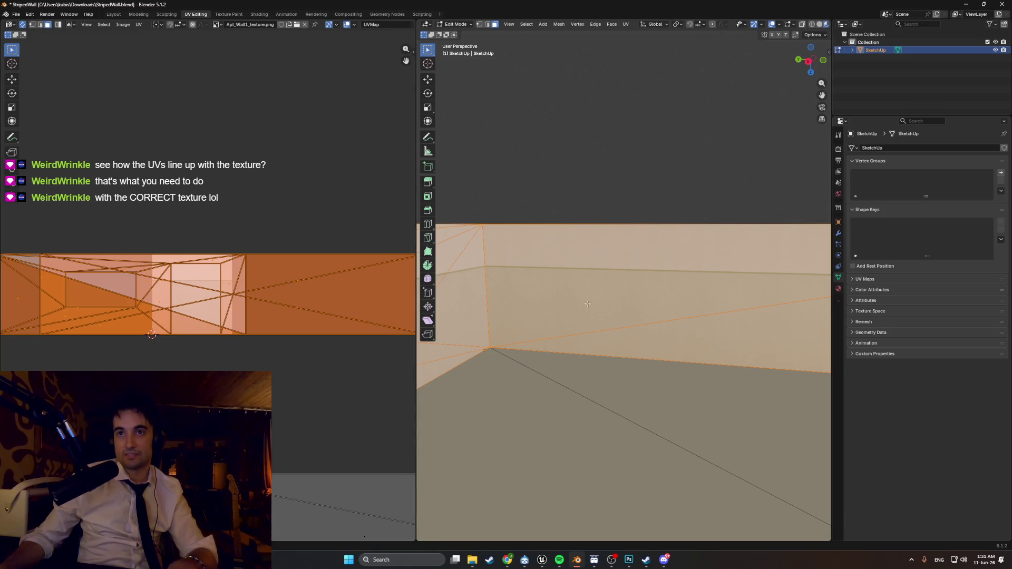
middle_drag(590, 304, 615, 310)
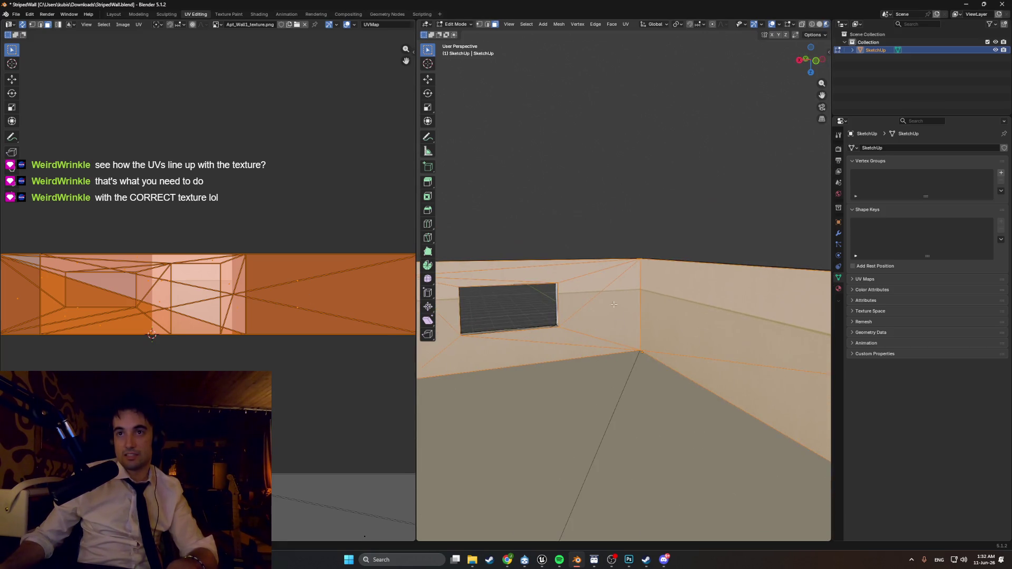
scroll(609, 288, up, 5)
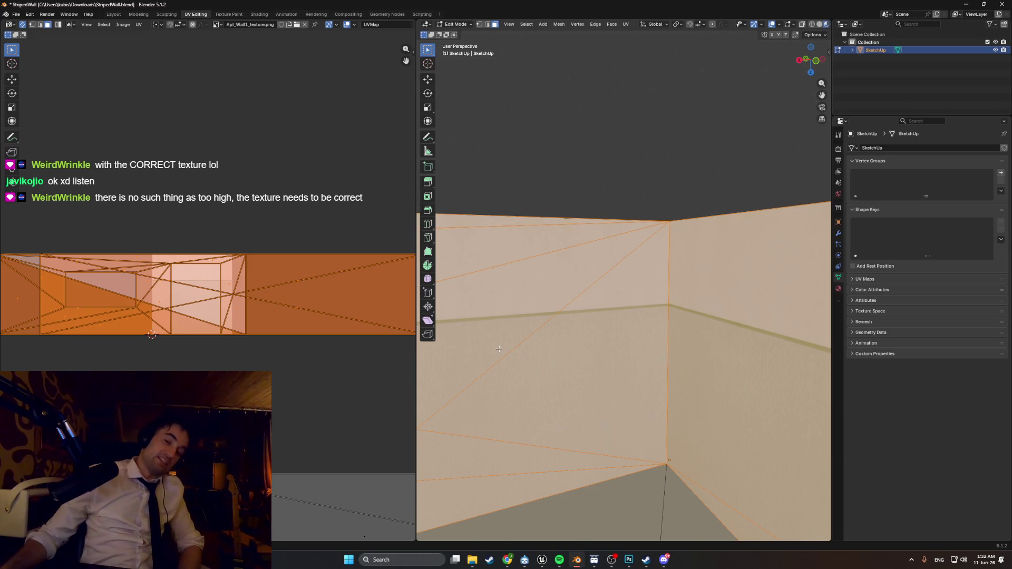
scroll(521, 347, down, 3)
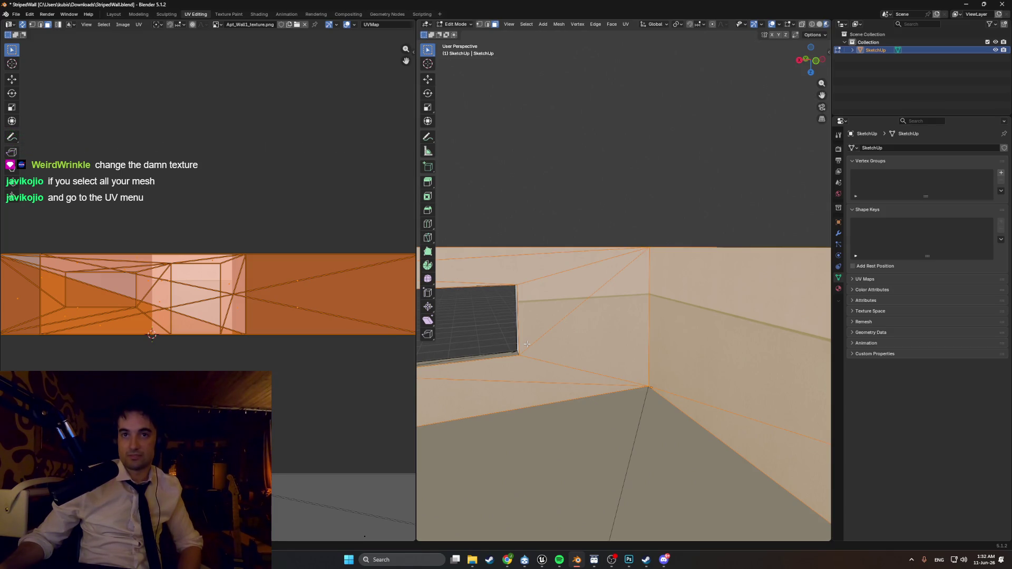
scroll(153, 337, down, 8)
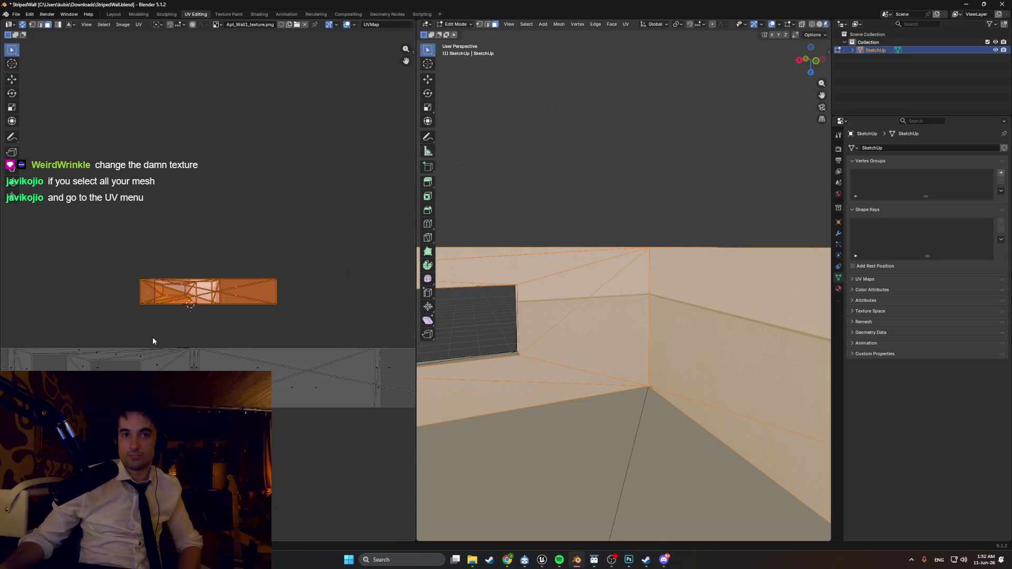
scroll(153, 339, up, 4)
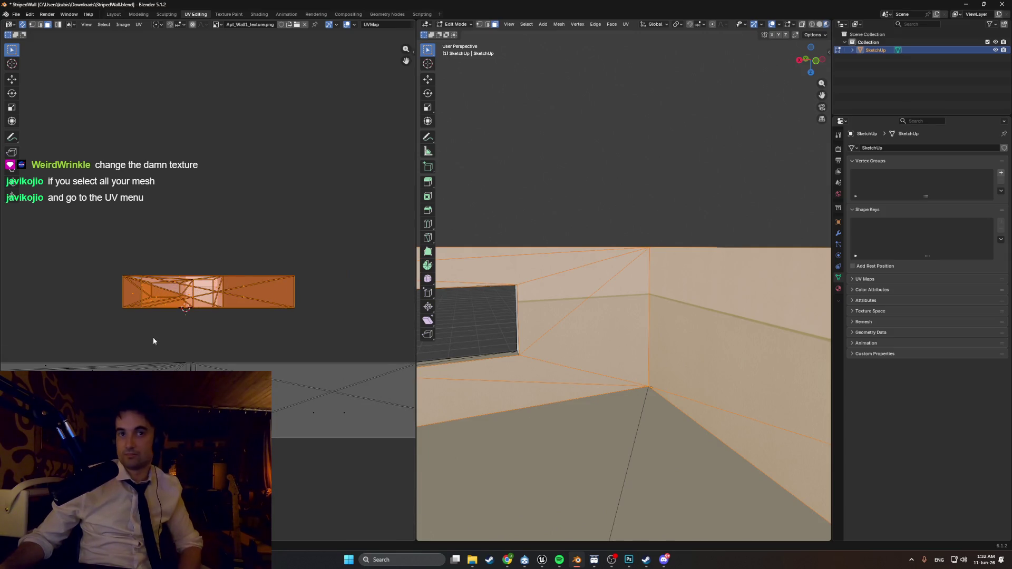
scroll(153, 341, up, 5)
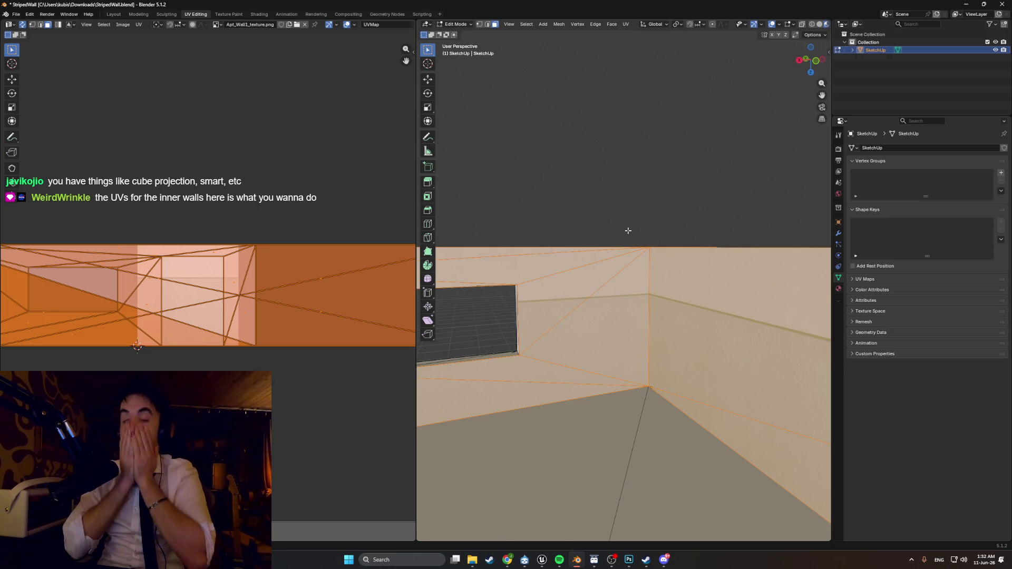
- Open Apt_Apt1.blend from the Bledner files folder without saving the wall changes
click(16, 13)
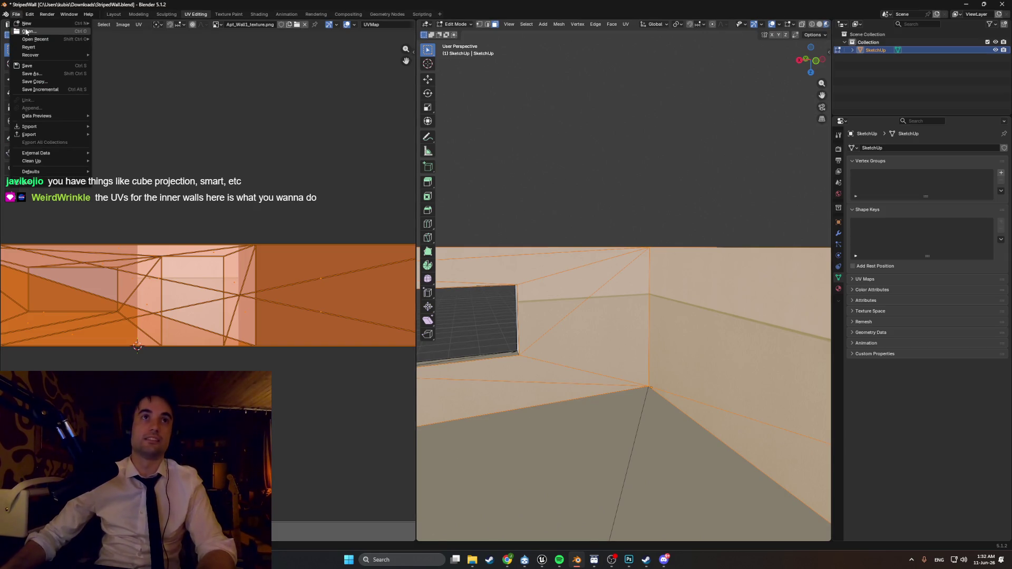
click(28, 182)
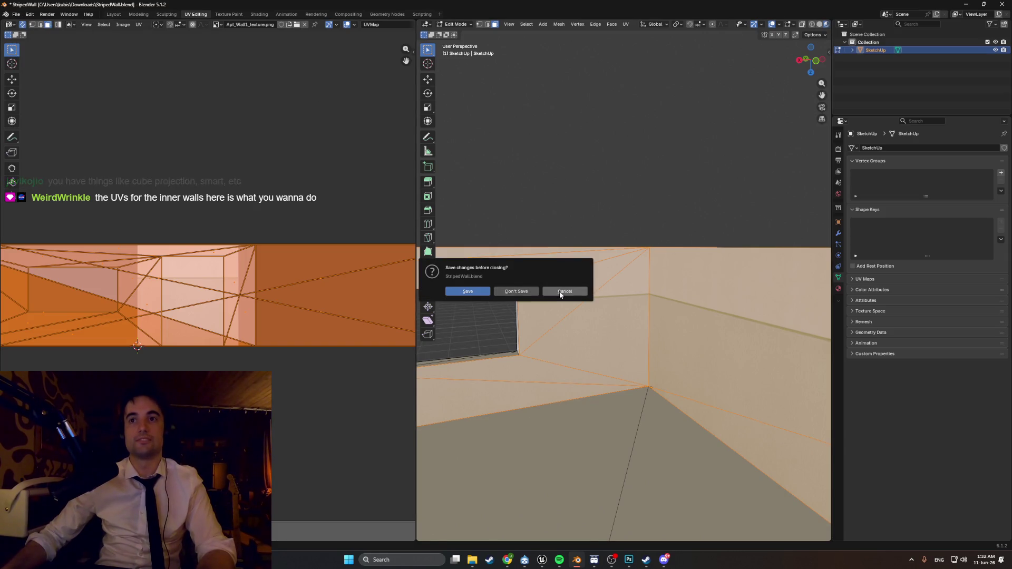
click(518, 292)
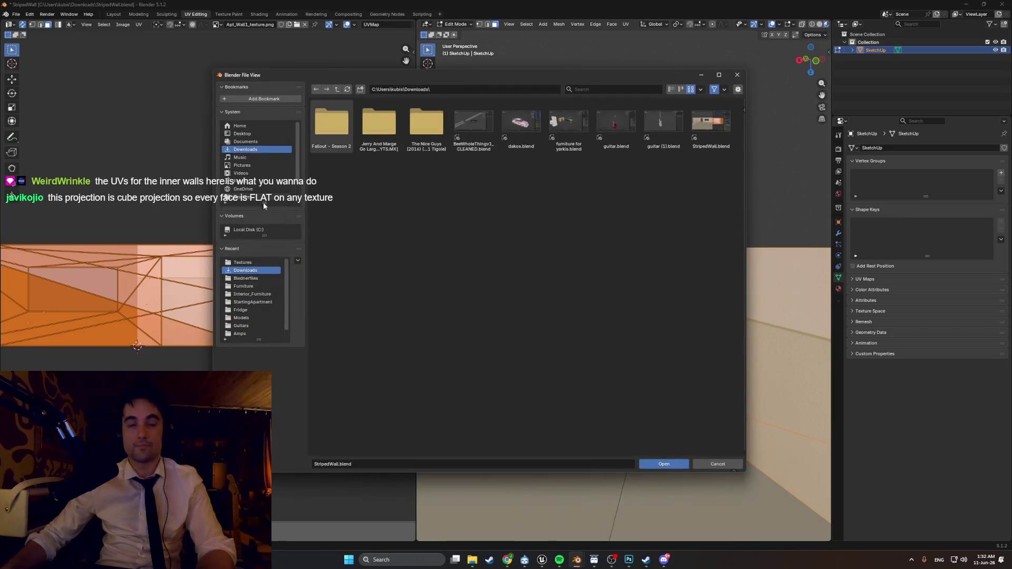
click(246, 278)
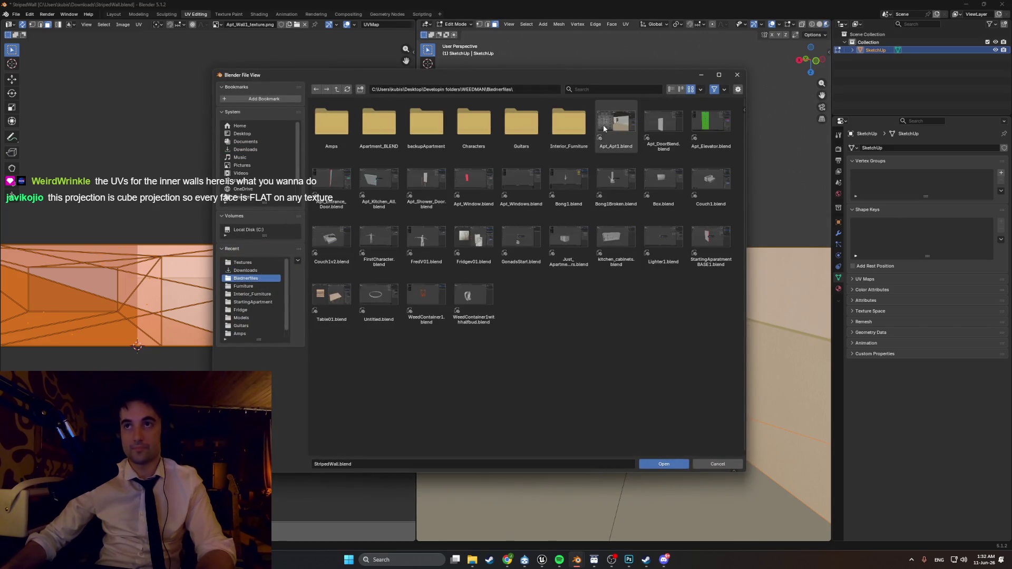
double_click(616, 123)
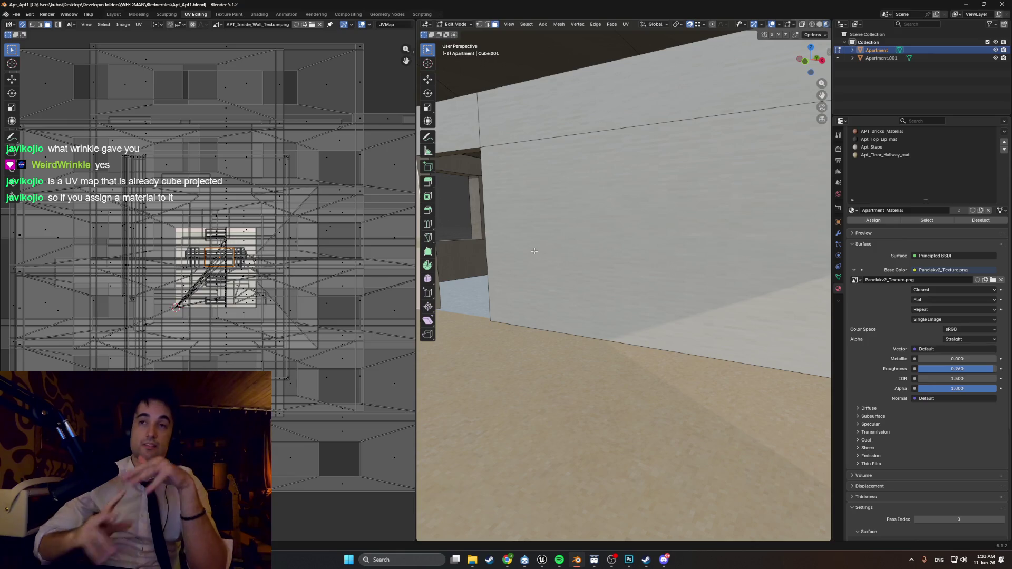
scroll(511, 244, down, 10)
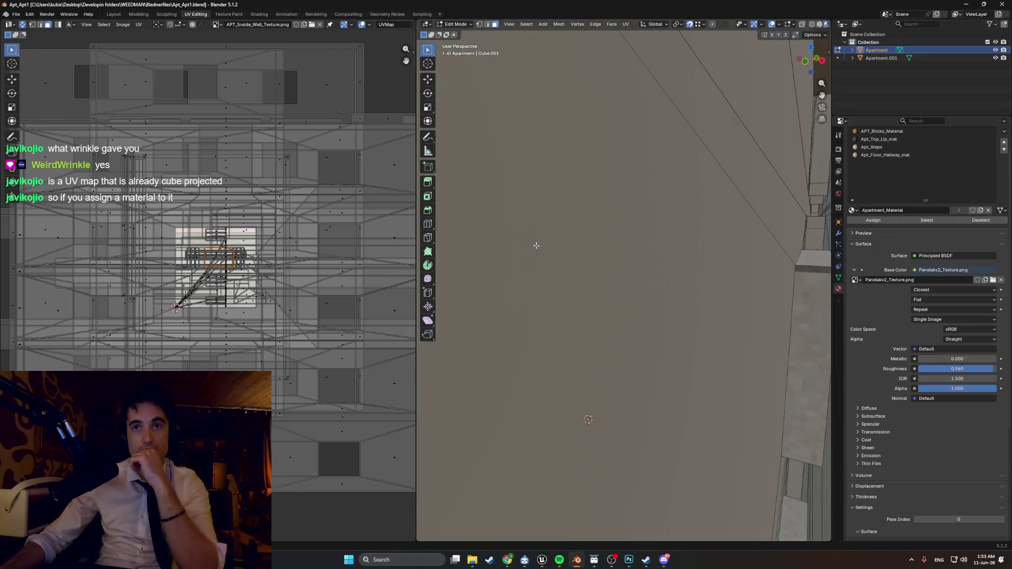
scroll(554, 266, up, 10)
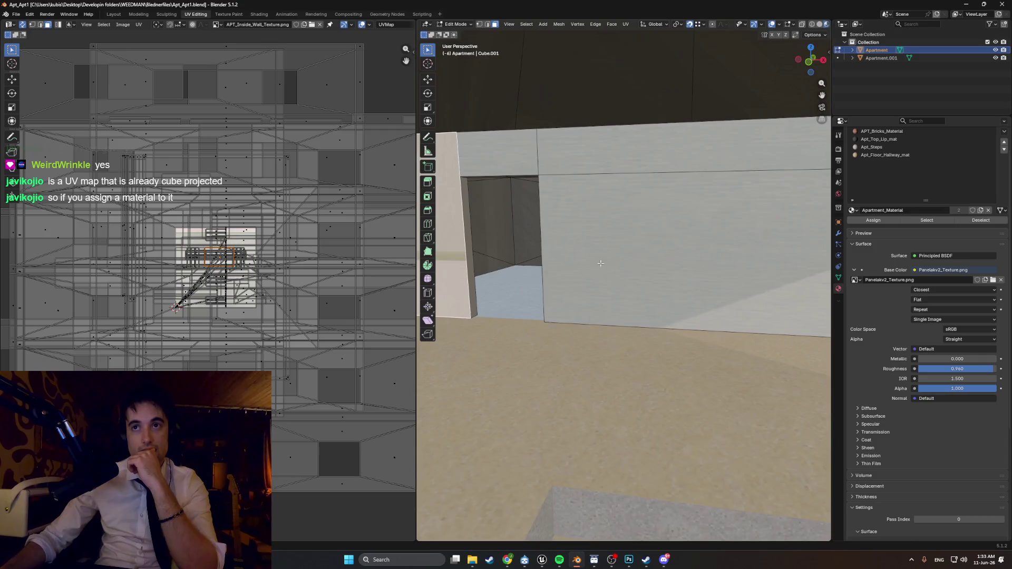
scroll(555, 264, down, 3)
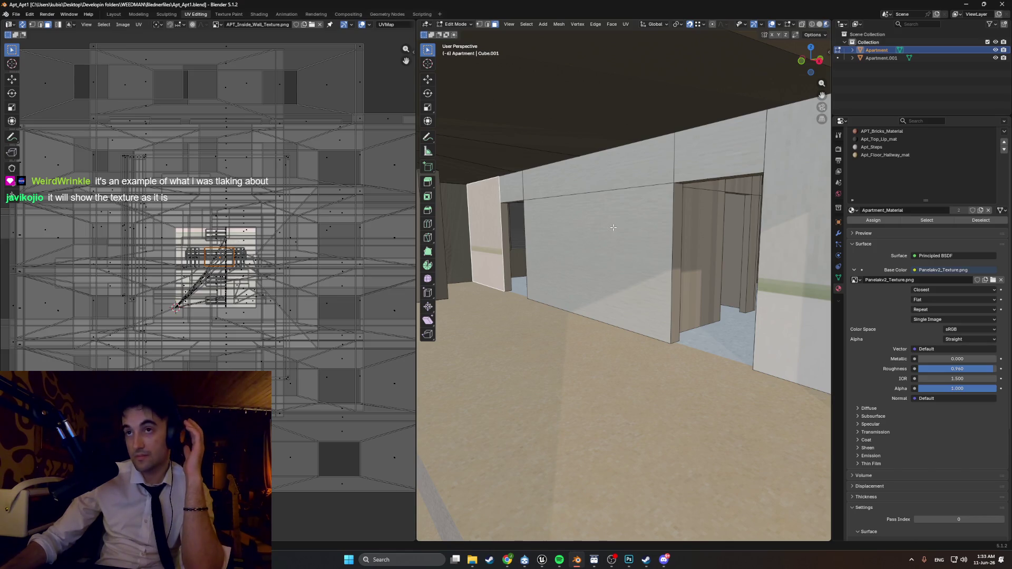
middle_drag(605, 233, 616, 231)
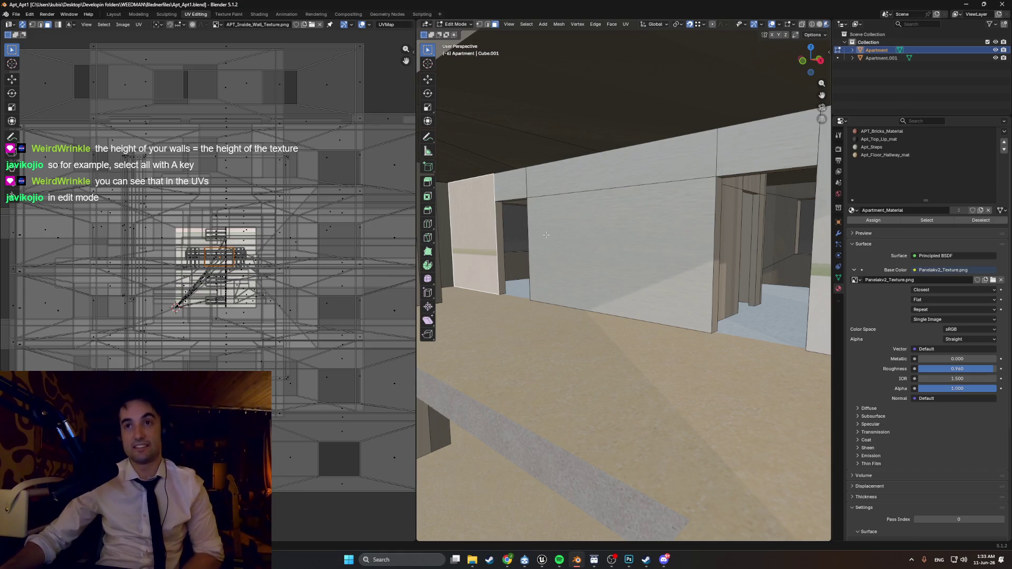
middle_drag(547, 234, 543, 236)
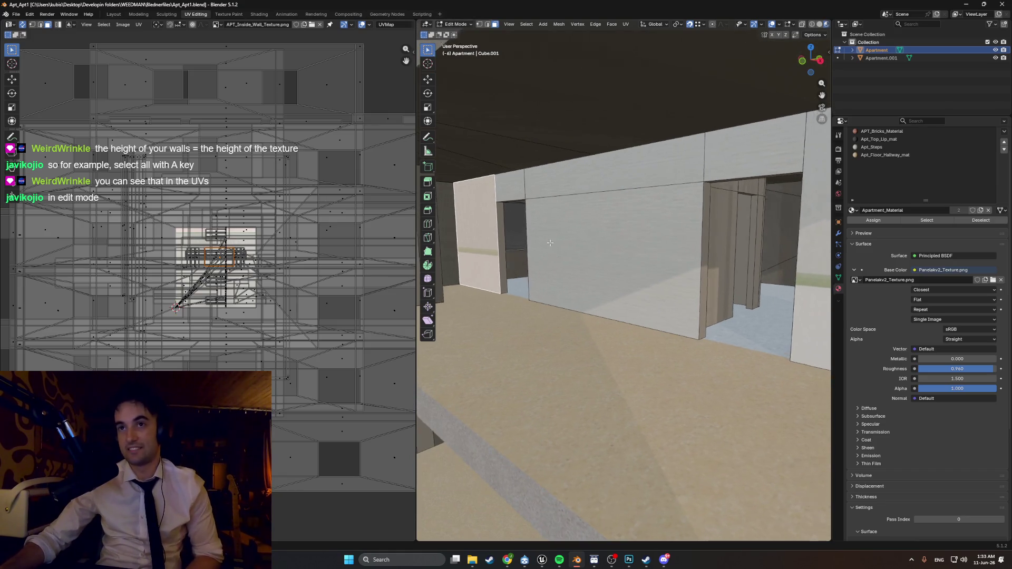
scroll(553, 243, up, 10)
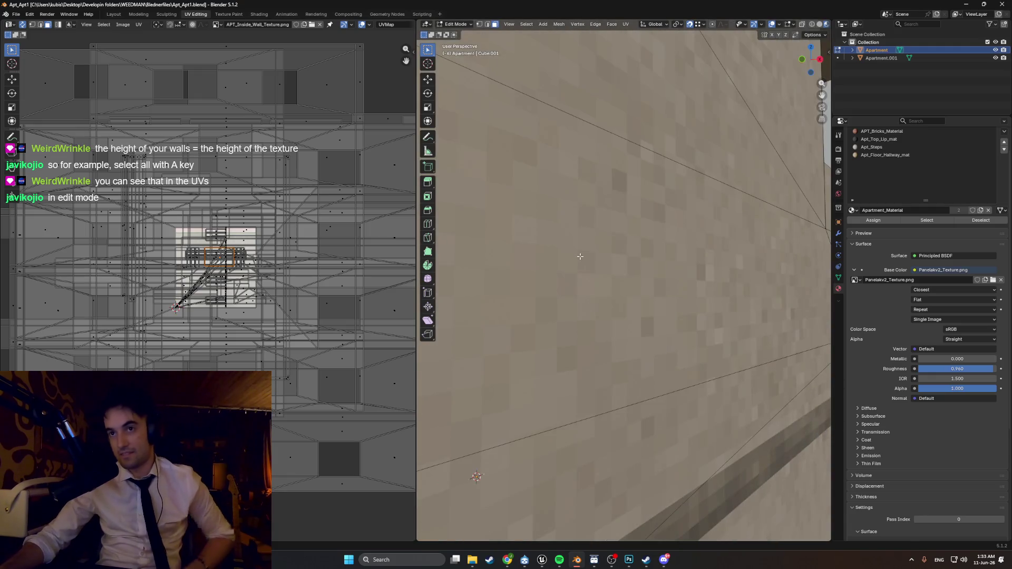
scroll(579, 256, down, 10)
mouse_move(625, 319)
middle_down()
mouse_move(705, 332)
mouse_move(567, 315)
mouse_move(605, 312)
middle_up()
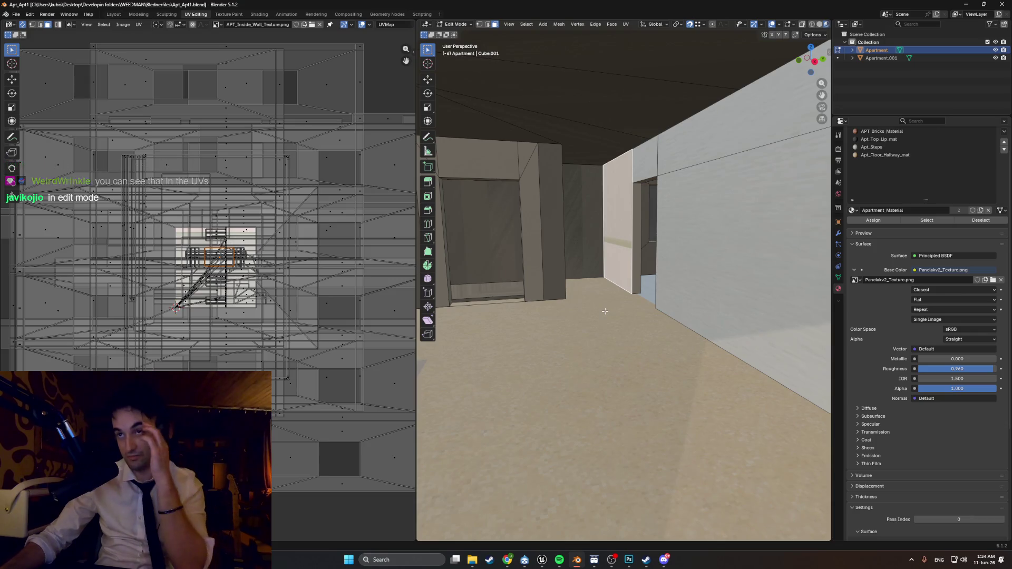
mouse_move(605, 311)
middle_down()
mouse_move(577, 308)
mouse_move(696, 304)
mouse_move(647, 287)
middle_up()
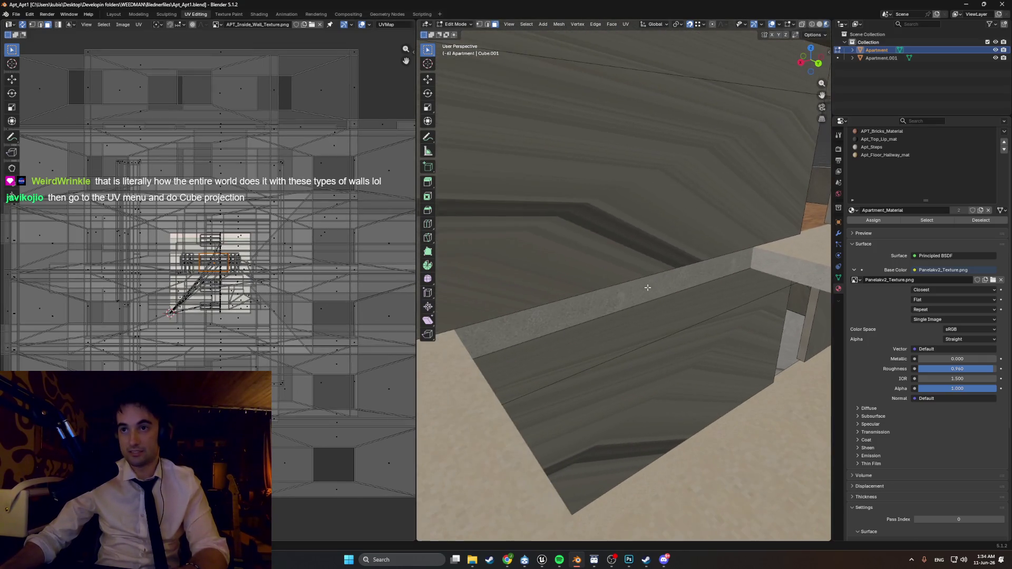
middle_drag(652, 334, 620, 330)
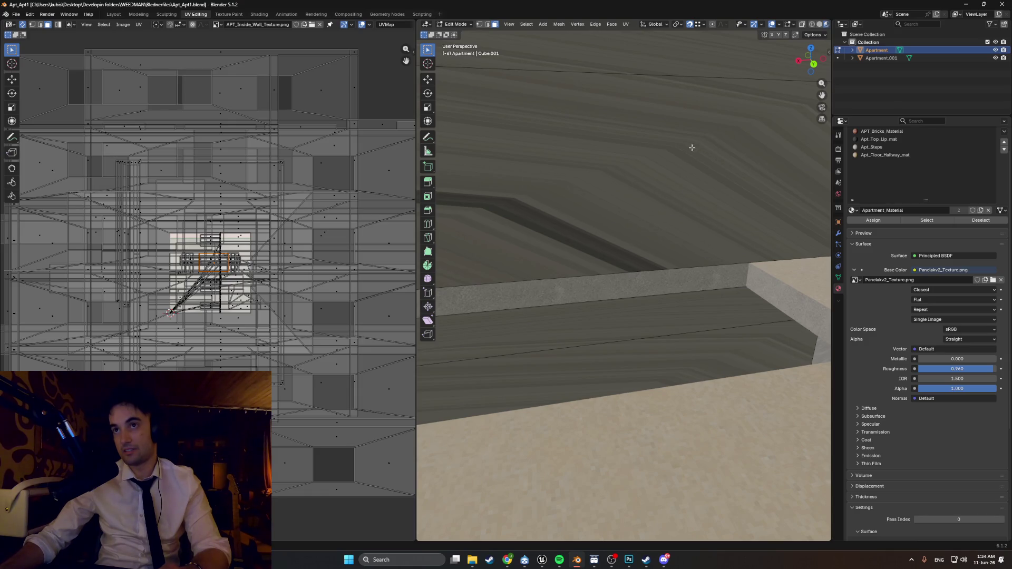
mouse_move(618, 255)
middle_down()
mouse_move(582, 246)
mouse_move(624, 242)
mouse_move(655, 517)
middle_up()
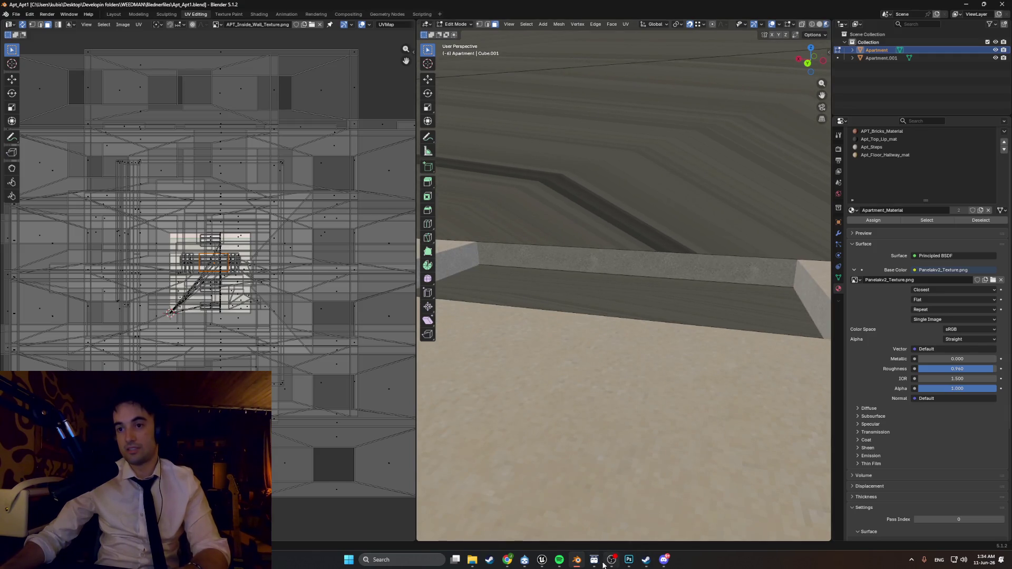
click(542, 561)
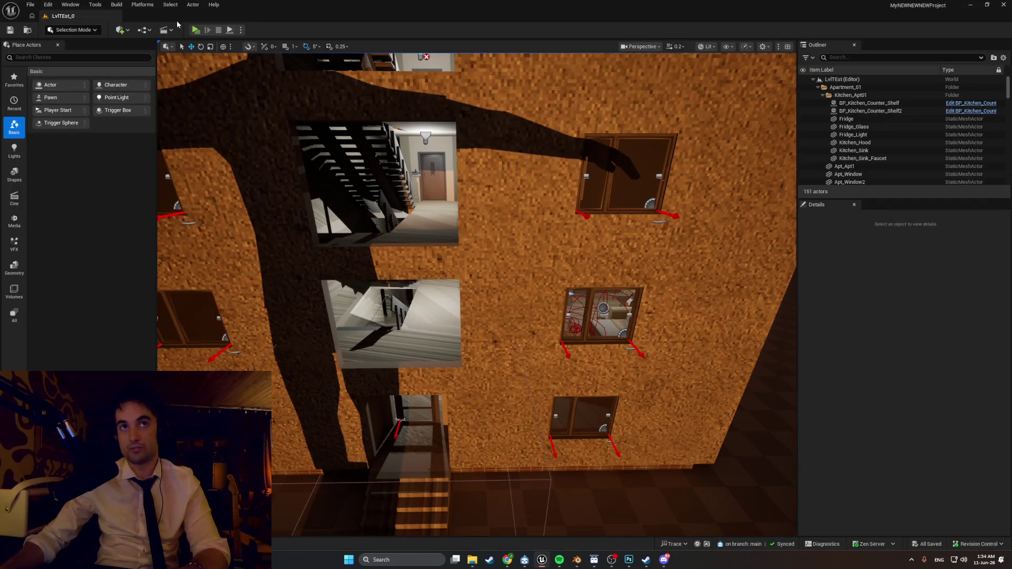
click(195, 30)
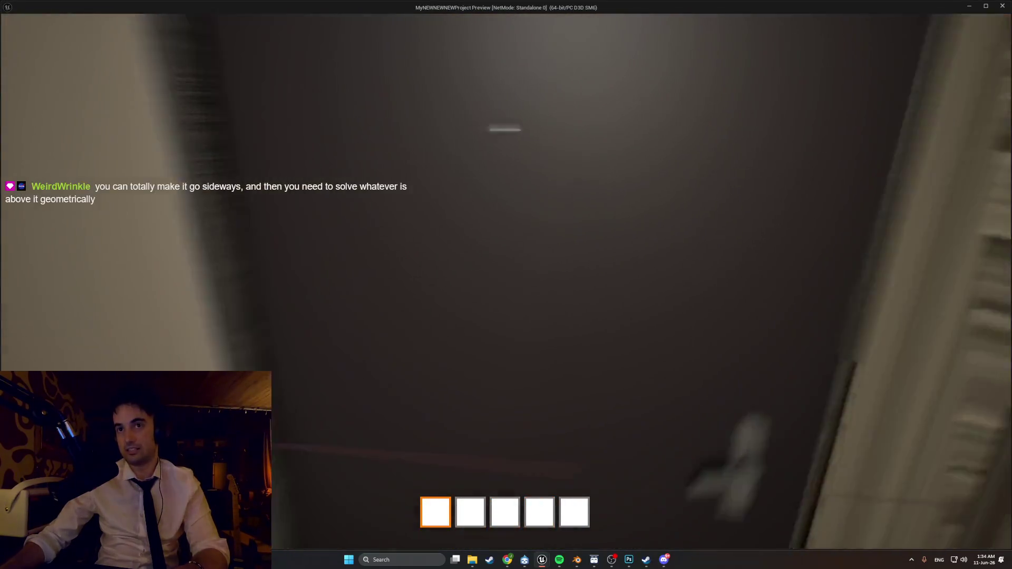
key(w)
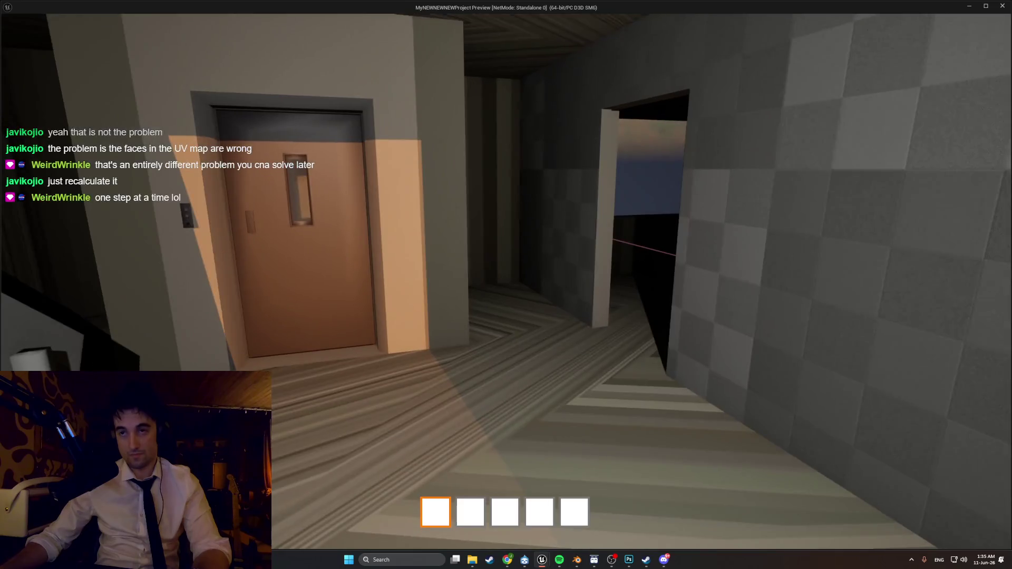
key(Escape)
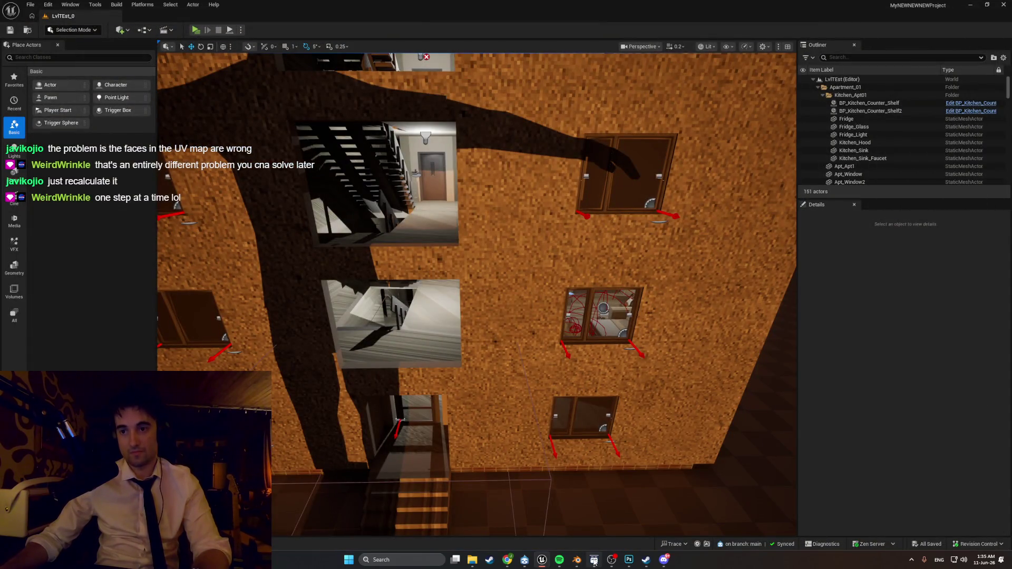
mouse_move(576, 559)
click(574, 514)
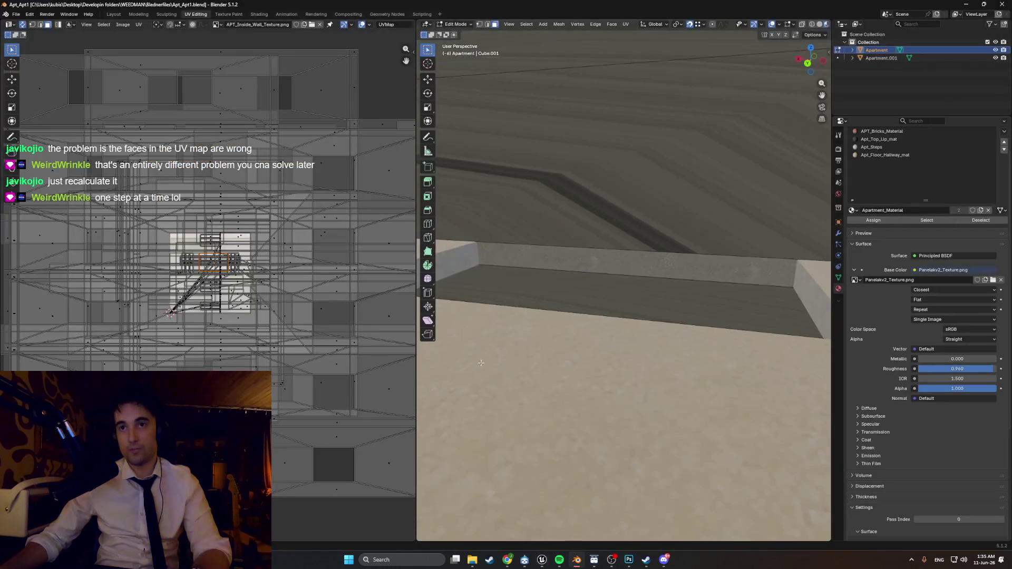
- Select the interior wall faces and orbit to face that wall squarely
mouse_move(479, 345)
middle_down()
mouse_move(506, 338)
mouse_move(549, 295)
mouse_move(635, 323)
mouse_move(551, 313)
mouse_move(535, 339)
mouse_move(419, 291)
middle_up()
click(692, 220)
mouse_move(691, 221)
middle_down()
mouse_move(546, 162)
mouse_move(479, 178)
middle_up()
scroll(479, 177, down, 4)
mouse_move(591, 277)
middle_down()
mouse_move(624, 285)
mouse_move(572, 281)
mouse_move(578, 294)
mouse_move(676, 232)
mouse_move(592, 265)
middle_up()
scroll(578, 294, up, 5)
scroll(594, 289, down, 3)
- Add edges to the upper wall band and select the wall's top edge
key(2)
click(677, 232)
key(3)
right_click(573, 222)
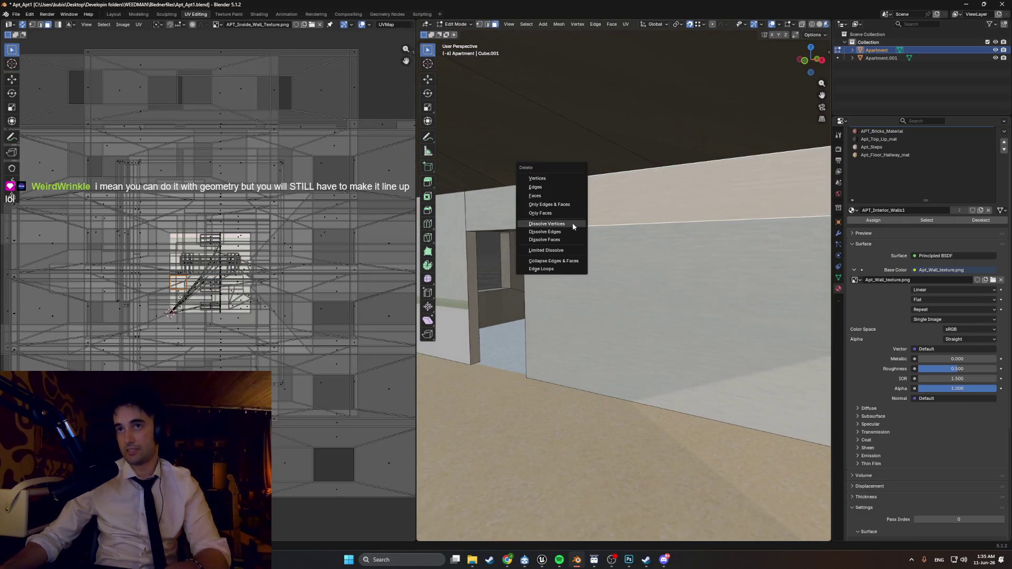
click(546, 194)
click(571, 226)
key(2)
click(570, 227)
- Try moving the top wall edge along Z, then cancel the move
key(g)
key(z)
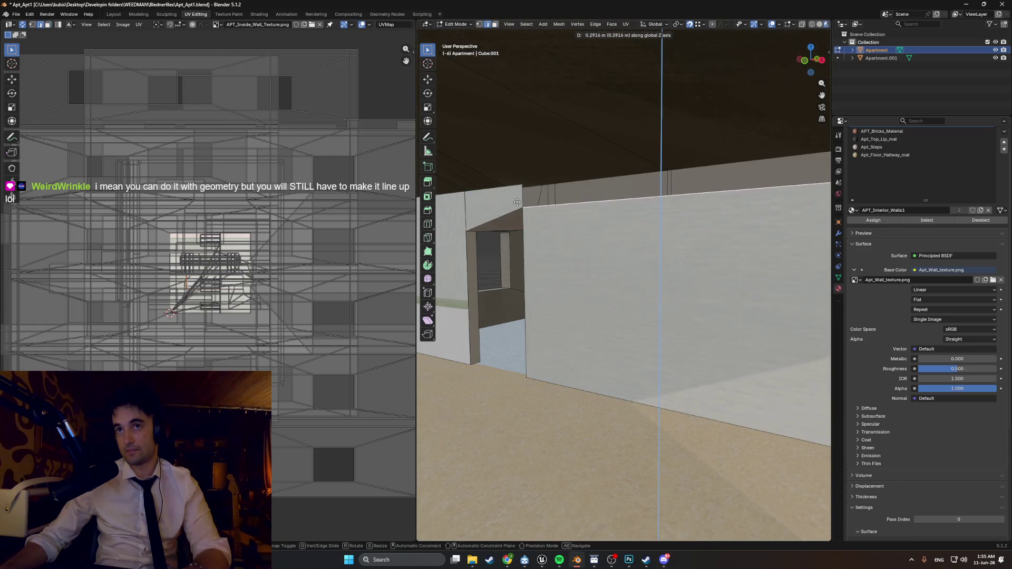
right_click(524, 221)
scroll(641, 273, up, 2)
mouse_move(640, 274)
middle_down()
mouse_move(682, 268)
mouse_move(598, 230)
mouse_move(609, 236)
middle_up()
- Extrude the ceiling edge loop along Z to the floor line, then undo it
key(1)
middle_drag(518, 187, 594, 214)
alt+click(584, 211)
key(g)
key(z)
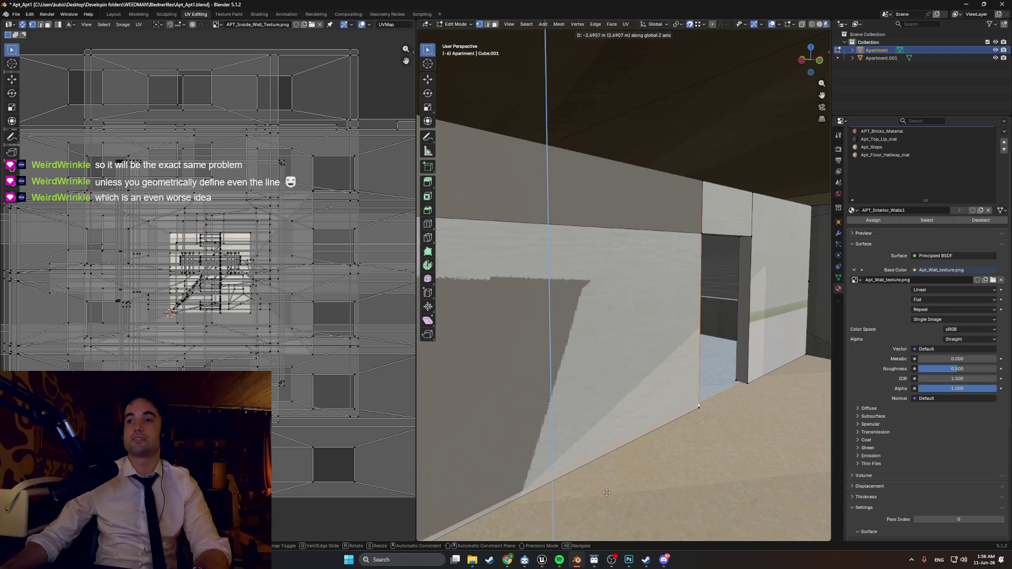
click(697, 410)
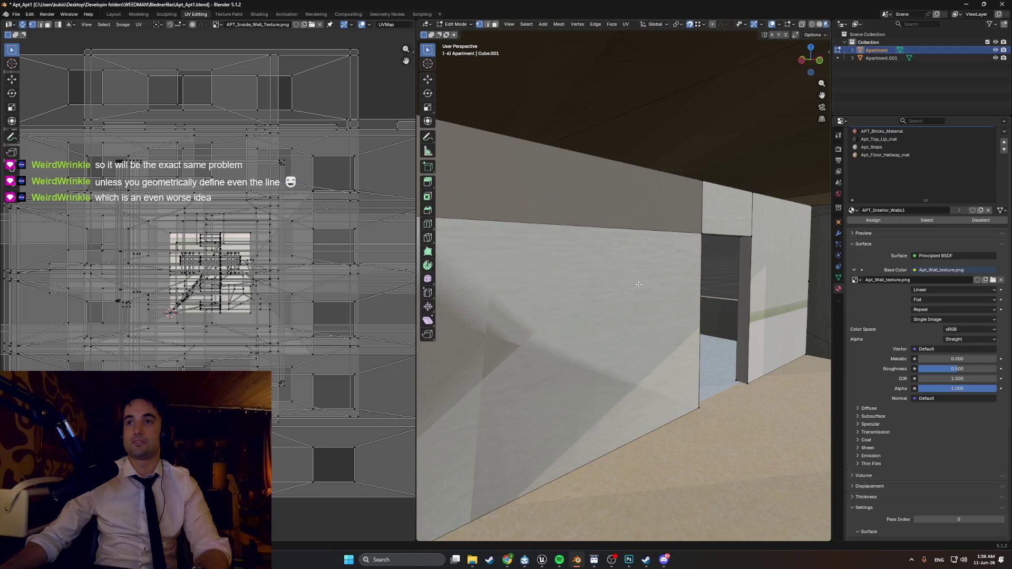
key(ctrl+z)
key(ctrl+z)
- Delete the selected wall face, then select and frame the large wall face
key(x)
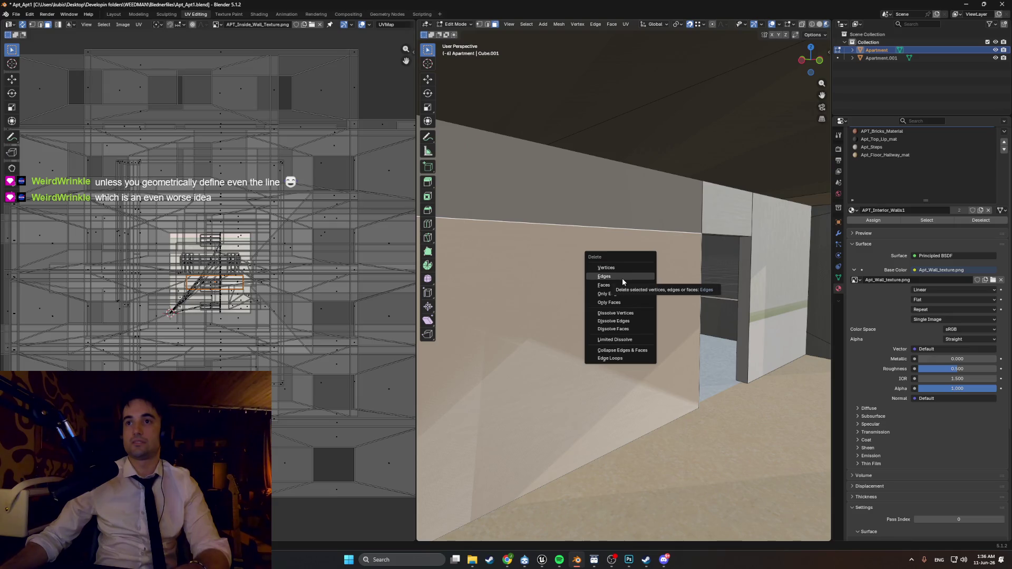
click(624, 285)
mouse_move(623, 285)
middle_down()
mouse_move(587, 285)
mouse_move(604, 283)
middle_up()
click(604, 283)
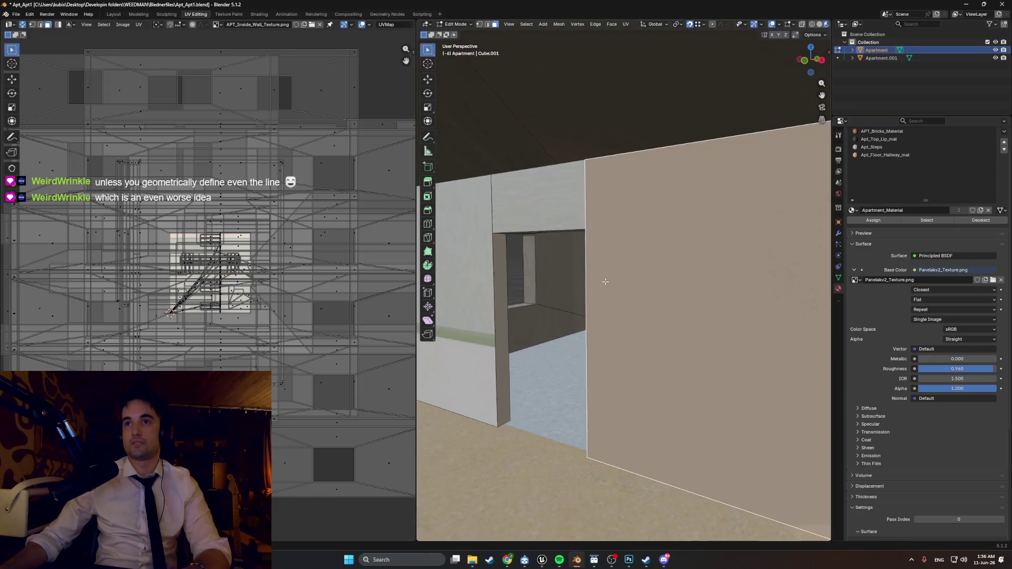
key(KP_Decimal)
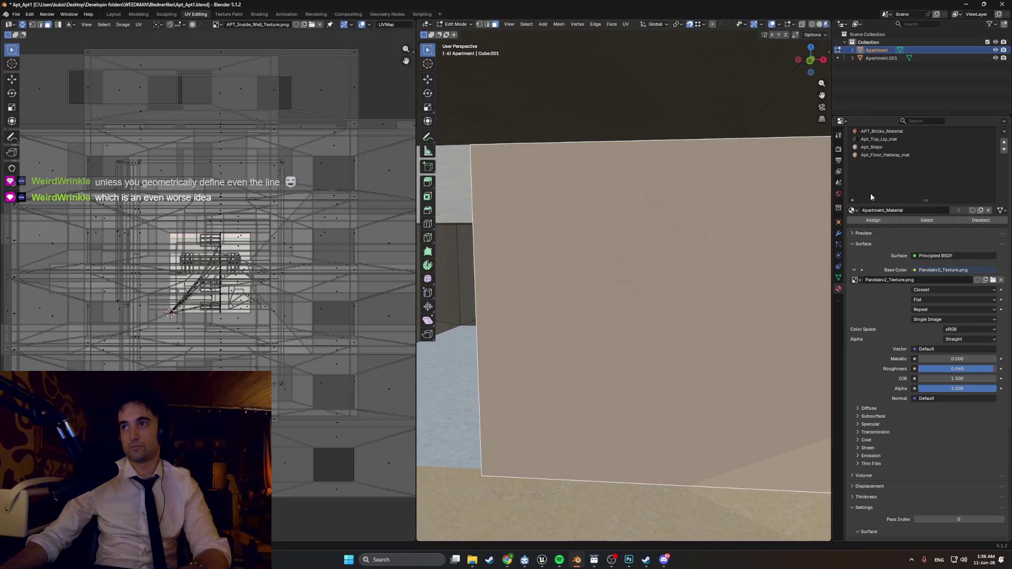
- Assign Apt_Floor_Hallway_mat to the face, then undo the material change
click(877, 154)
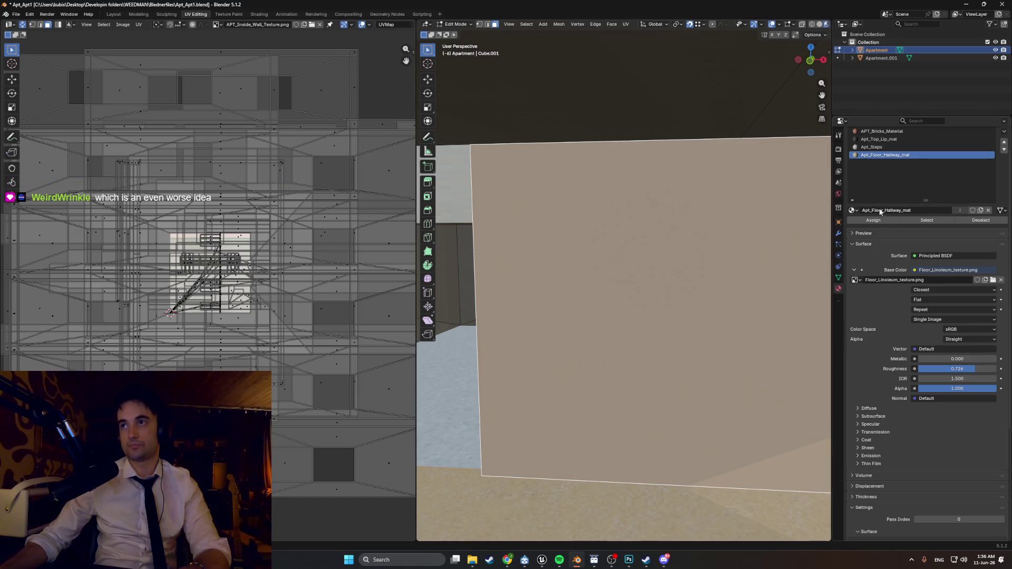
click(877, 220)
scroll(684, 268, down, 3)
middle_drag(684, 269, 725, 247)
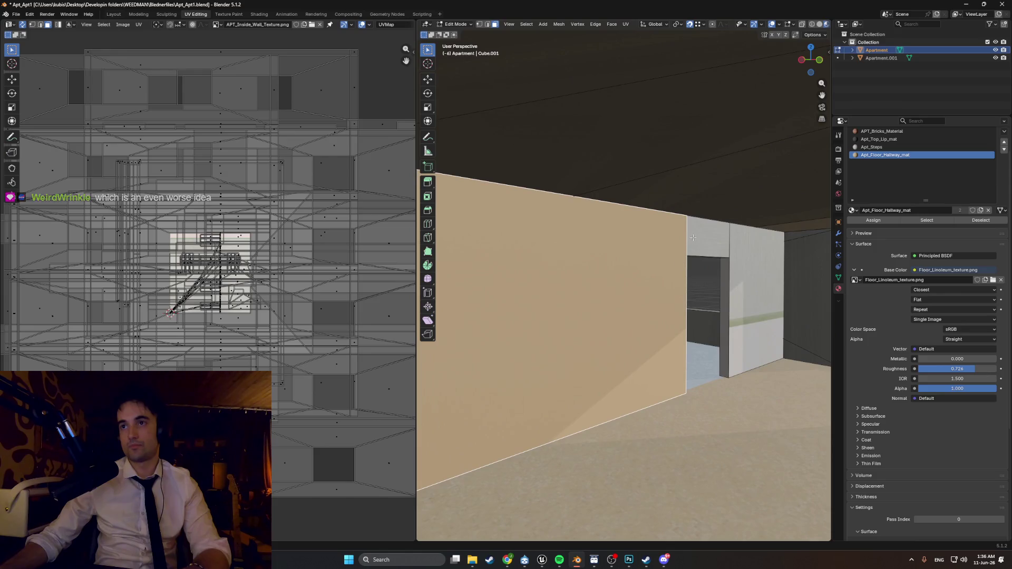
key(ctrl+z)
- Select the faces above and beside the doorway, isolate them briefly, then reveal all
click(722, 240)
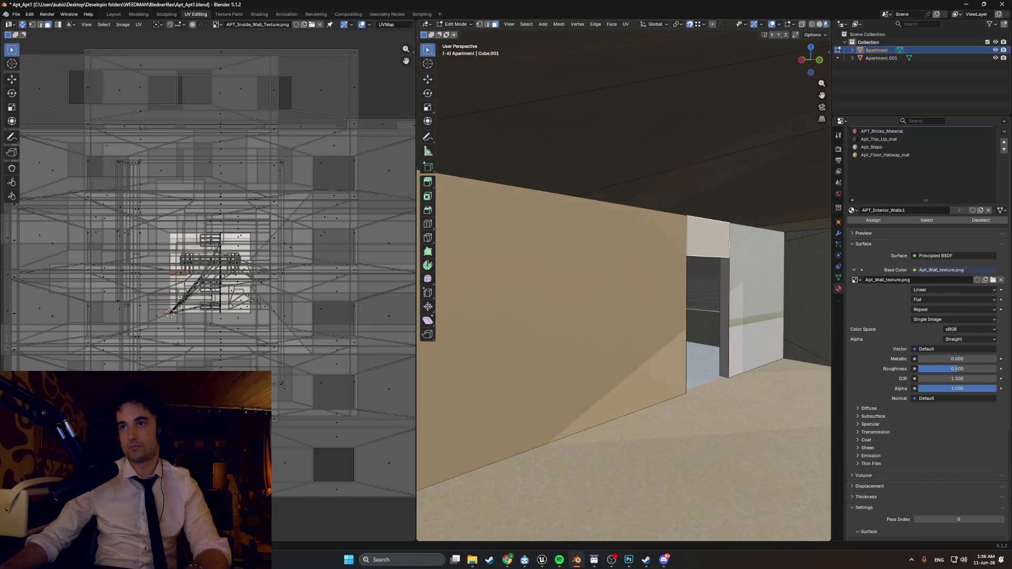
shift+click(751, 260)
mouse_move(751, 260)
middle_down()
mouse_move(599, 244)
mouse_move(474, 268)
mouse_move(608, 334)
mouse_move(546, 305)
mouse_move(597, 310)
middle_up()
key(shift+h)
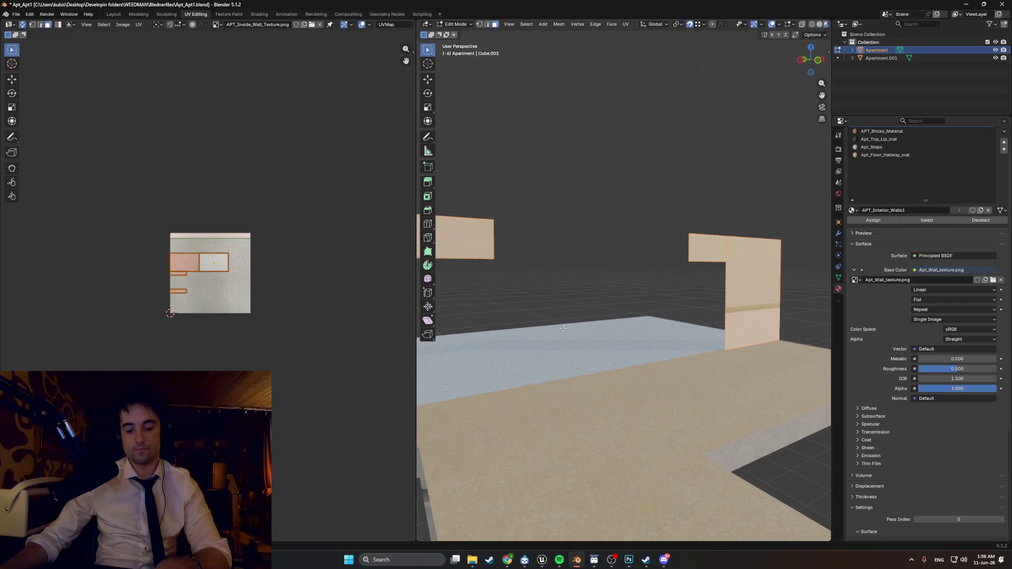
key(alt+h)
- Assign Apt_Floor_Hallway_mat to the selected doorway faces and exit Edit Mode
middle_drag(561, 334, 652, 307)
click(866, 156)
mouse_move(706, 266)
middle_down()
mouse_move(691, 272)
mouse_move(772, 266)
middle_up()
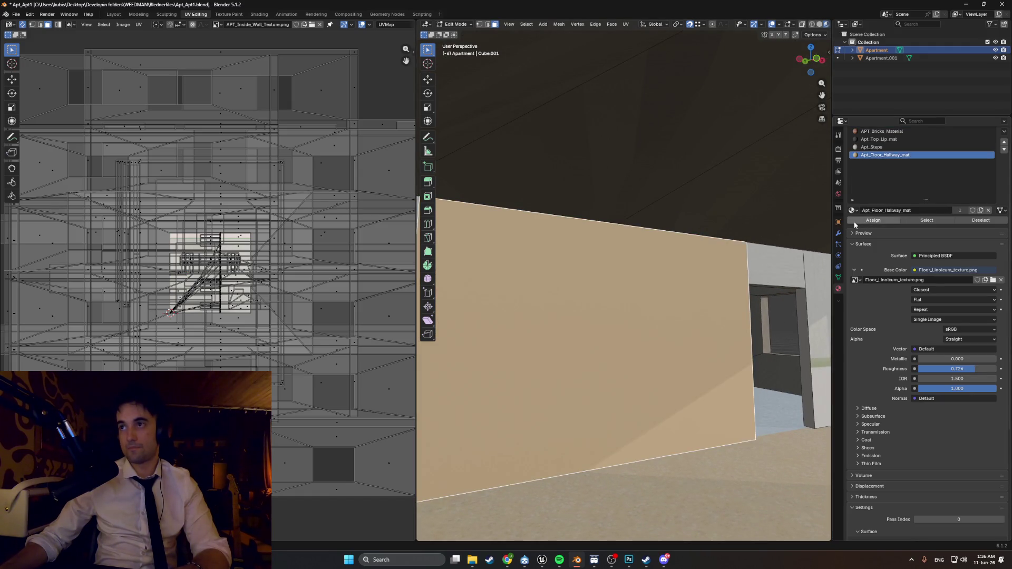
click(854, 221)
middle_drag(685, 301, 697, 309)
key(Tab)
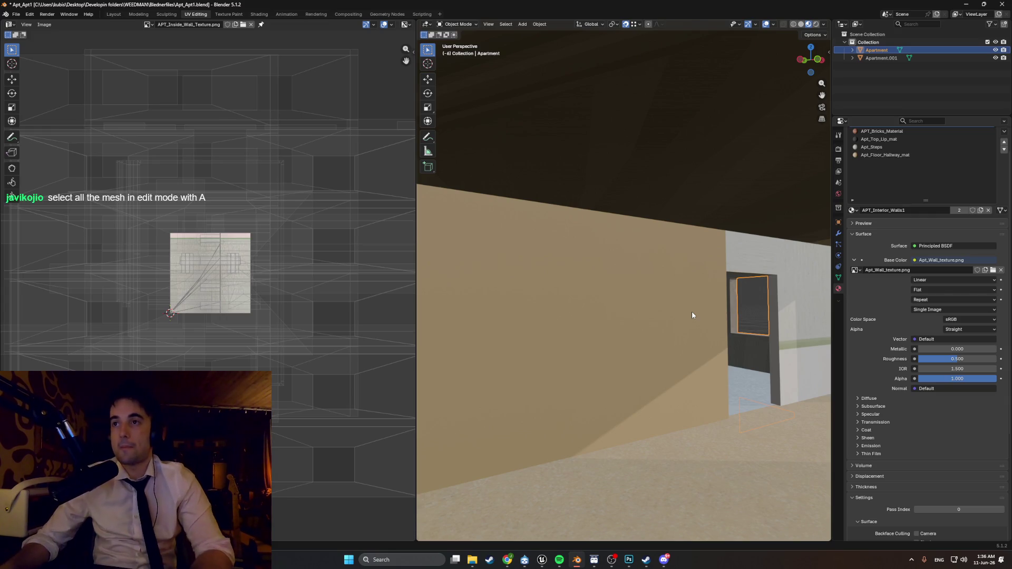
- Re-enter Edit Mode, check a wall face's material, and switch to the Modeling workspace
key(Tab)
mouse_move(685, 313)
middle_down()
mouse_move(628, 321)
mouse_move(748, 301)
middle_up()
click(646, 308)
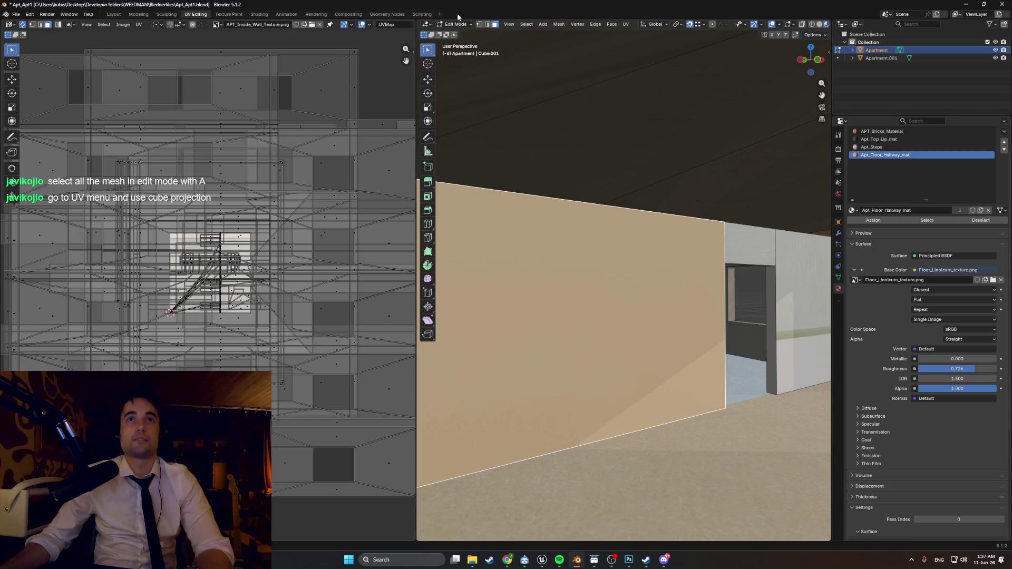
click(134, 15)
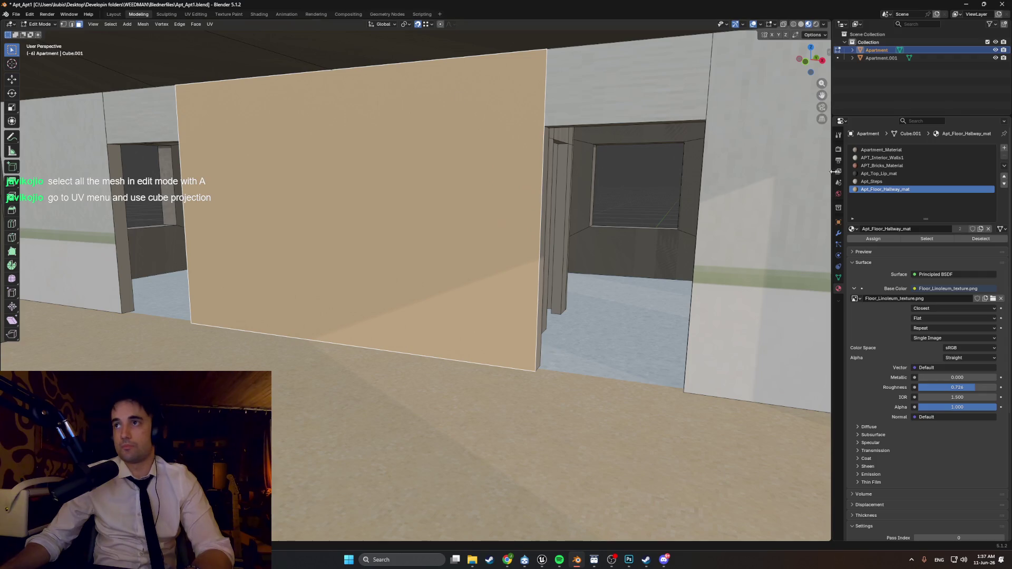
- Assign the APT_Interior_Walls1 material to the selected wall face
click(891, 158)
click(862, 241)
key(Tab)
middle_drag(369, 184, 203, 157)
key(Tab)
- Select the left, middle, right and above-doorway wall faces and hide Apartment.001
click(90, 210)
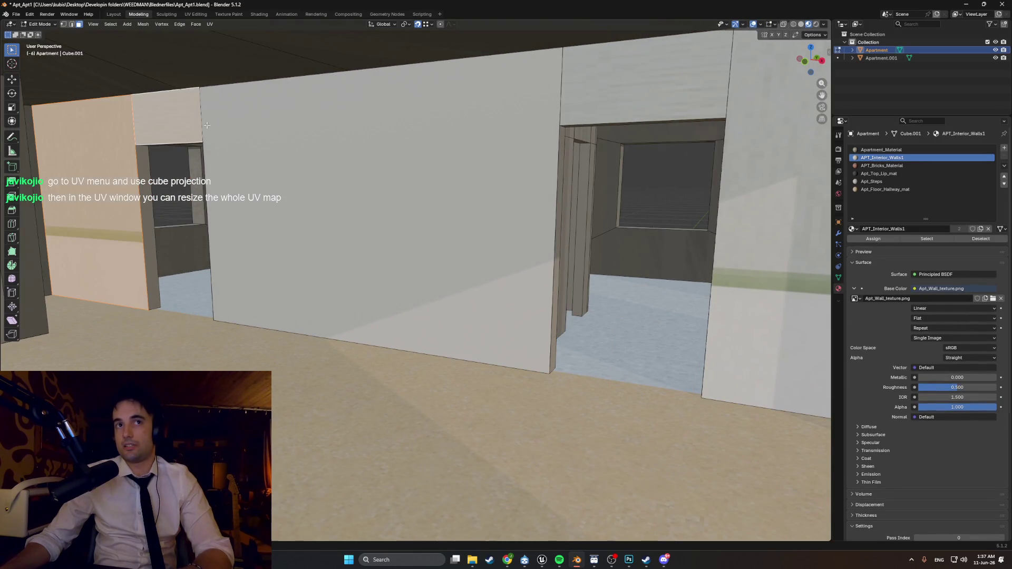
shift+click(368, 211)
shift+click(737, 158)
shift+click(643, 79)
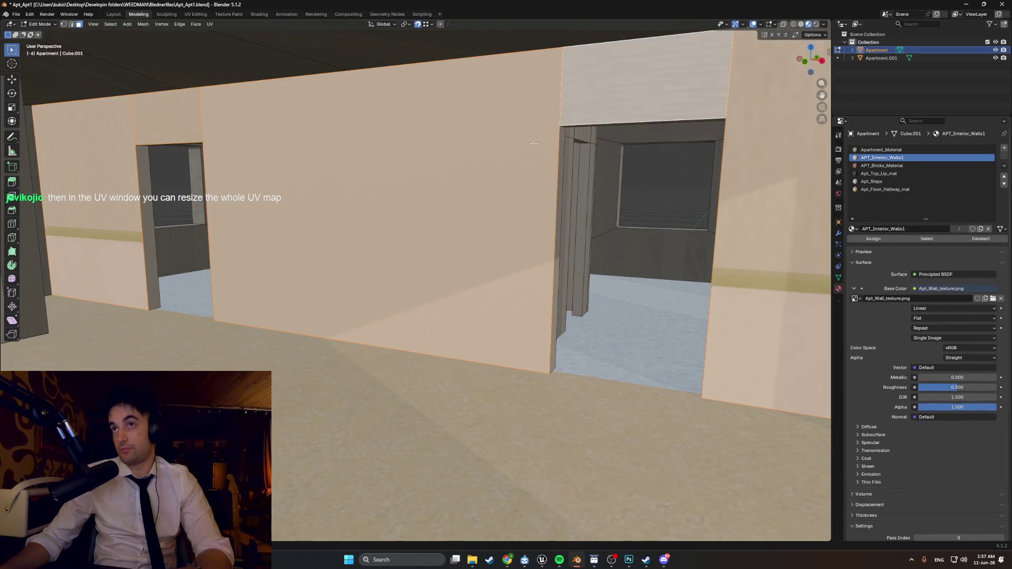
middle_drag(561, 131, 462, 174)
scroll(508, 264, down, 6)
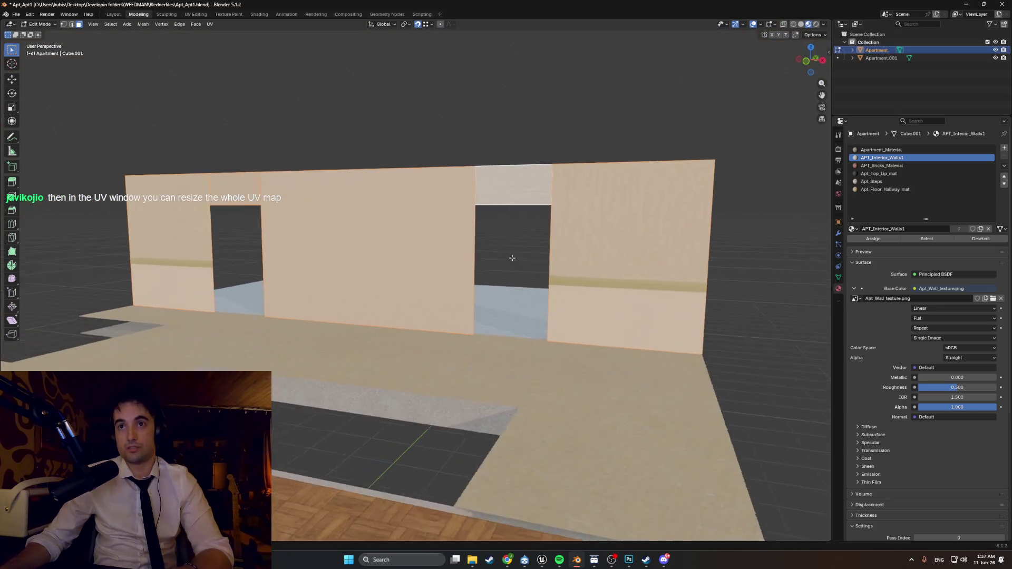
middle_drag(515, 257, 606, 248)
click(995, 58)
scroll(462, 247, down, 3)
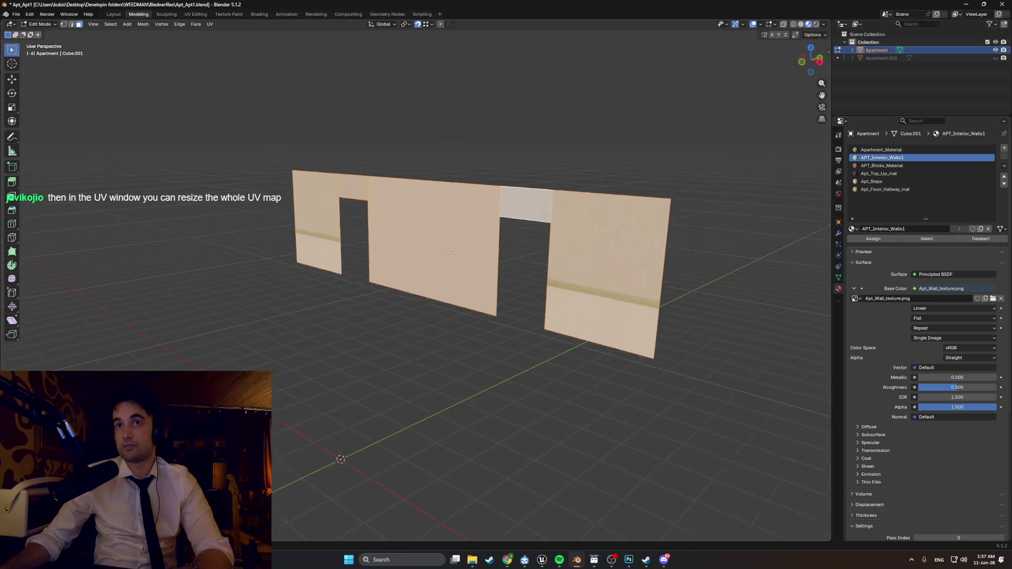
- In X-ray, box-select all wall faces and merge their vertices by distance
key(alt+z)
drag(779, 383, 259, 136)
key(m)
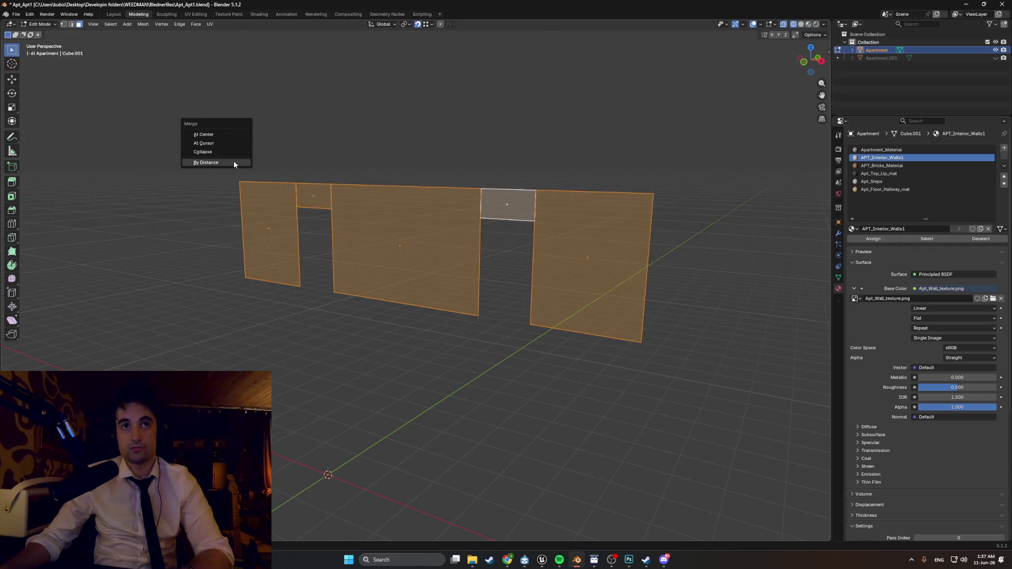
click(233, 162)
click(337, 179)
- Switch the viewport to Solid shading, then back to Material Preview
key(z)
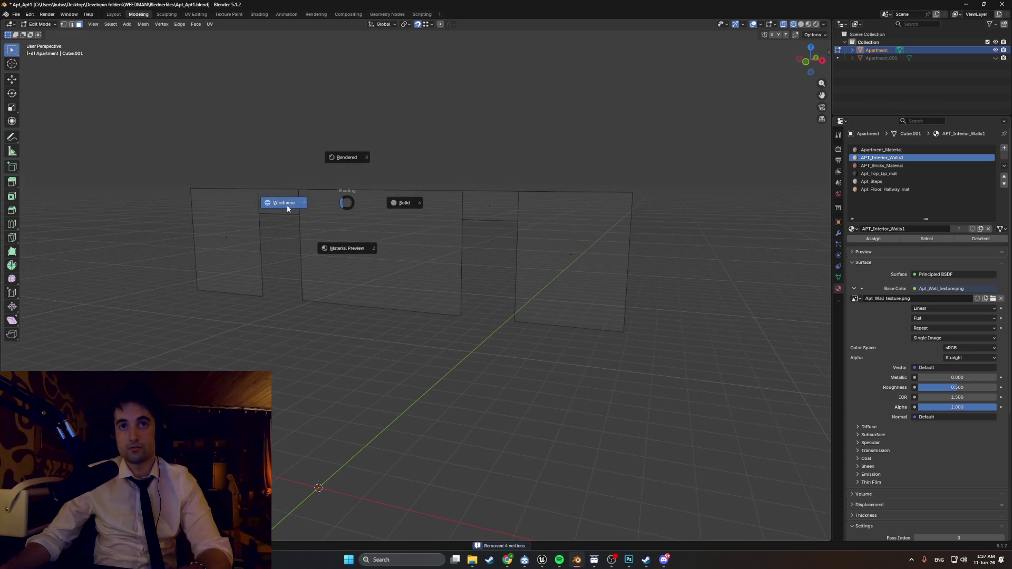
click(447, 214)
scroll(387, 231, up, 3)
key(z)
click(392, 257)
scroll(474, 221, up, 2)
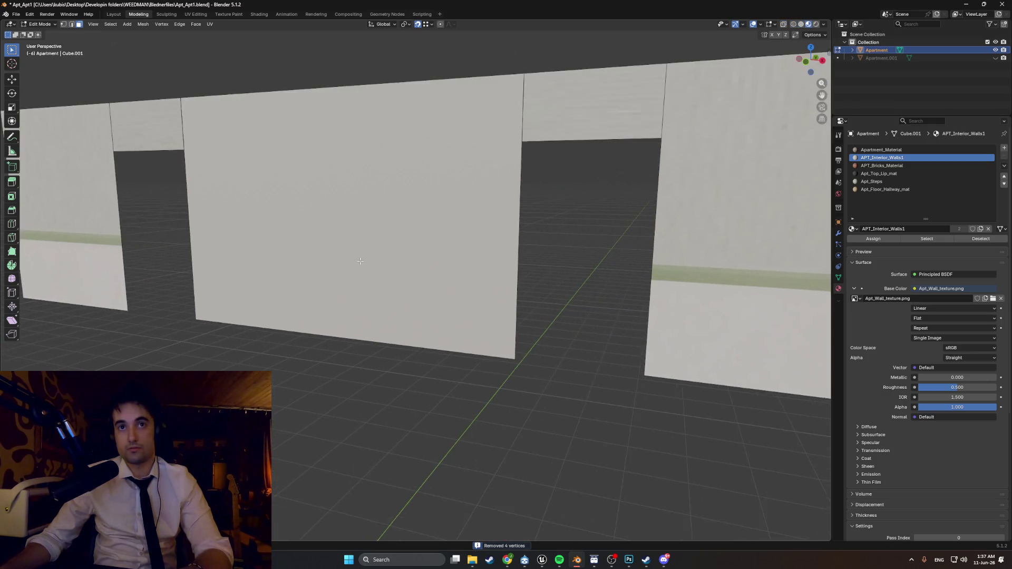
scroll(475, 221, down, 3)
- Unwrap all the wall faces with Smart UV Project and view the islands in UV Editing
click(620, 199)
shift+drag(192, 180, 109, 255)
key(u)
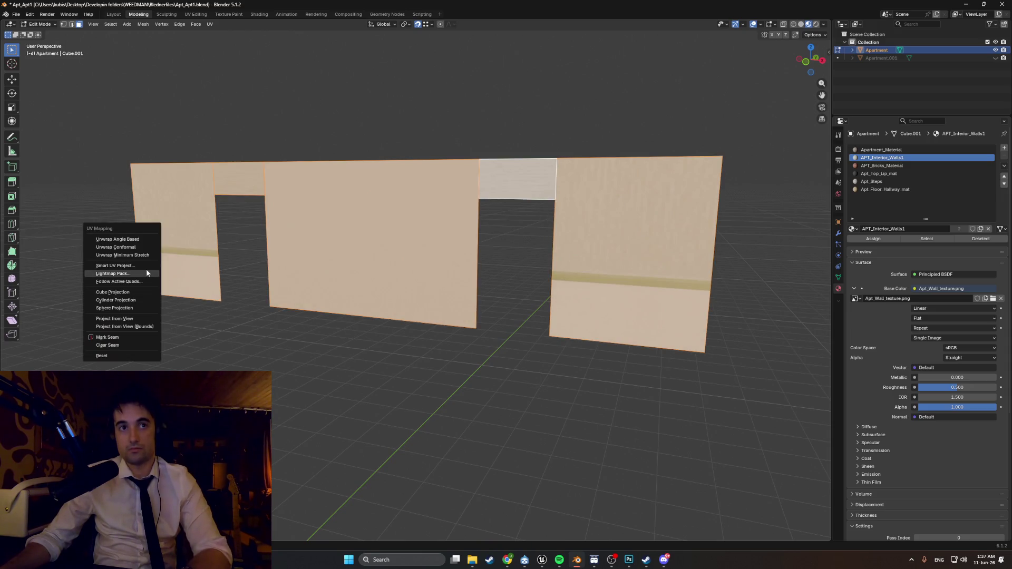
click(145, 264)
click(125, 341)
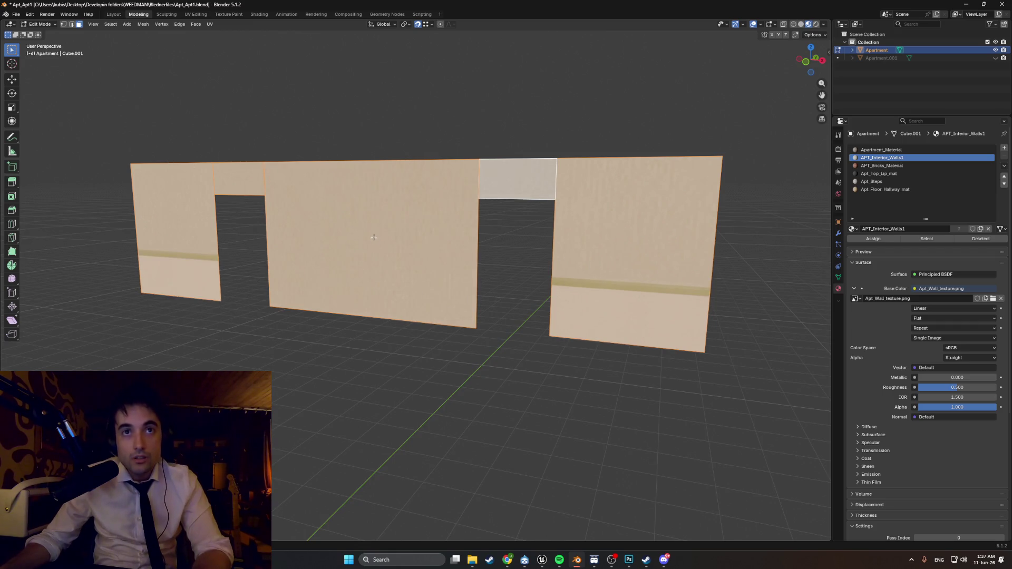
scroll(372, 231, up, 2)
scroll(422, 238, down, 3)
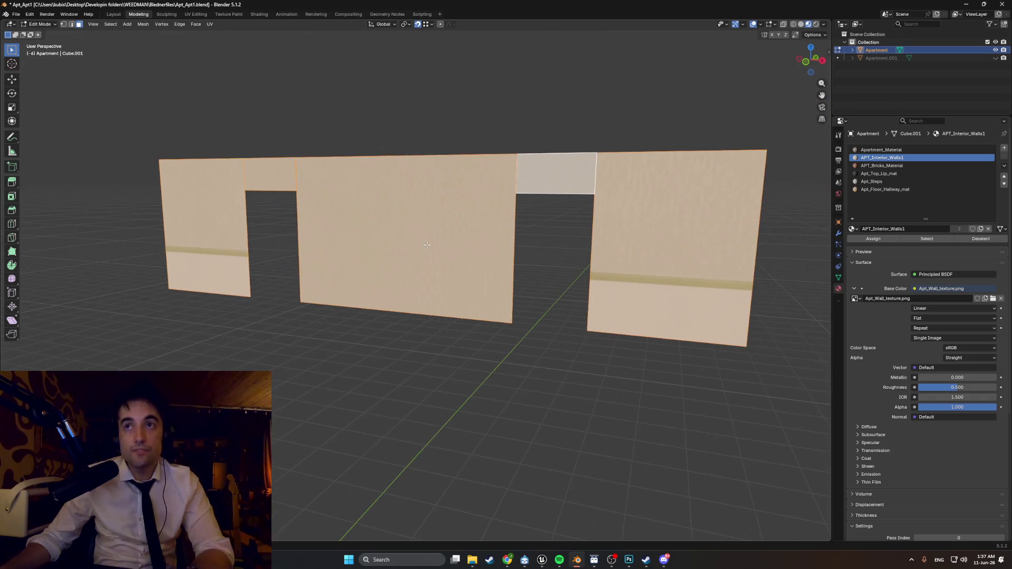
click(190, 15)
scroll(228, 305, up, 6)
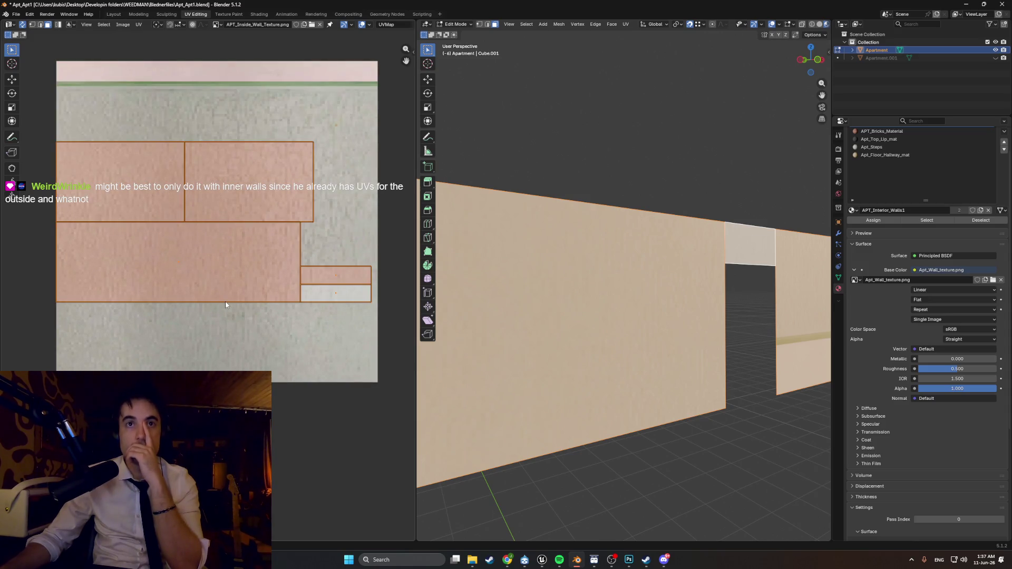
- Move the wall UV islands slightly higher on the texture
scroll(226, 302, down, 1)
scroll(225, 298, down, 2)
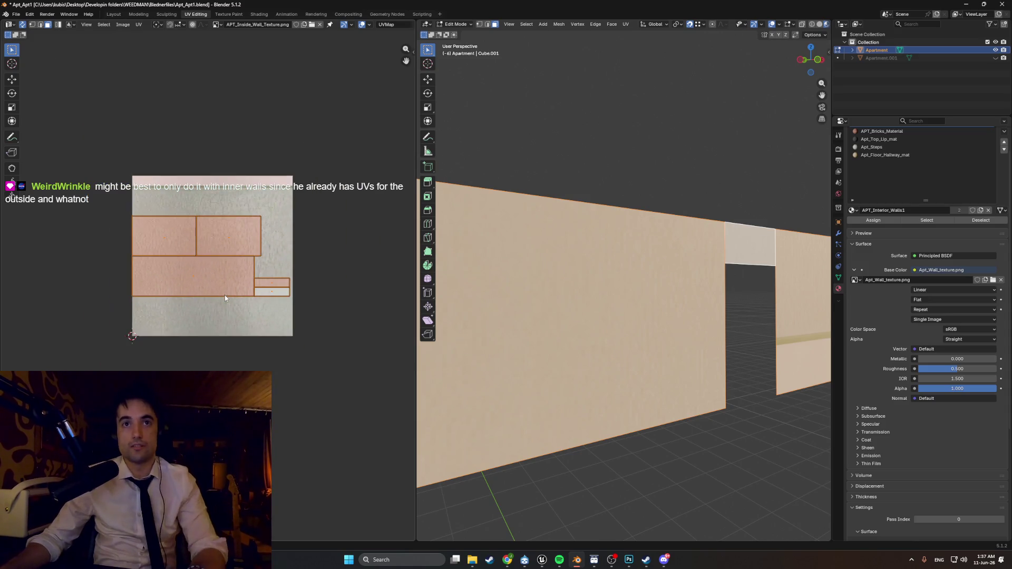
key(g)
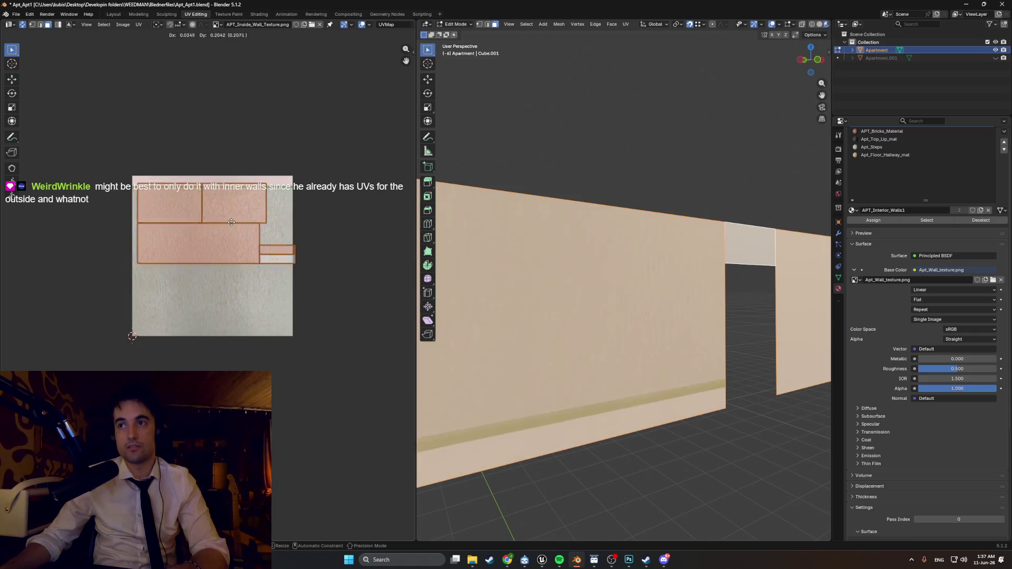
click(235, 193)
- Inspect the wall in Object Mode, unhide Apartment.001 and return to Edit Mode
key(Tab)
scroll(665, 163, up, 5)
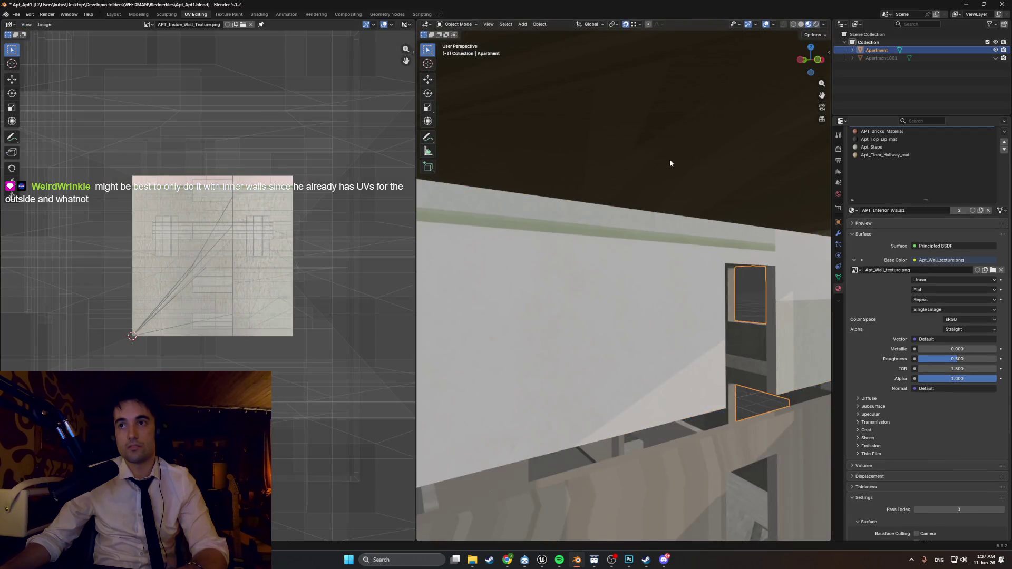
mouse_move(767, 248)
shift+middle_down()
mouse_move(526, 235)
mouse_move(464, 246)
shift+middle_up()
key(alt+h)
key(Tab)
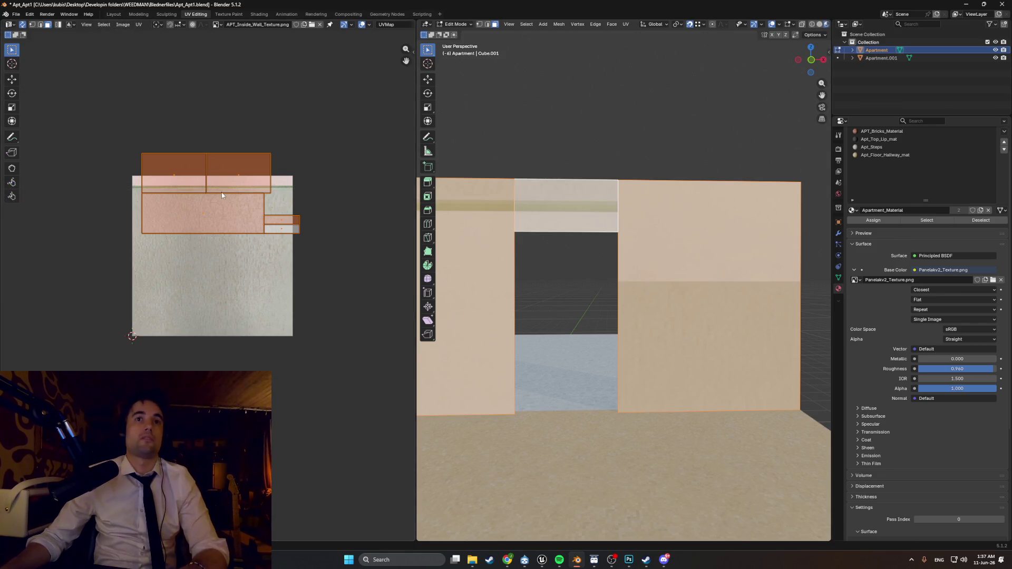
- Switch to vertex selection and browse for a different wall texture image
middle_drag(237, 216, 303, 227)
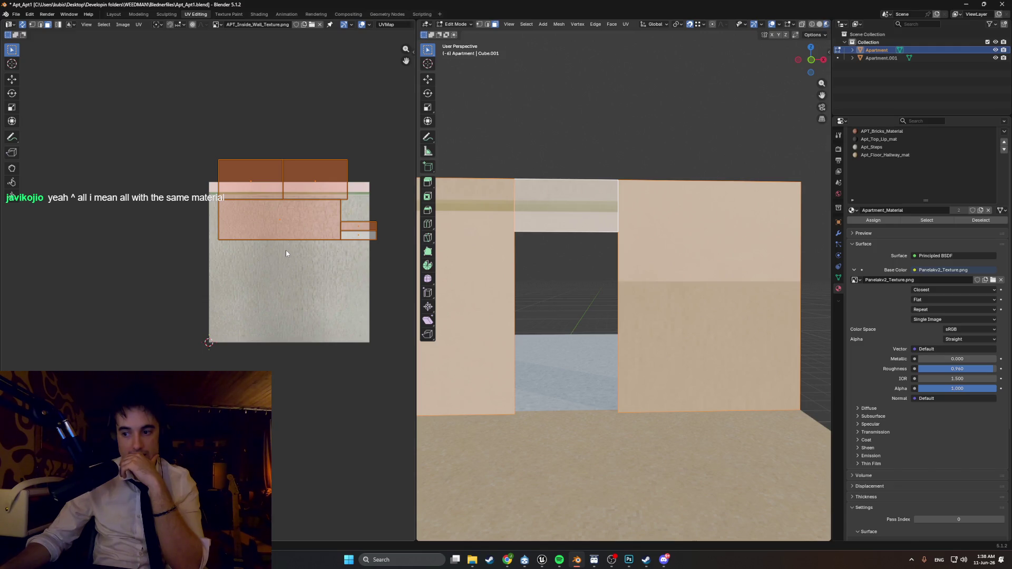
key(1)
click(296, 242)
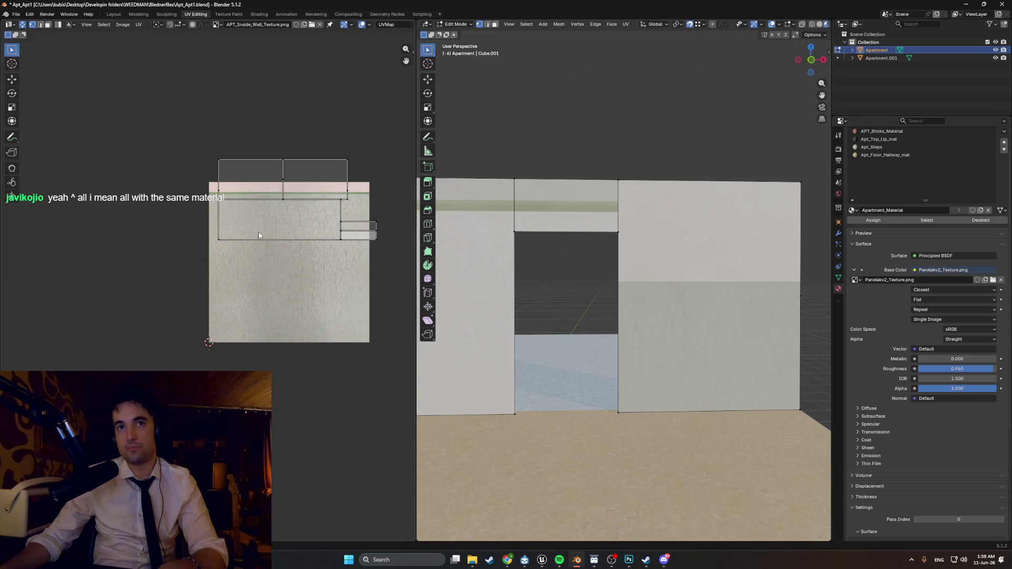
scroll(211, 211, up, 5)
scroll(211, 210, down, 3)
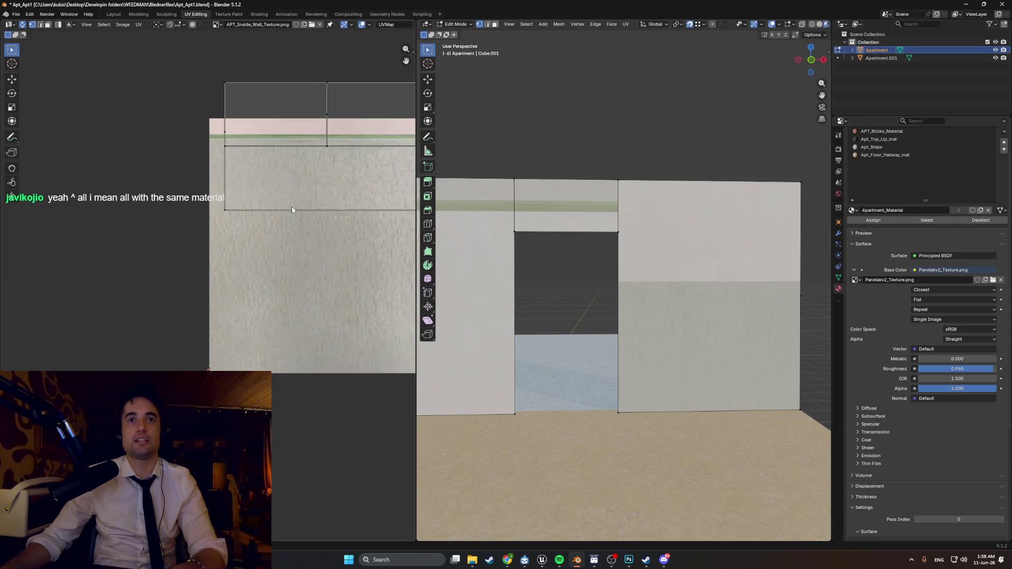
middle_drag(353, 27, 223, 45)
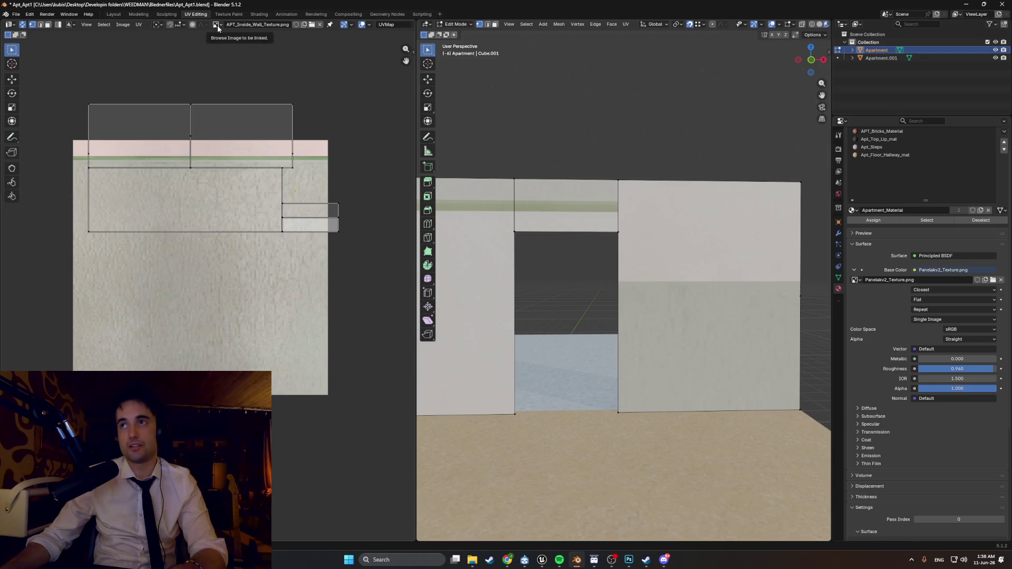
click(310, 24)
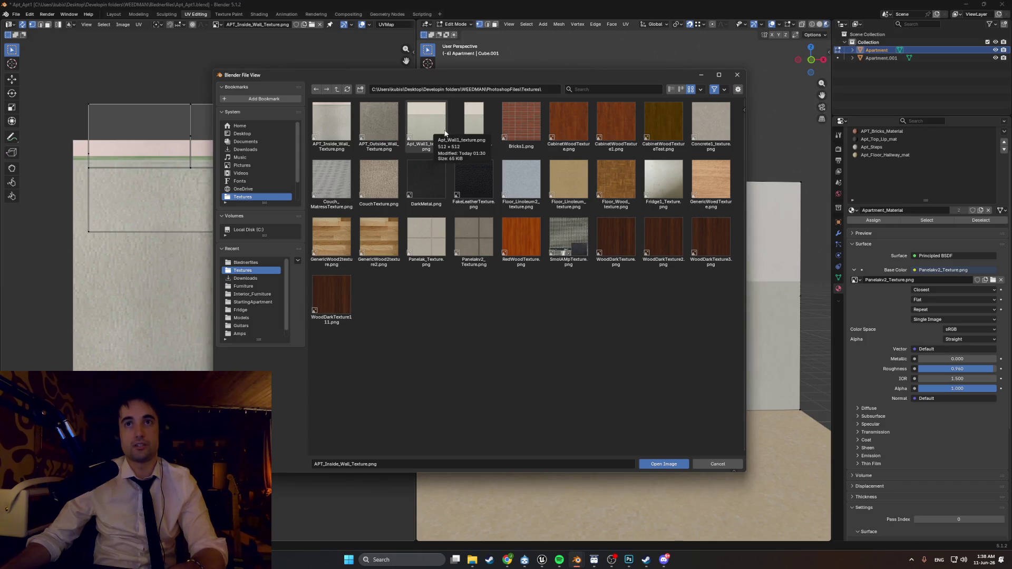
- Load Apt_Wall_texture.png behind the UVs and trial a vertical move of an island's bottom edge
double_click(464, 125)
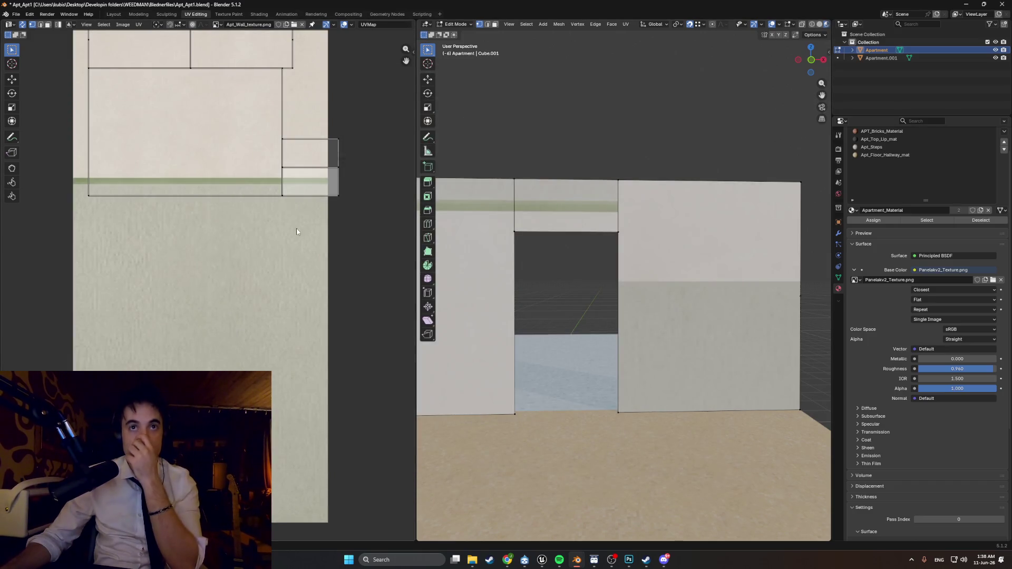
scroll(290, 233, down, 3)
middle_drag(201, 205, 257, 228)
key(2)
click(259, 253)
key(g)
key(y)
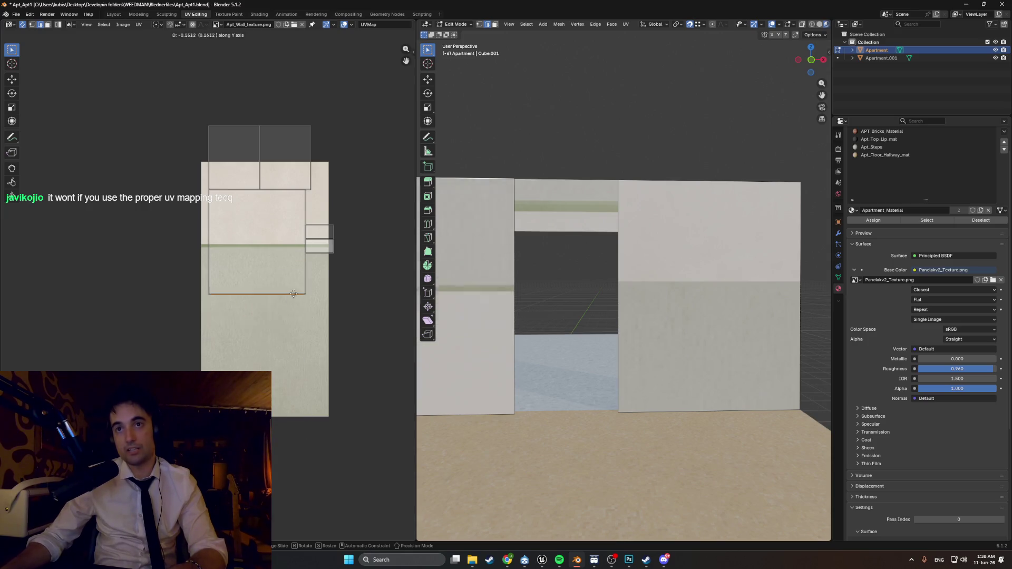
key(Escape)
- Hide Apartment.001 again and select the right wall face, abandoning a trial UV rotation
shift+middle_drag(481, 278, 654, 281)
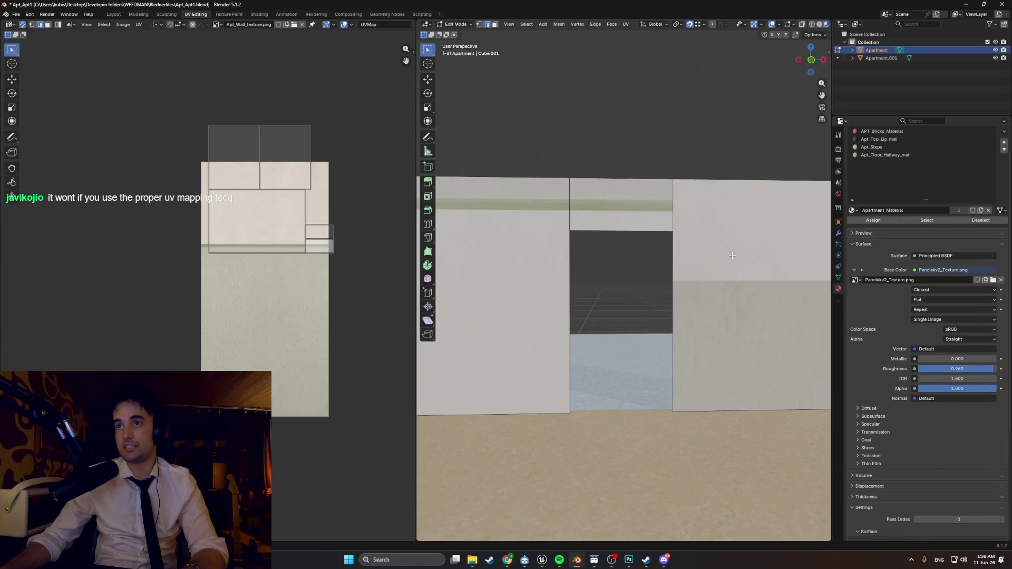
scroll(678, 216, down, 2)
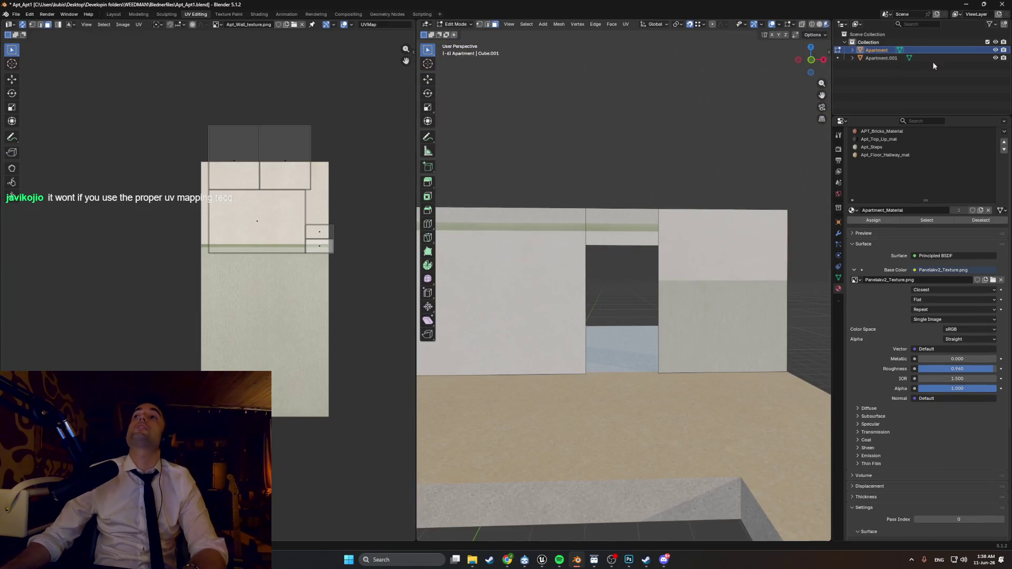
click(995, 58)
middle_drag(659, 263, 728, 257)
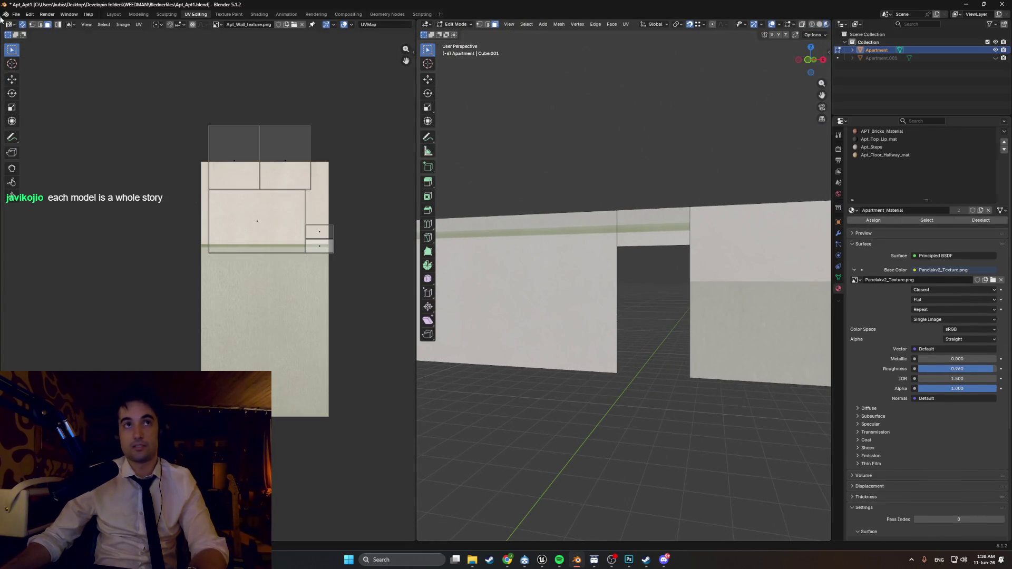
middle_drag(542, 147, 628, 185)
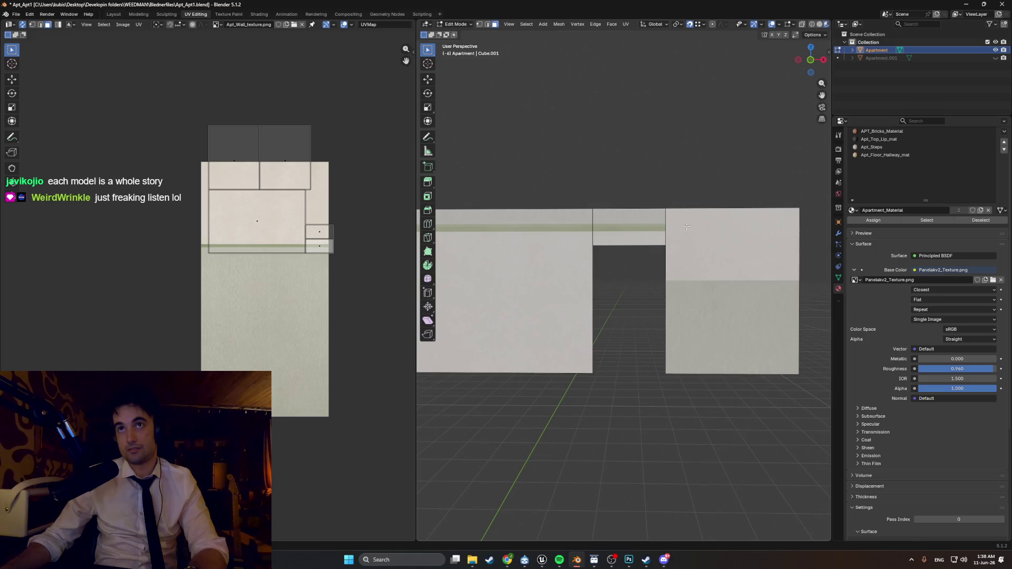
click(709, 263)
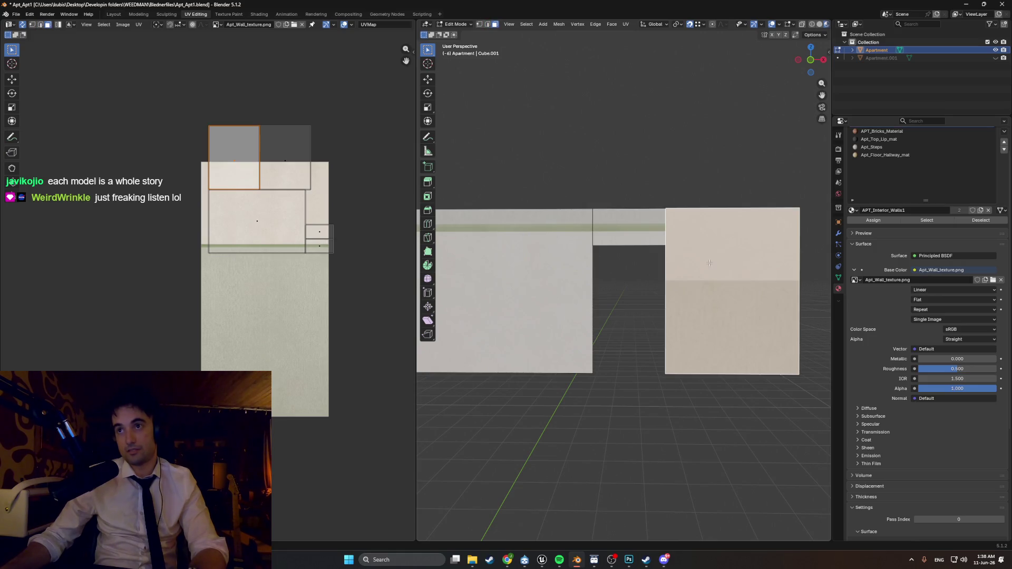
middle_drag(708, 262, 616, 253)
key(r)
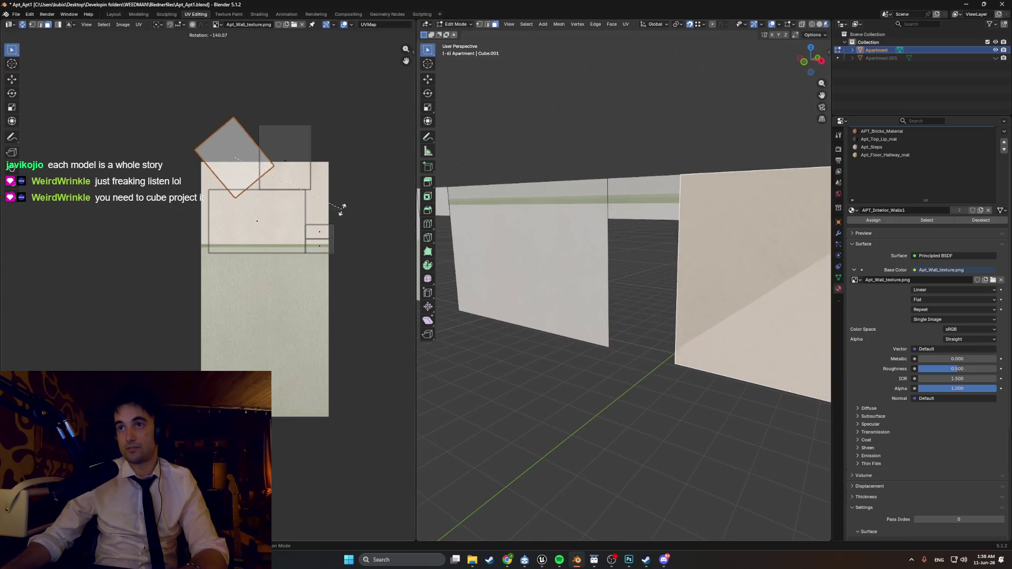
right_click(235, 142)
- Select the small and top-right UV islands and trial horizontal and vertical moves, cancelling both
click(320, 233)
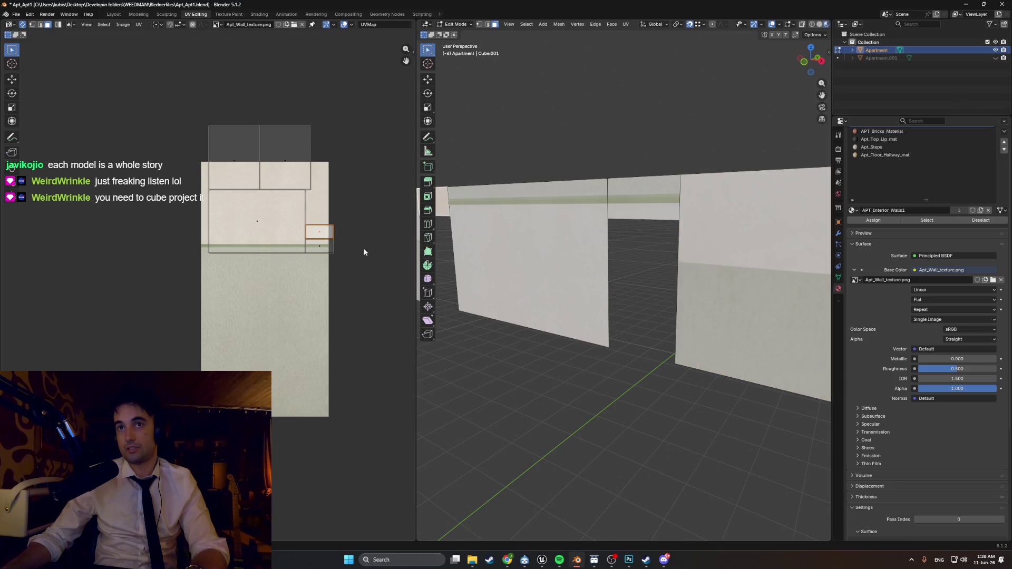
click(321, 248)
click(283, 234)
click(280, 163)
key(g)
key(x)
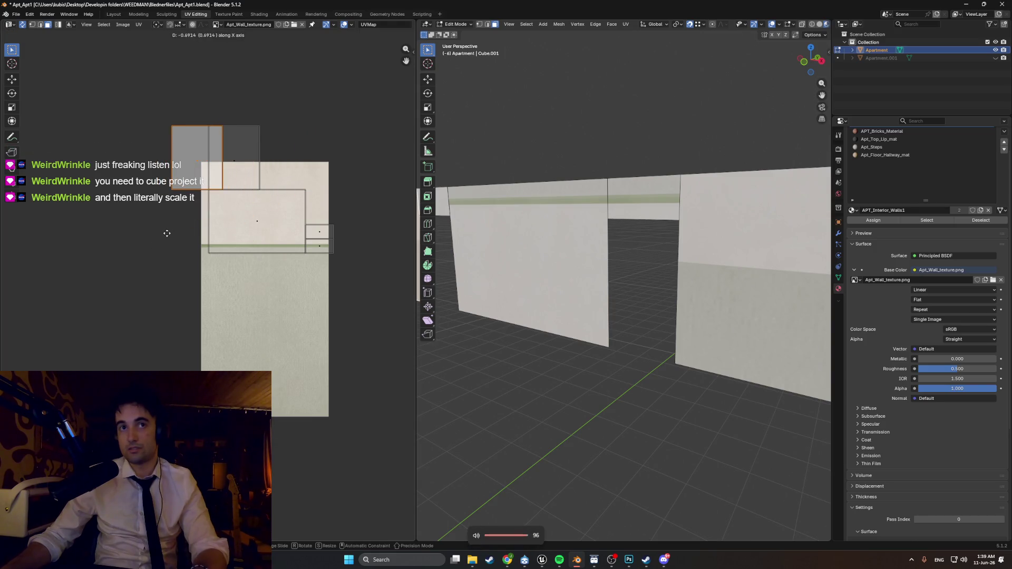
right_click(150, 228)
key(g)
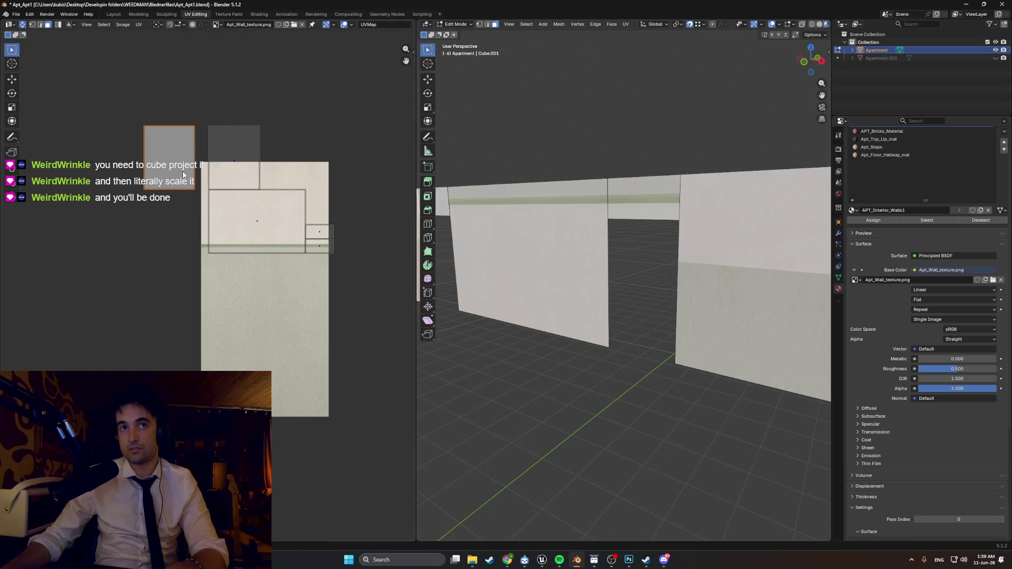
key(y)
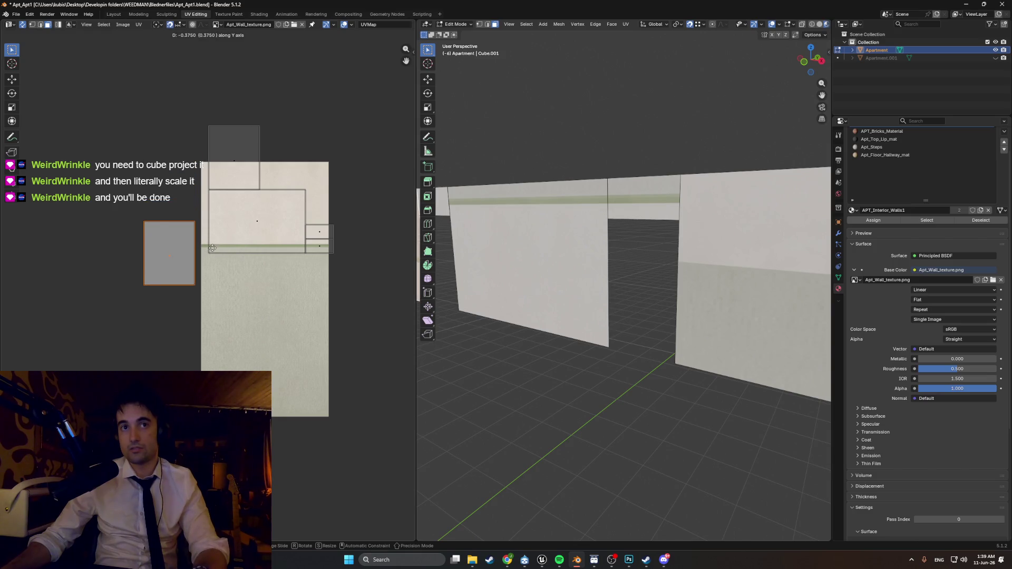
right_click(212, 248)
- Slide the grey island horizontally and drop the top island down onto the lower one
click(235, 168)
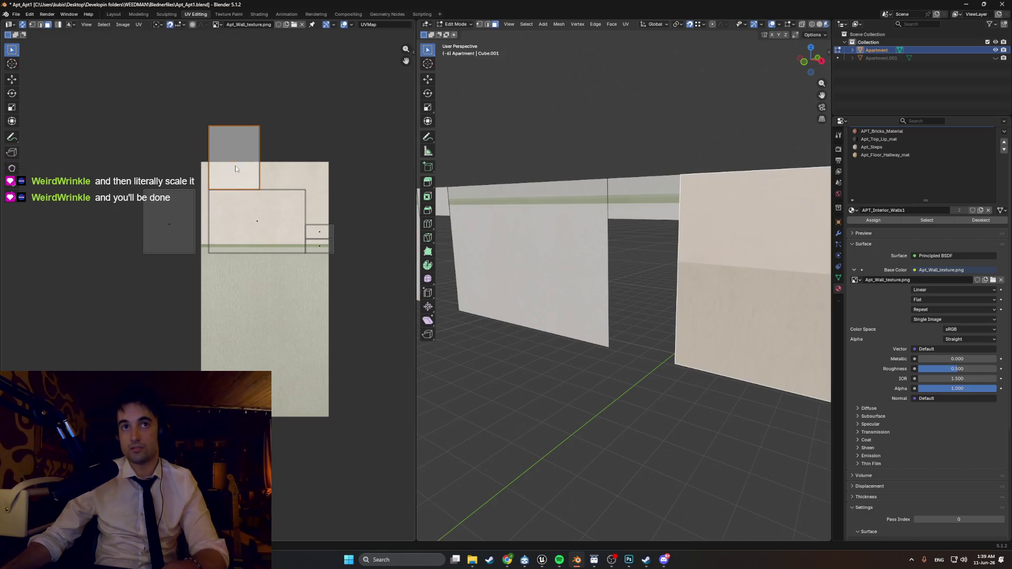
click(169, 221)
key(g)
key(x)
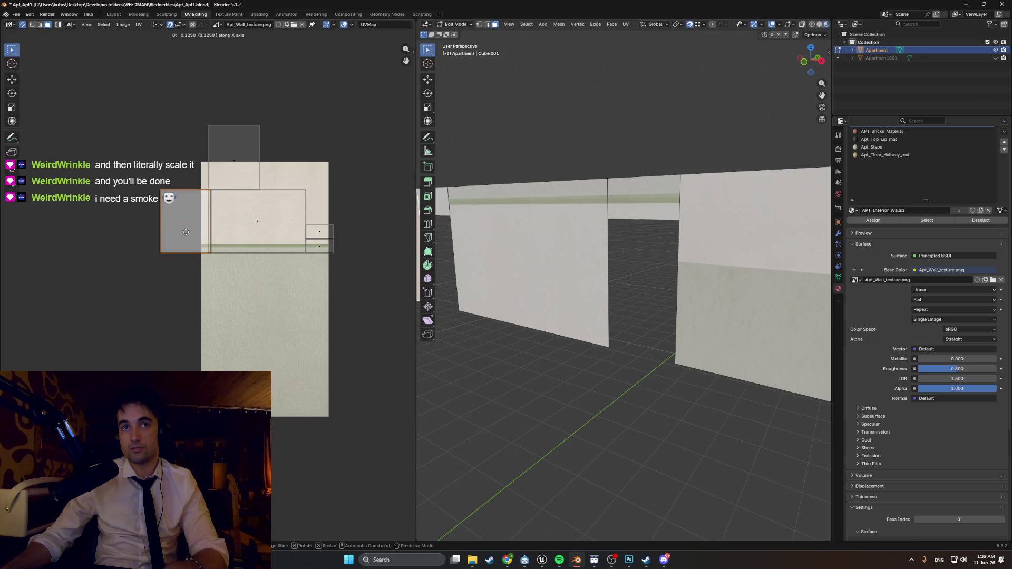
click(181, 234)
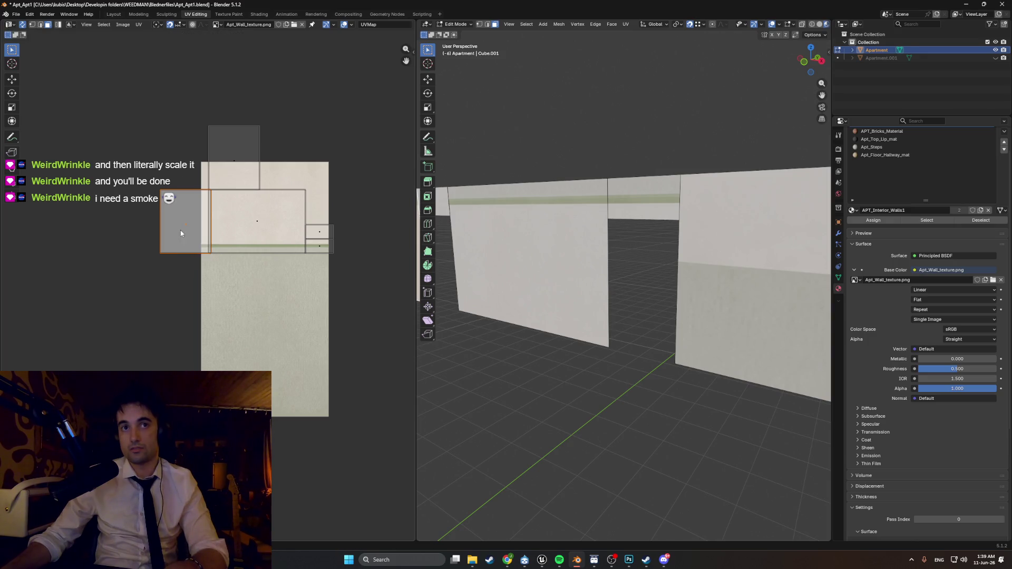
click(233, 167)
key(g)
key(x)
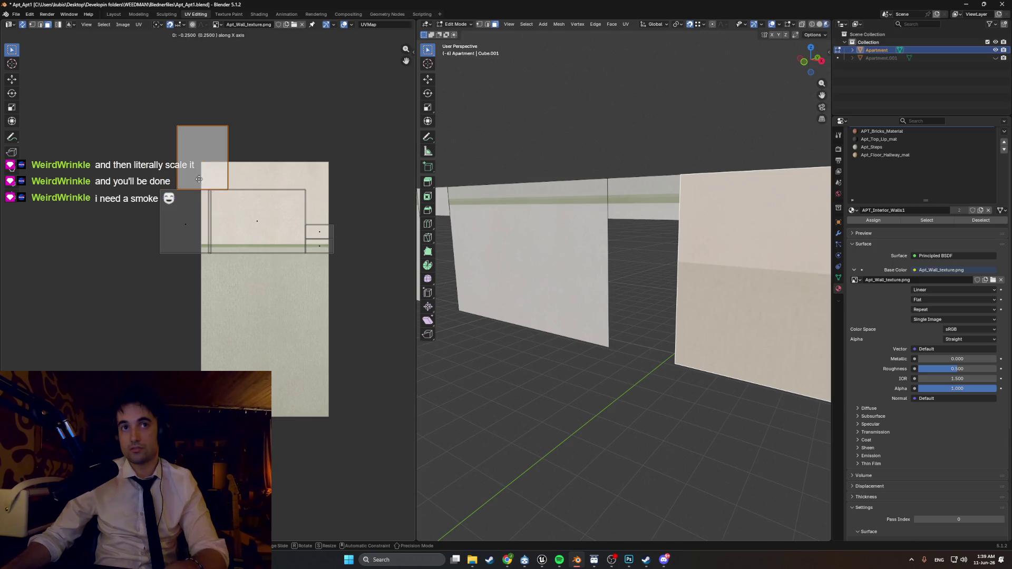
key(y)
click(204, 228)
- Move the upper small UV island right of the texture and begin a vertical adjustment
mouse_move(527, 248)
middle_down()
mouse_move(556, 257)
mouse_move(492, 217)
middle_up()
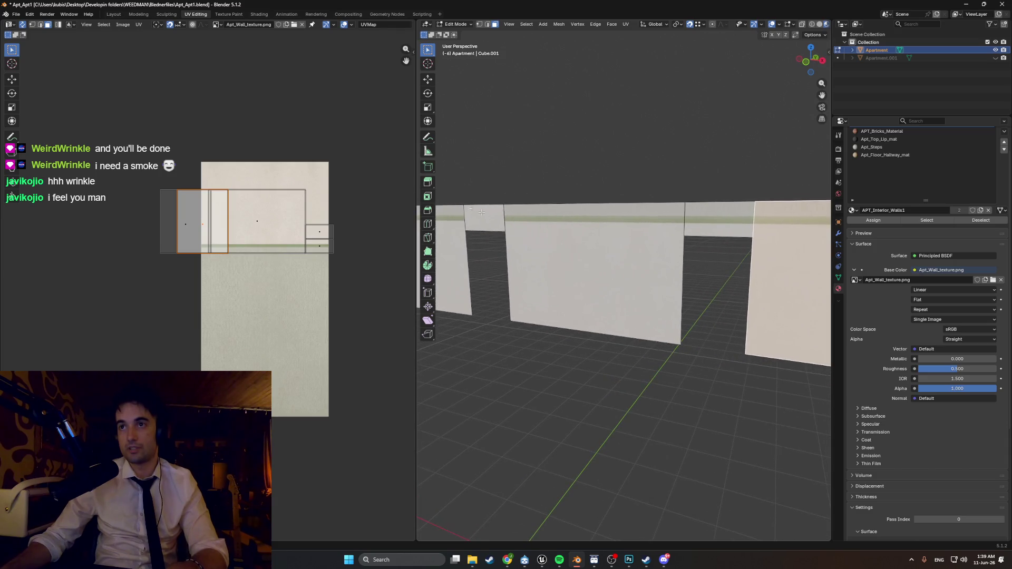
click(317, 244)
key(g)
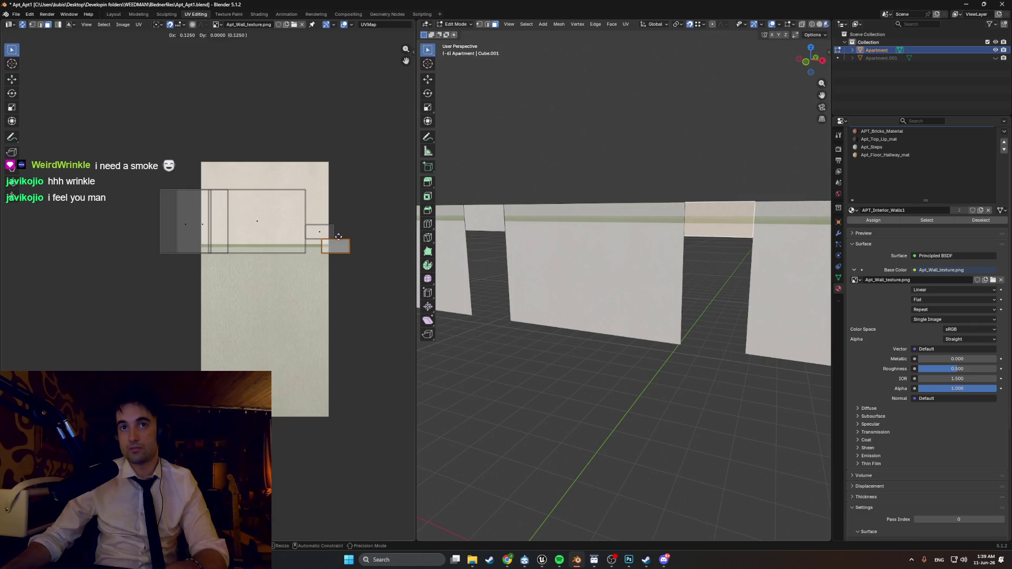
right_click(330, 242)
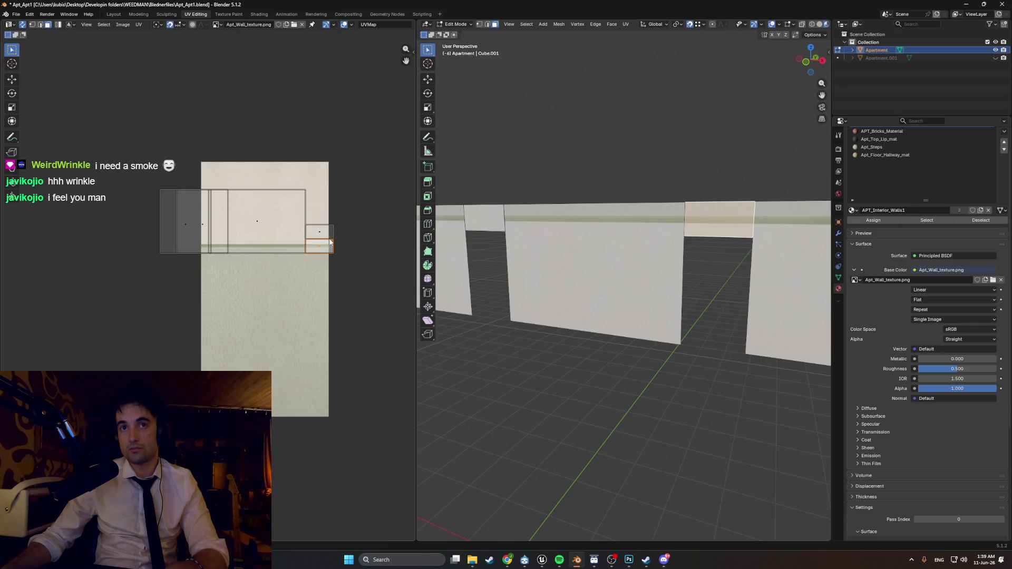
click(319, 232)
key(g)
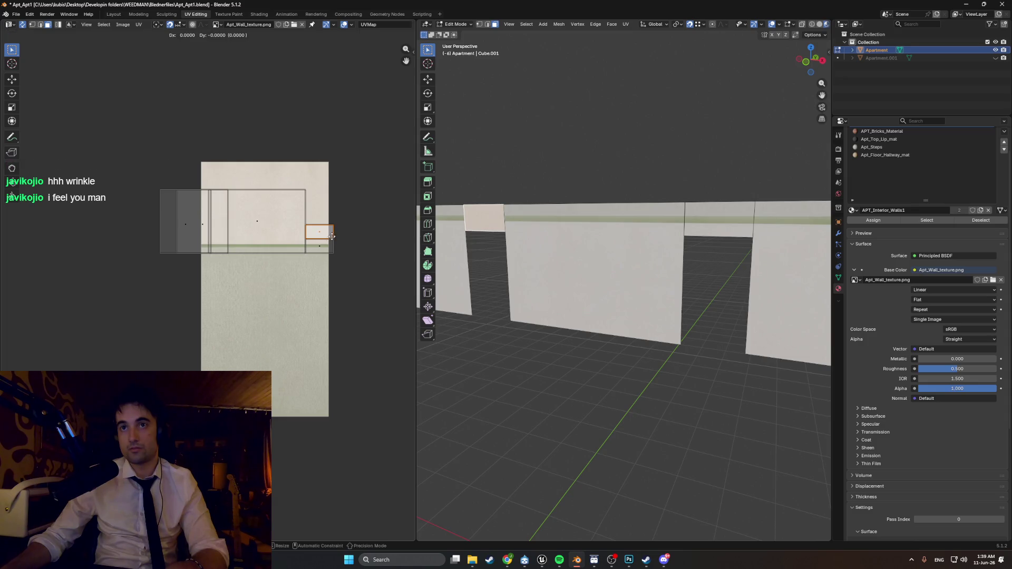
click(354, 243)
key(g)
key(y)
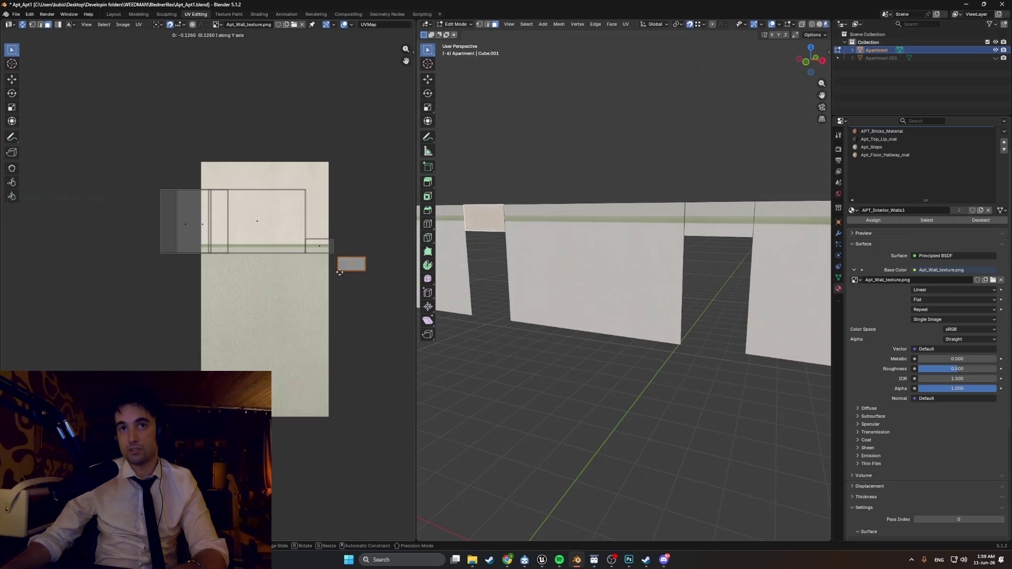
- Lower the grey island vertically, then shift it left along X
right_click(373, 224)
scroll(377, 255, up, 5)
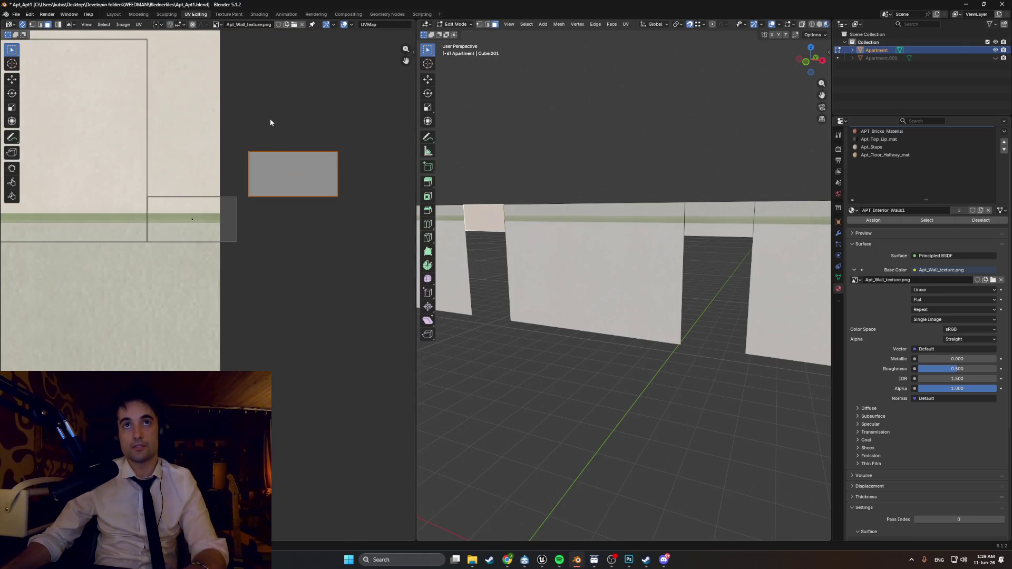
key(g)
key(y)
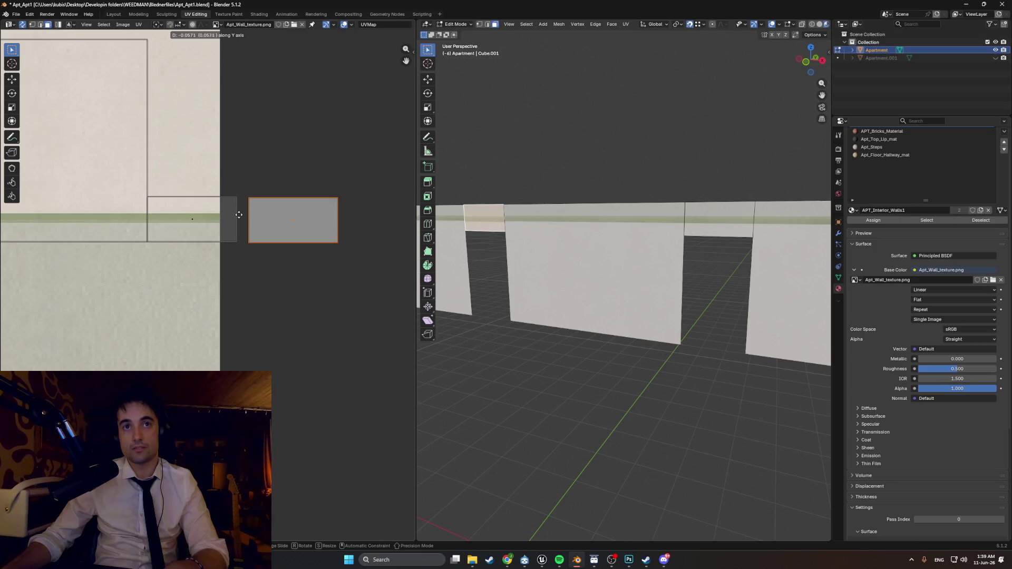
click(239, 214)
scroll(237, 221, up, 3)
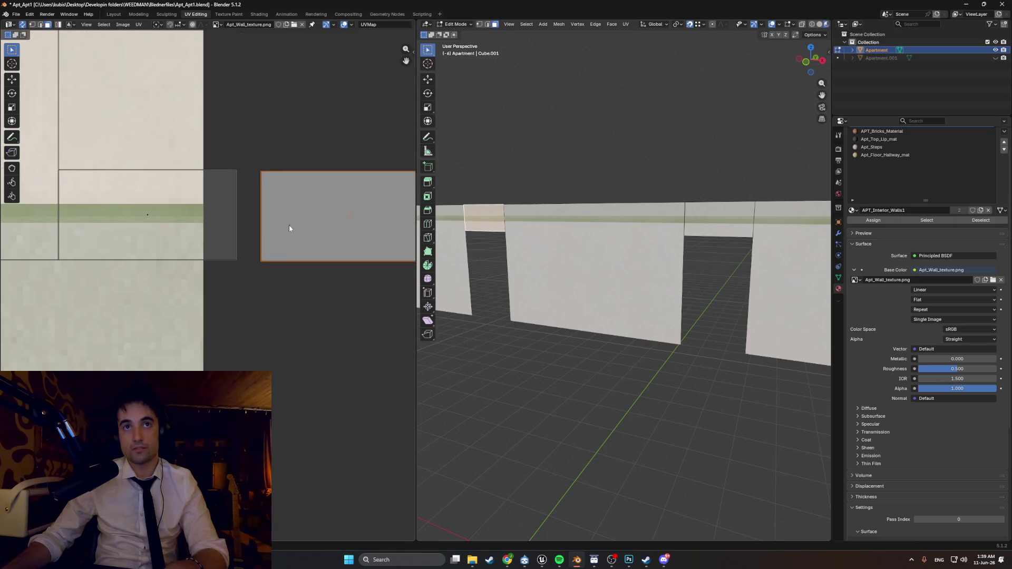
key(g)
key(x)
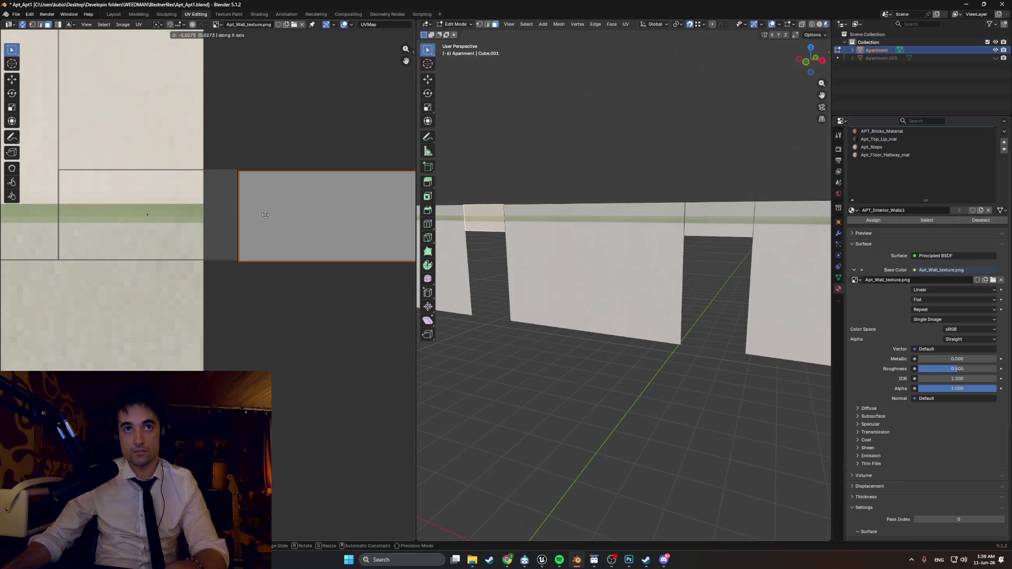
click(265, 203)
- Slide the island horizontally up against its neighbouring island
scroll(232, 210, up, 2)
key(g)
key(y)
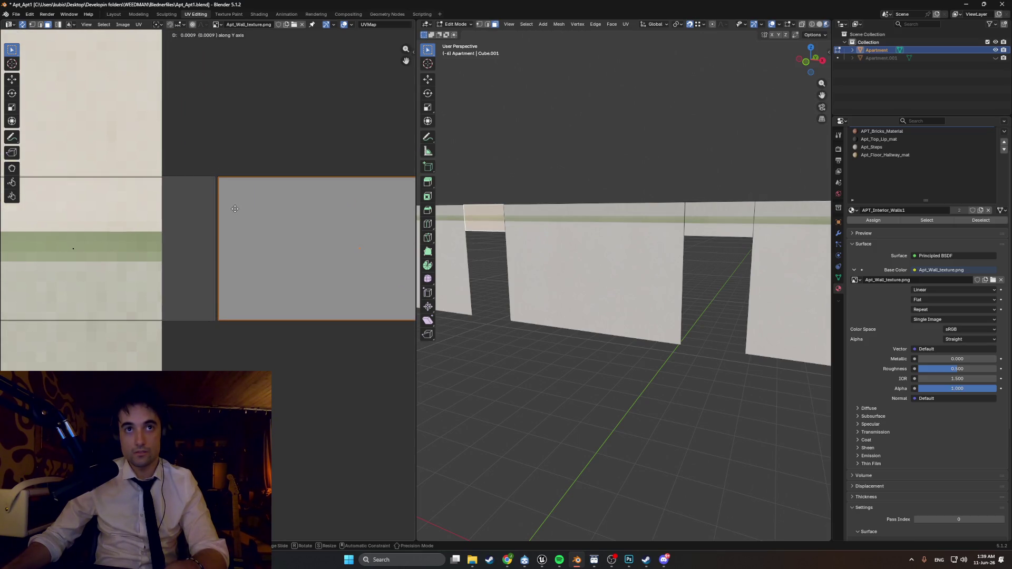
key(x)
scroll(243, 213, down, 3)
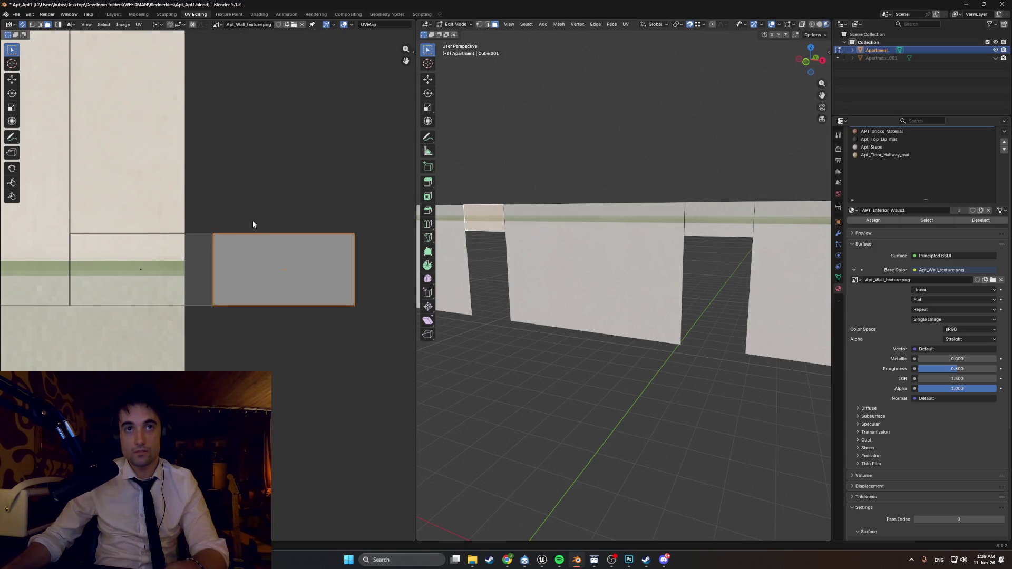
click(127, 233)
scroll(198, 246, down, 8)
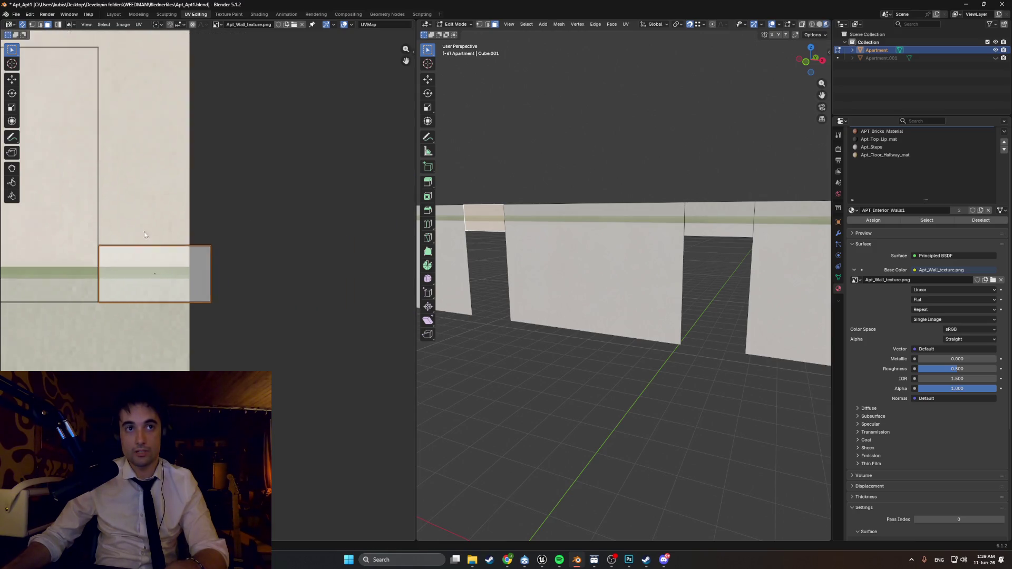
scroll(161, 246, up, 3)
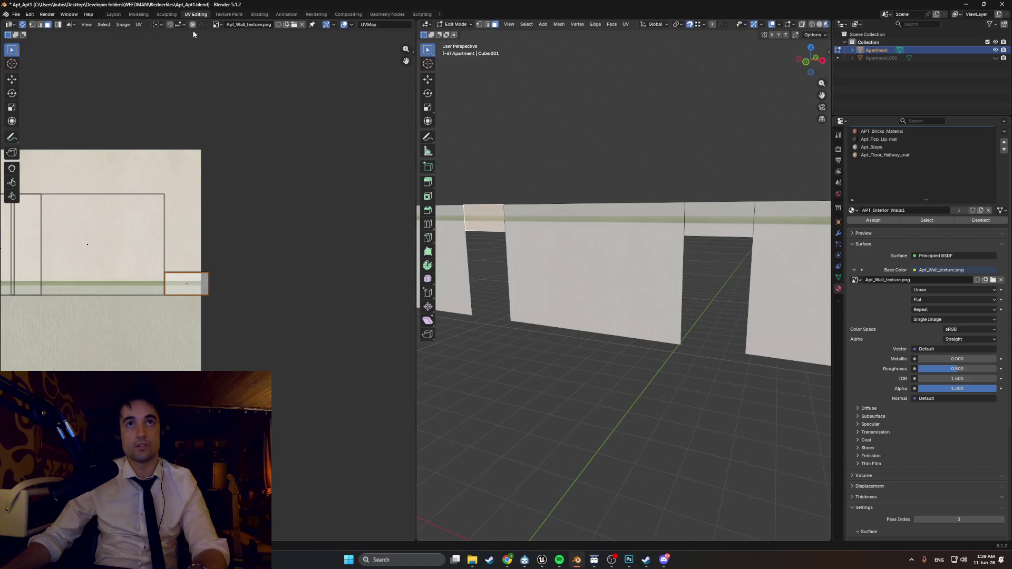
- Set Snap Target to Vertex and snap the island horizontally flush with its neighbour
click(179, 24)
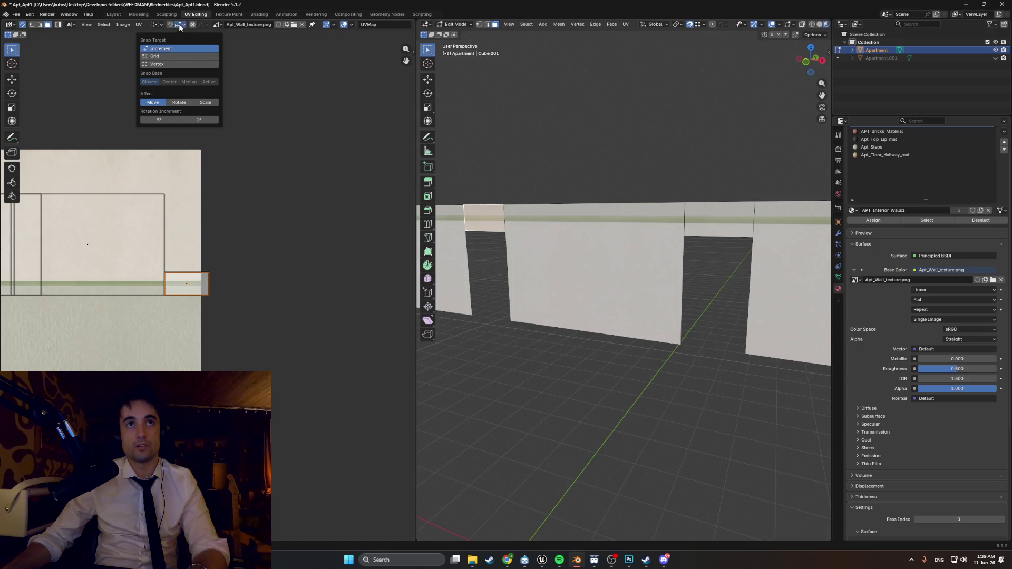
click(174, 63)
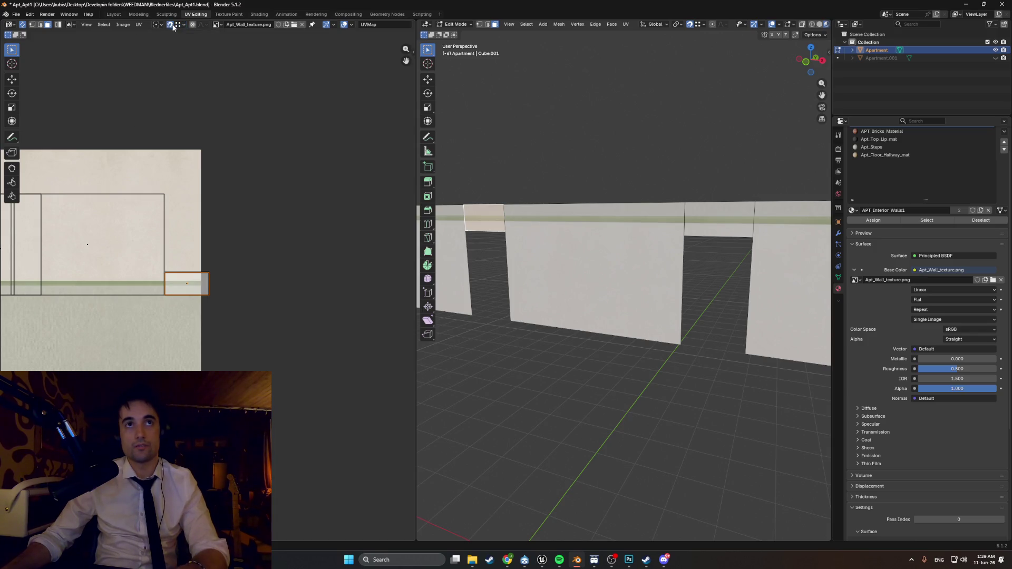
key(g)
key(x)
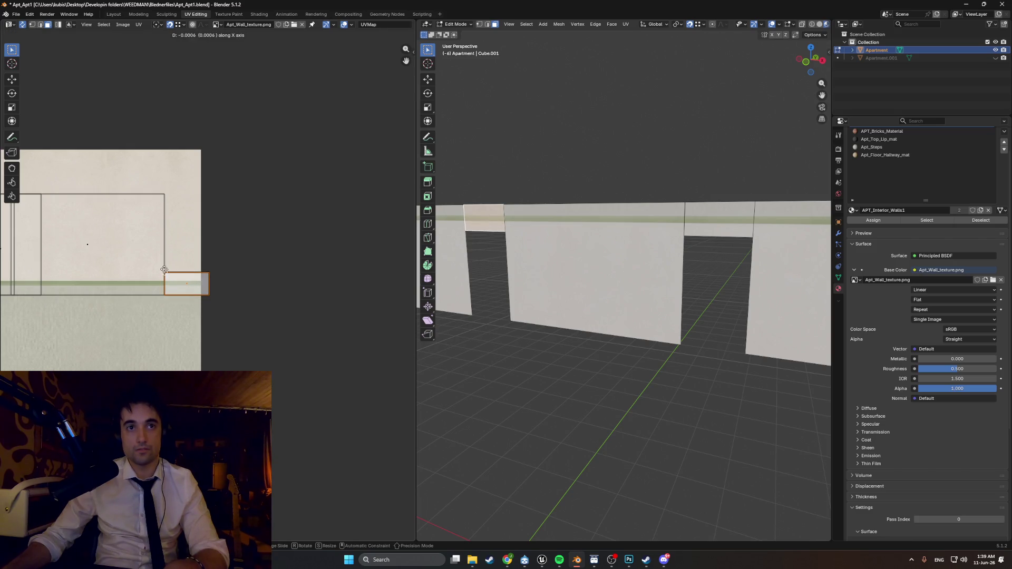
scroll(169, 281, up, 10)
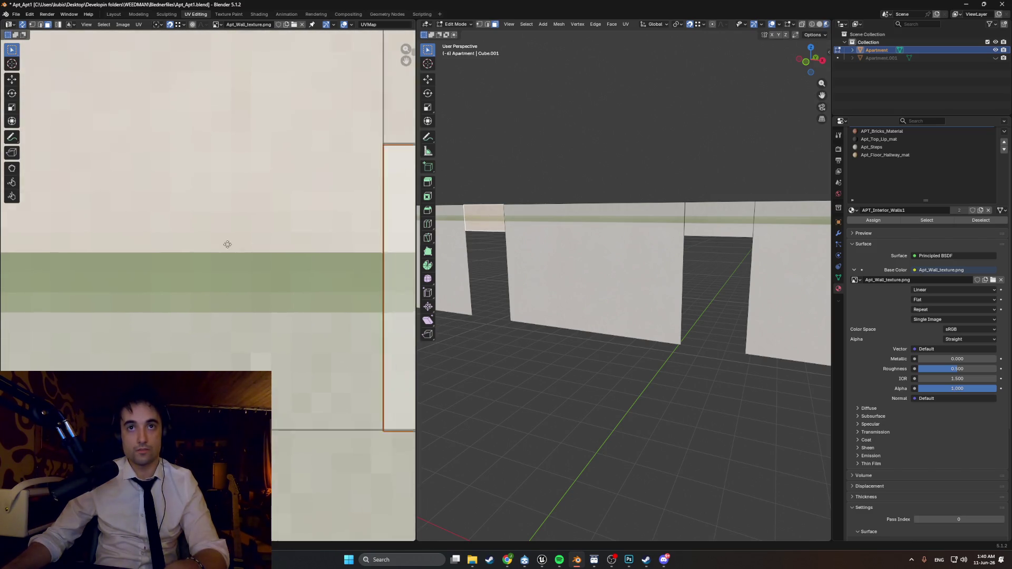
click(238, 196)
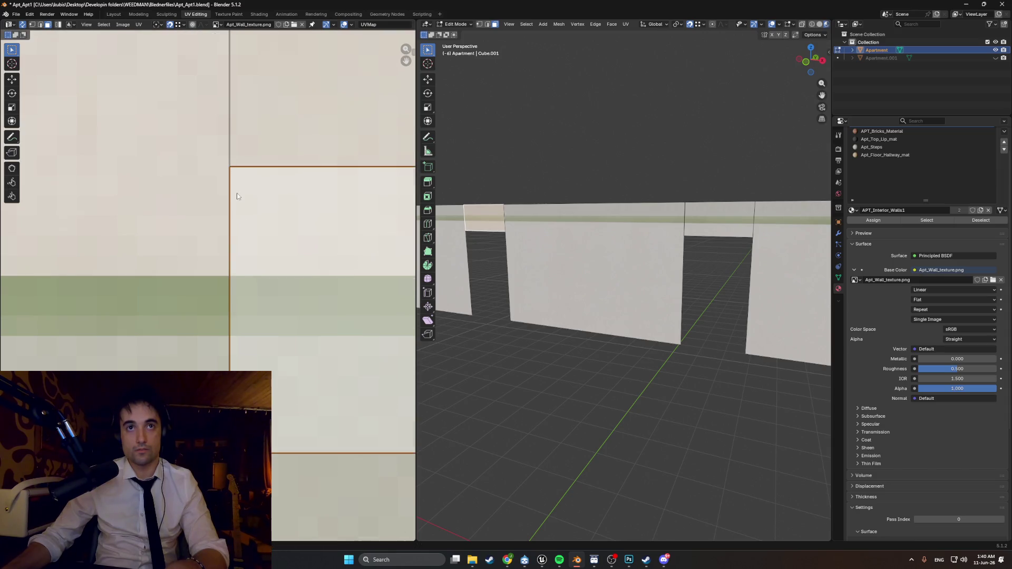
scroll(233, 197, down, 6)
middle_drag(233, 197, 345, 204)
scroll(264, 232, up, 5)
scroll(272, 270, down, 5)
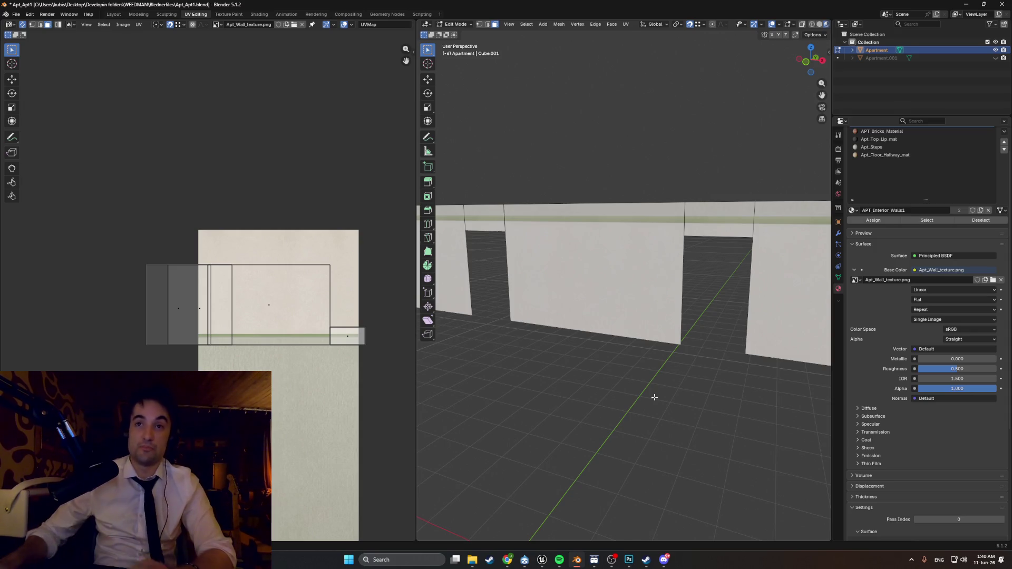
- Leave the isolated wall view to check the apartment interior, then re-isolate the walls in Edit Mode
scroll(592, 311, down, 3)
mouse_move(547, 308)
middle_down()
mouse_move(579, 303)
mouse_move(548, 295)
mouse_move(523, 346)
mouse_move(482, 349)
mouse_move(696, 286)
middle_up()
key(Tab)
key(KP_Divide)
scroll(525, 350, up, 3)
middle_drag(616, 296, 632, 308)
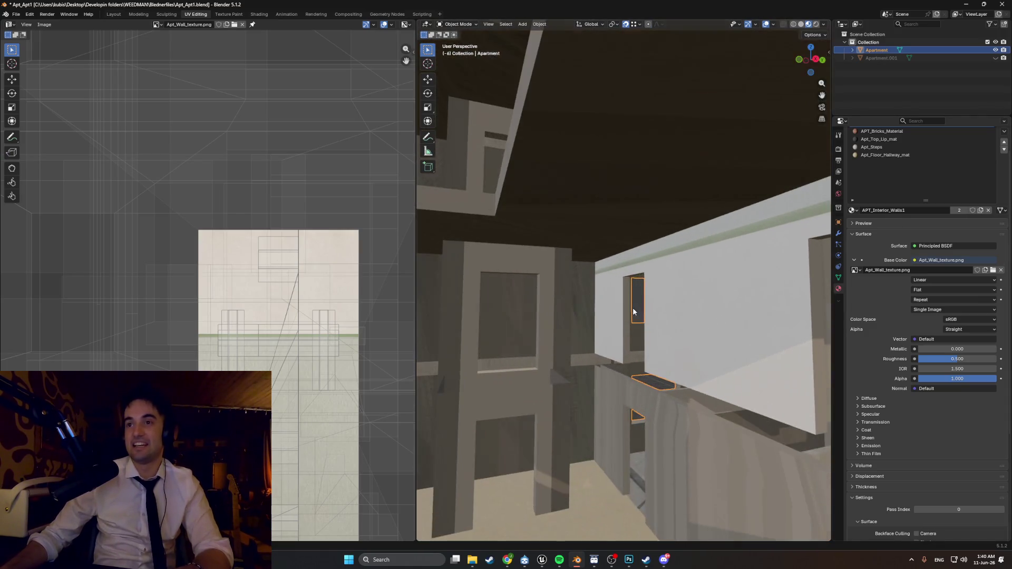
key(Tab)
key(KP_Divide)
scroll(579, 301, up, 3)
scroll(579, 301, down, 4)
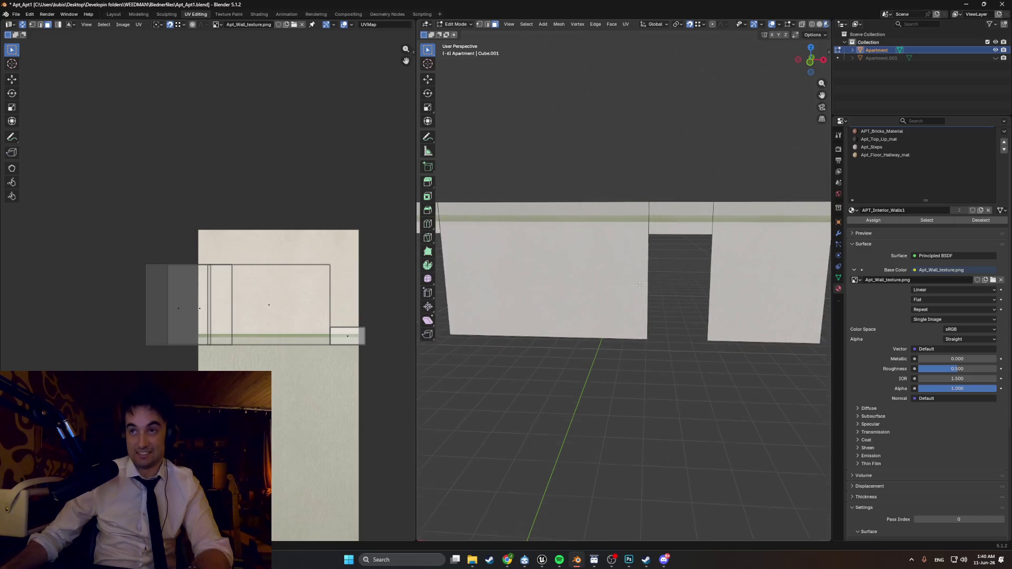
- Select the left wall, top lip and remaining wall faces, then start rotating their UVs
click(524, 258)
shift+click(669, 227)
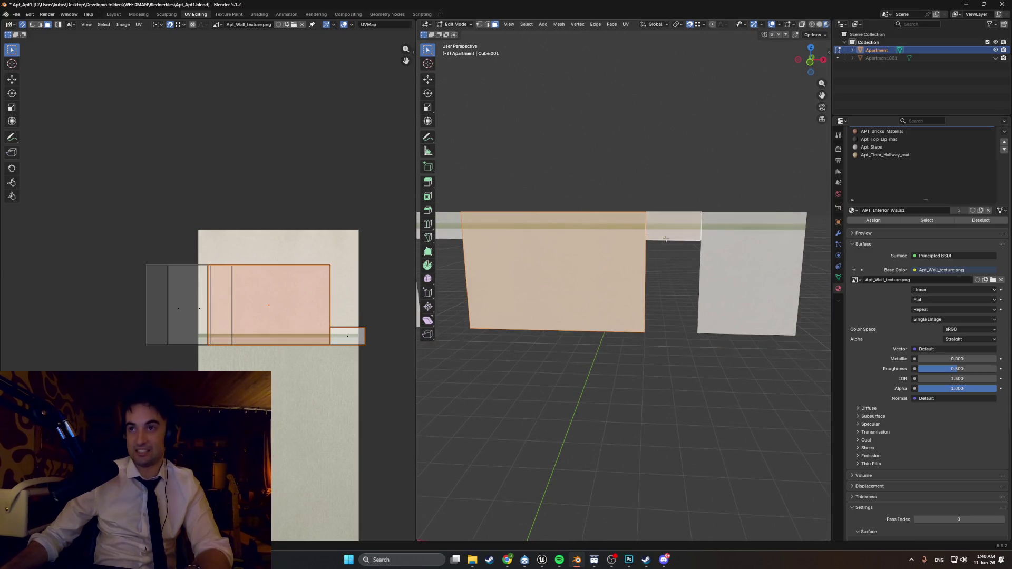
shift+click(748, 226)
middle_drag(644, 248, 614, 249)
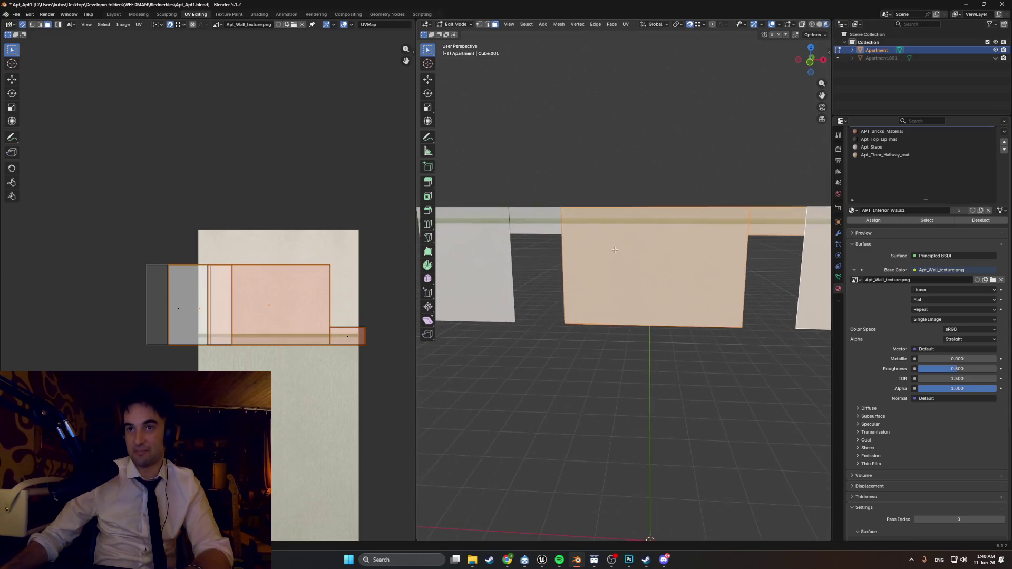
shift+click(461, 245)
scroll(461, 245, down, 2)
key(r)
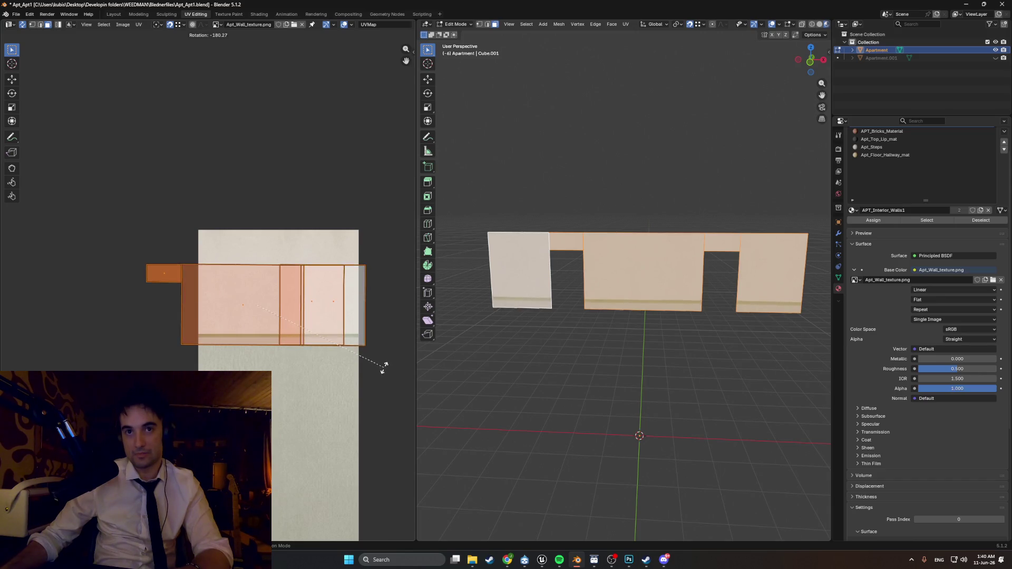
- Cancel the UV rotation, abandoning a typed 90° angle
right_click(385, 369)
text(r)
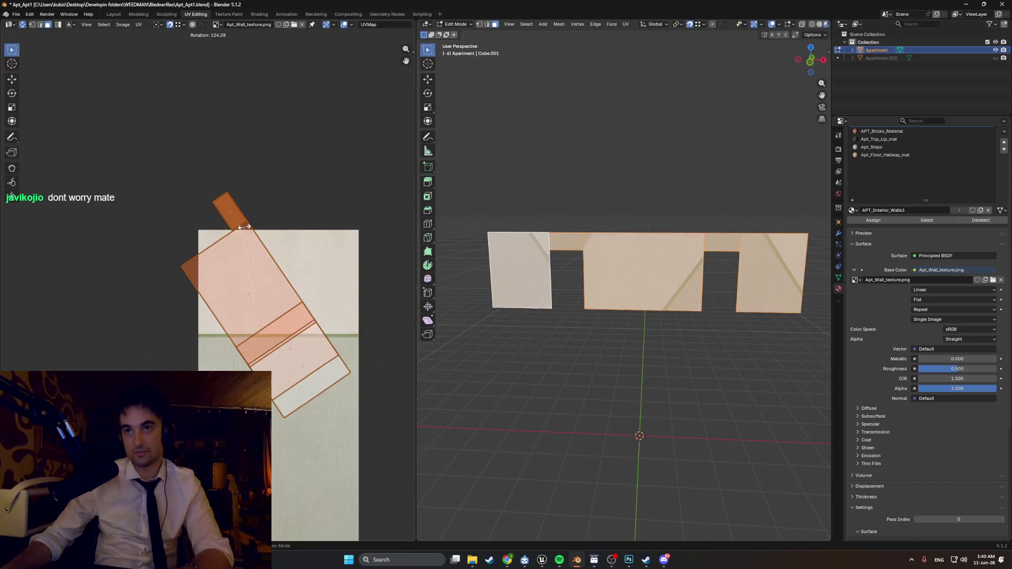
text(90)
key(BackSpace)
key(BackSpace)
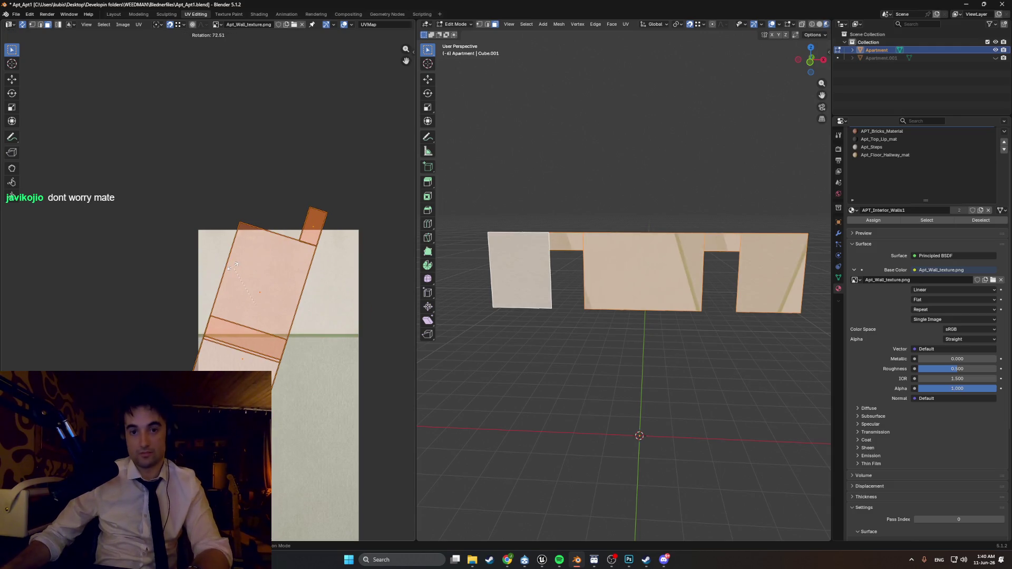
key(Escape)
- Move the wall UVs vertically and enlarge them over the texture, then deselect to judge the result
key(g)
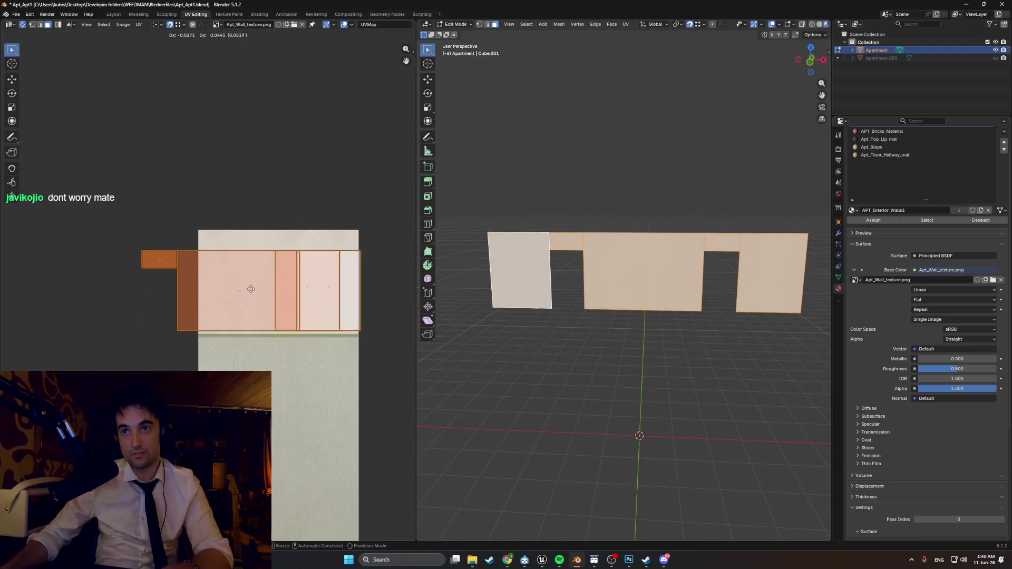
key(y)
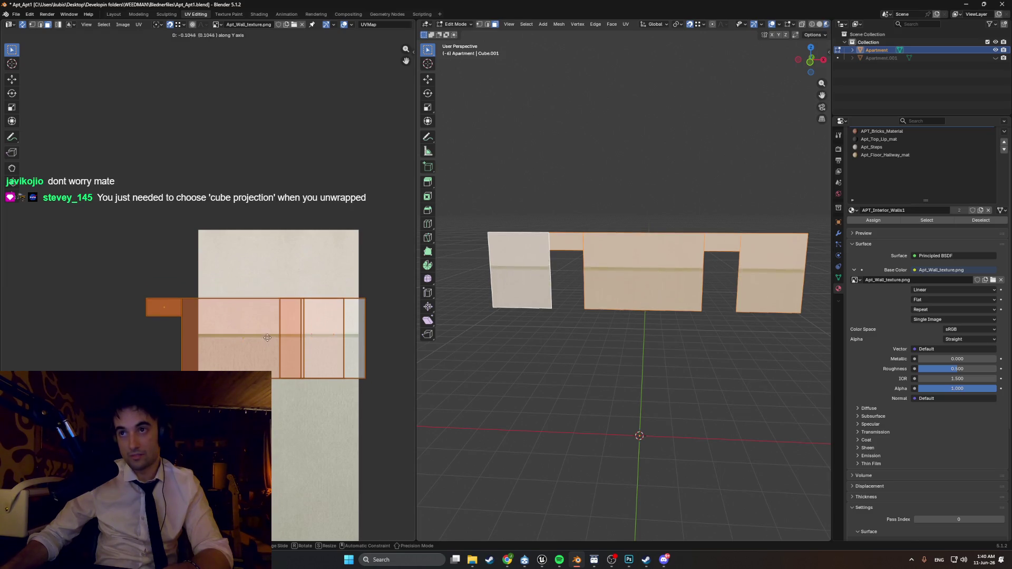
click(267, 327)
key(s)
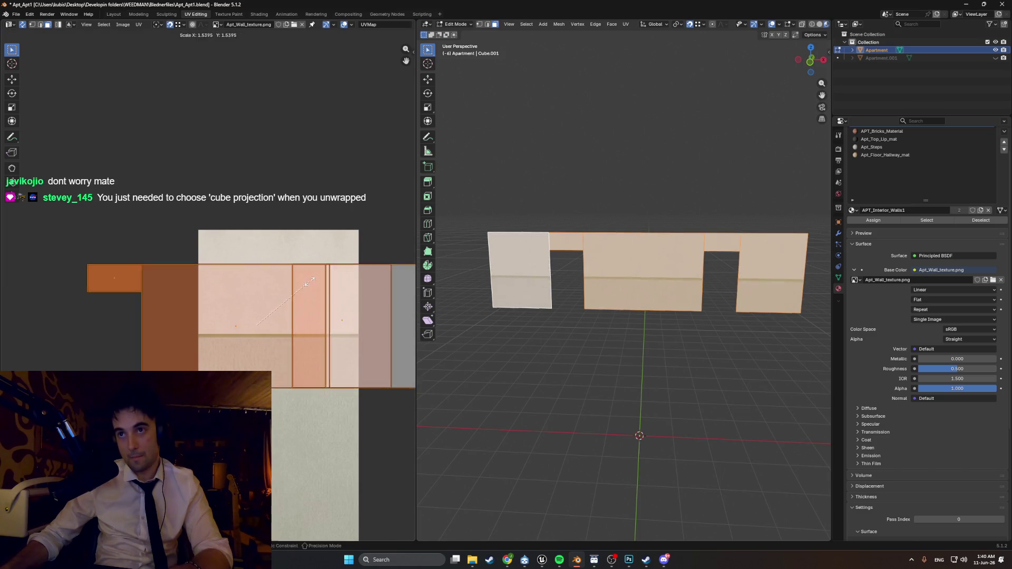
click(324, 274)
key(g)
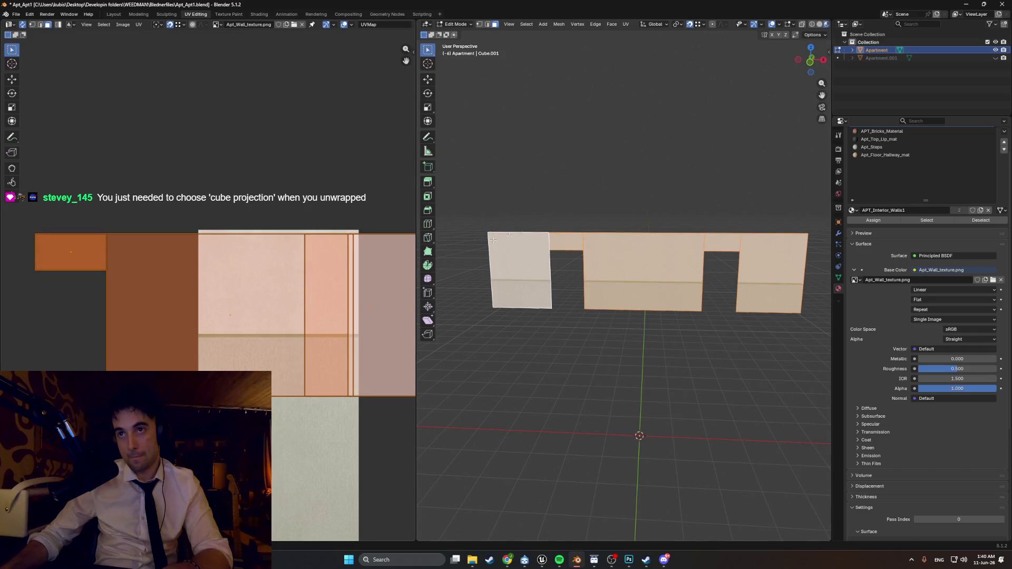
click(471, 246)
- Set the wall image texture's interpolation to Closest and check the walls
mouse_move(585, 185)
middle_down()
mouse_move(517, 177)
mouse_move(635, 332)
middle_up()
scroll(634, 332, up, 6)
middle_drag(713, 306, 945, 335)
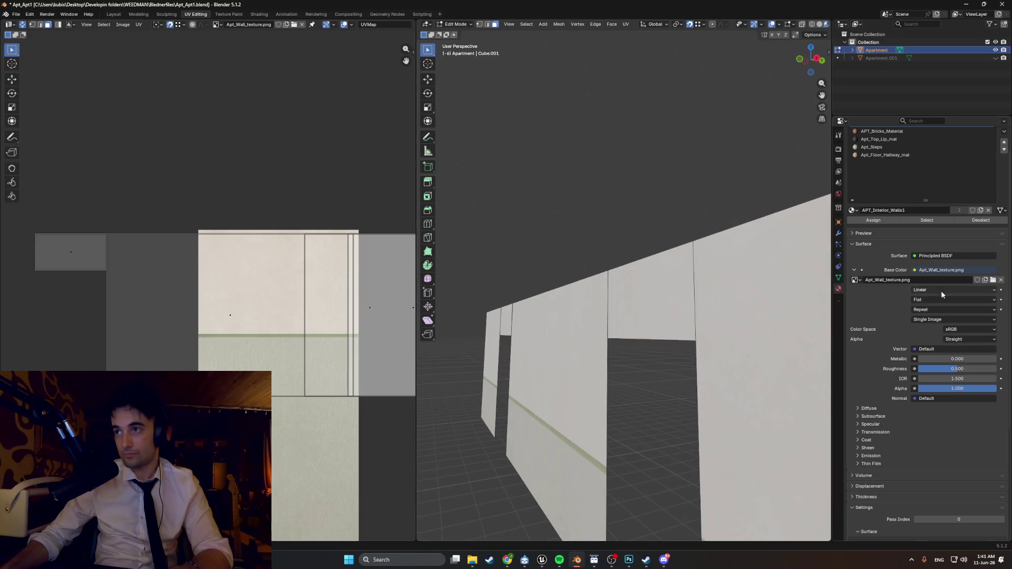
click(941, 291)
click(936, 319)
mouse_move(541, 195)
middle_down()
mouse_move(590, 221)
mouse_move(617, 192)
middle_up()
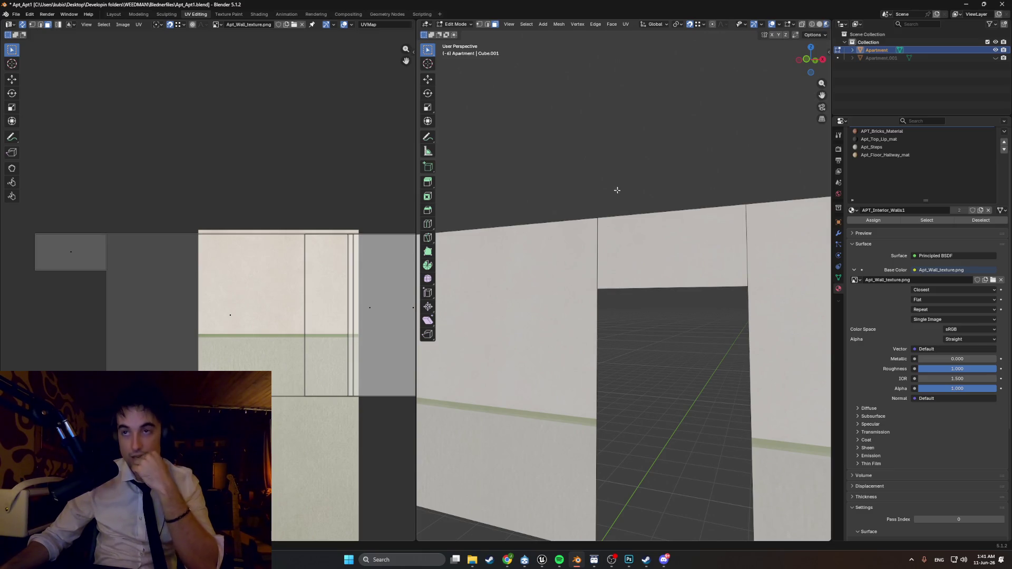
scroll(611, 200, down, 6)
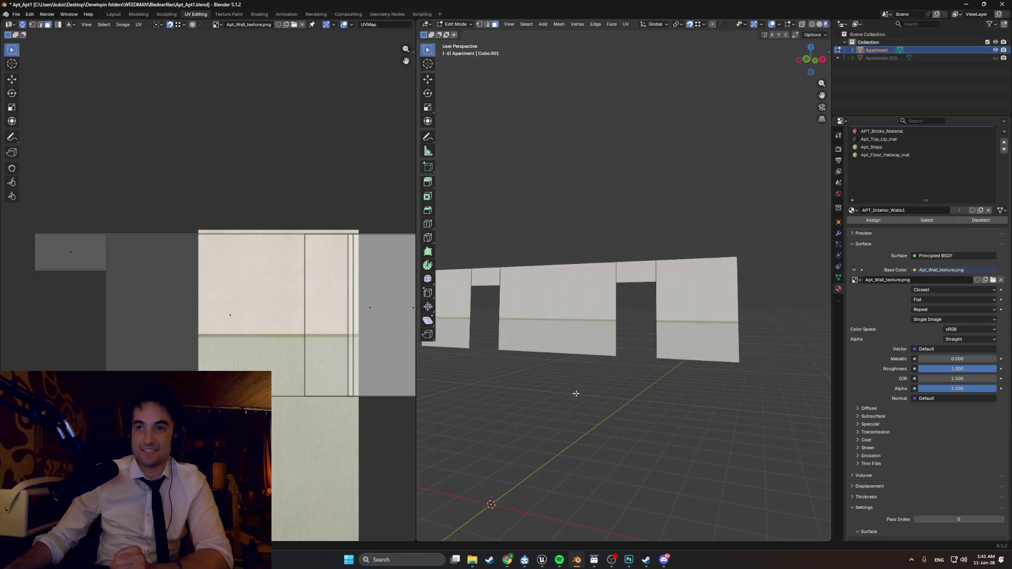
- Select the right, middle, connector and left wall faces and cube-project their UVs
click(696, 279)
shift+click(580, 295)
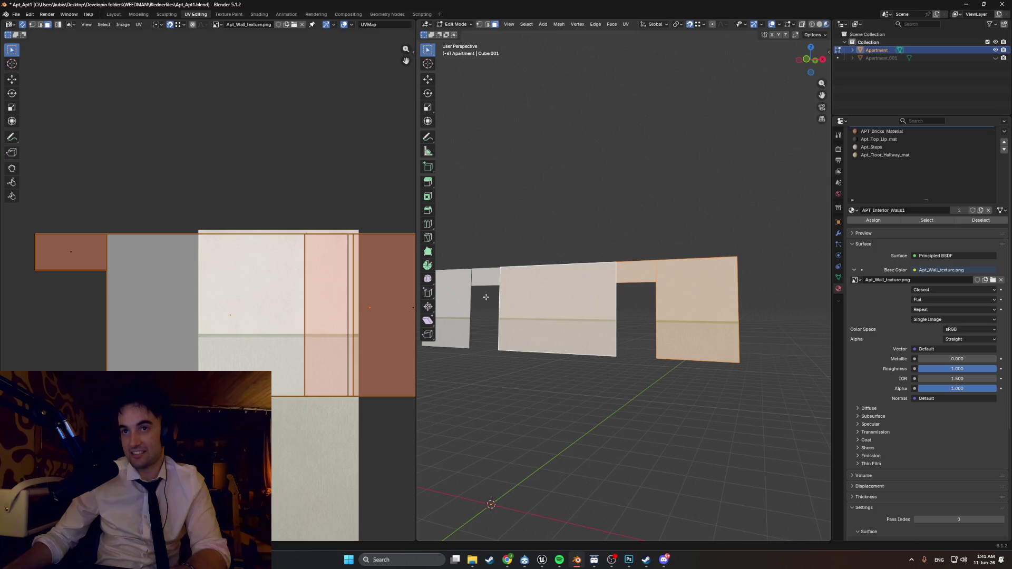
shift+click(472, 283)
shift+click(463, 282)
right_click(578, 214)
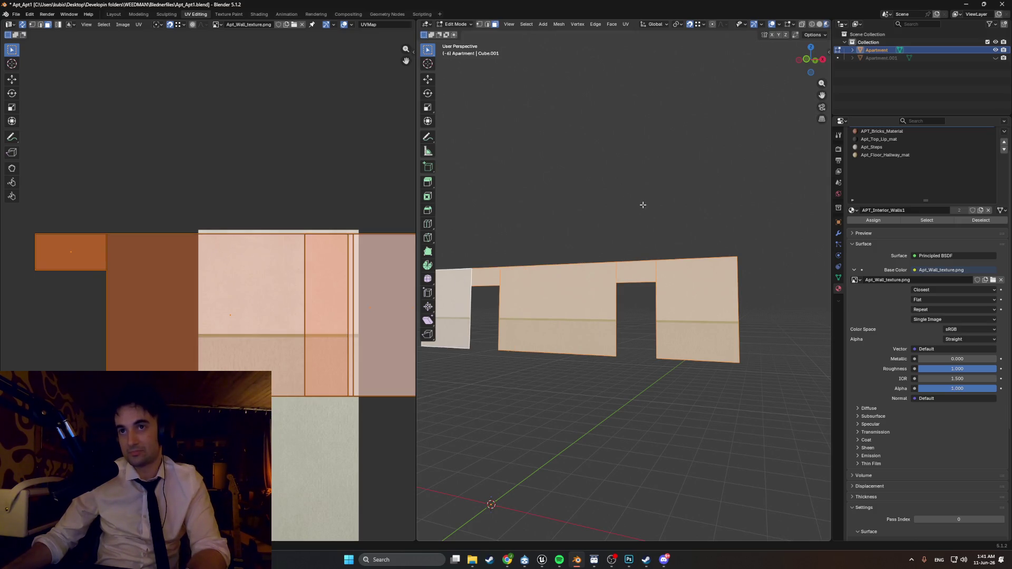
middle_drag(622, 236, 608, 237)
key(u)
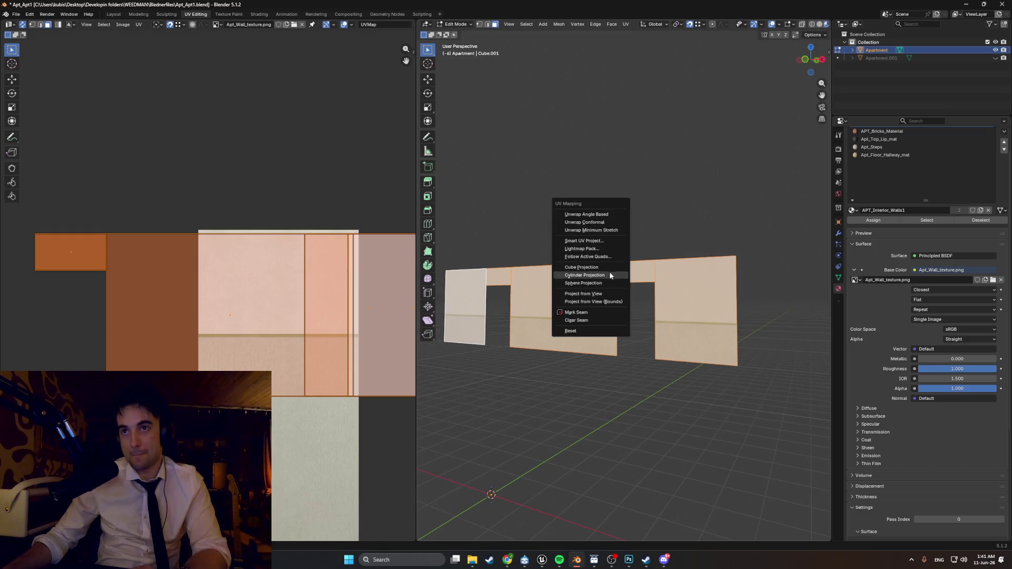
click(609, 268)
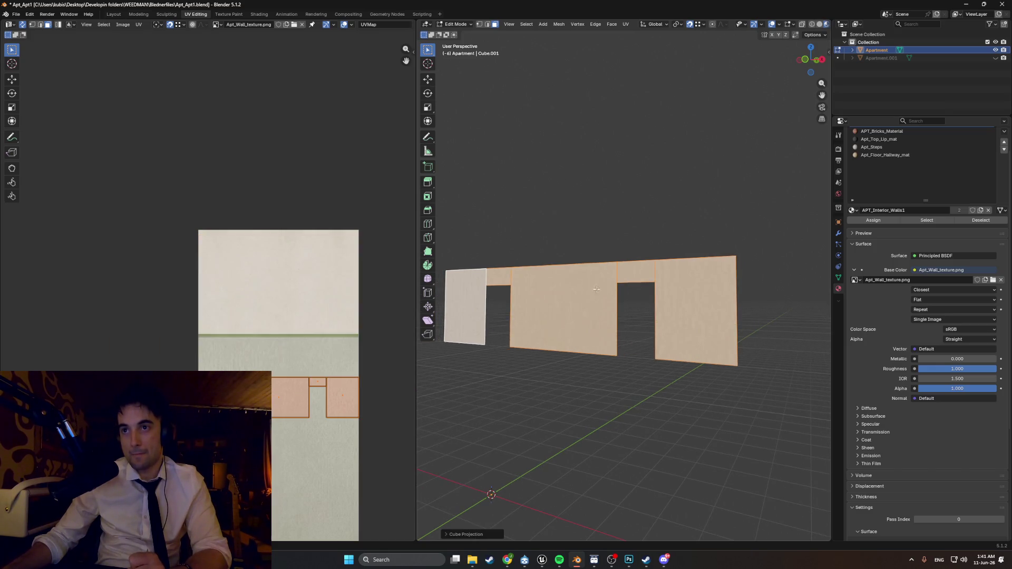
- Shift the UV islands up along Y and scale them about 1.9 times so the trim sits mid-wall
scroll(294, 378, up, 2)
mouse_move(294, 374)
middle_down()
mouse_move(242, 243)
mouse_move(214, 265)
middle_up()
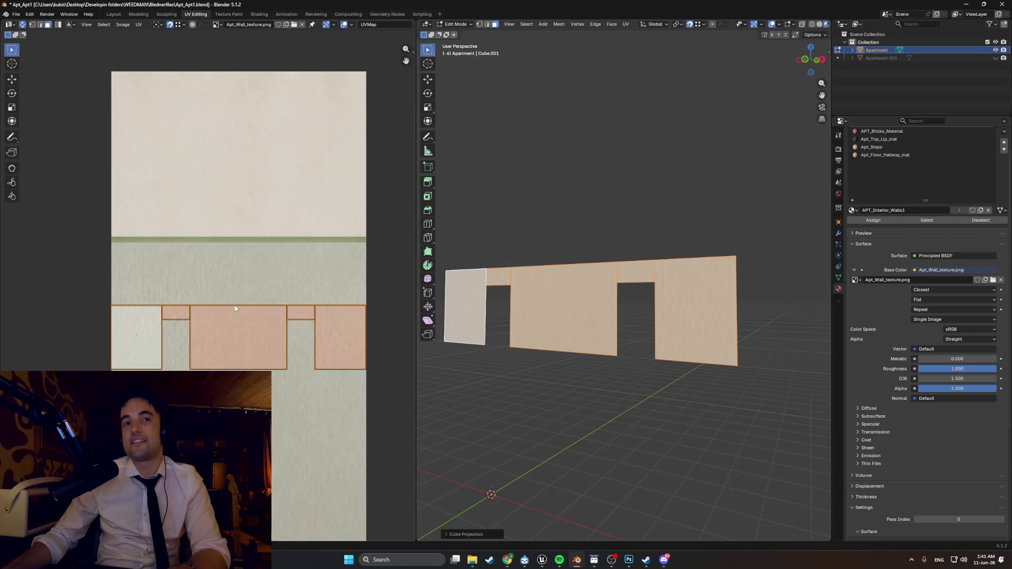
key(g)
key(y)
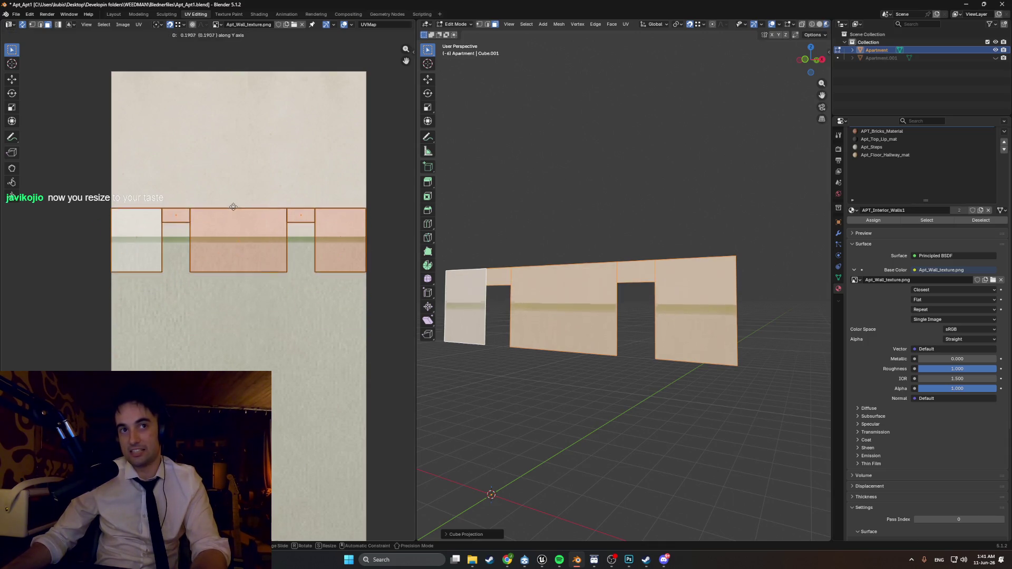
click(226, 217)
scroll(226, 217, down, 4)
key(s)
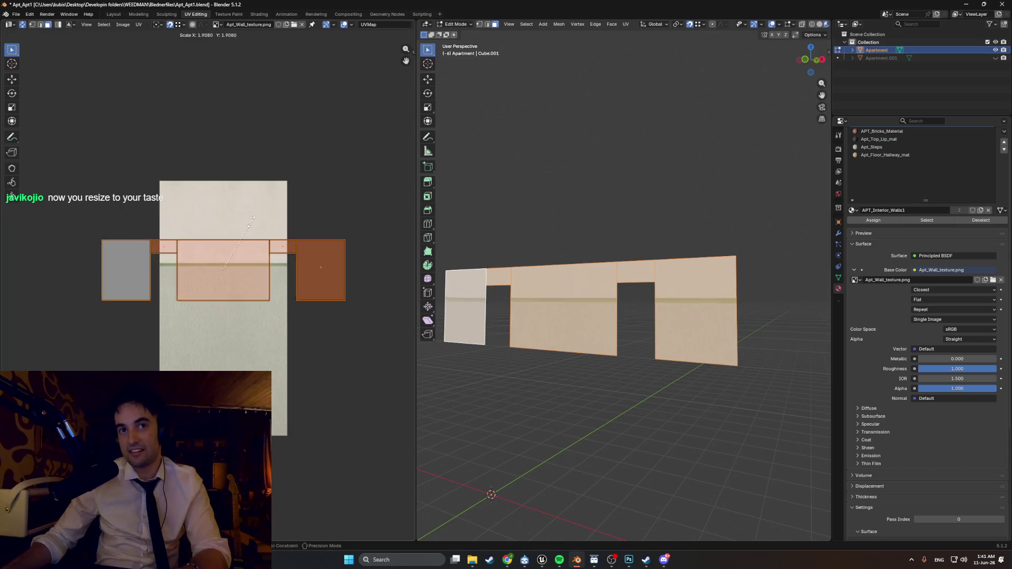
click(318, 197)
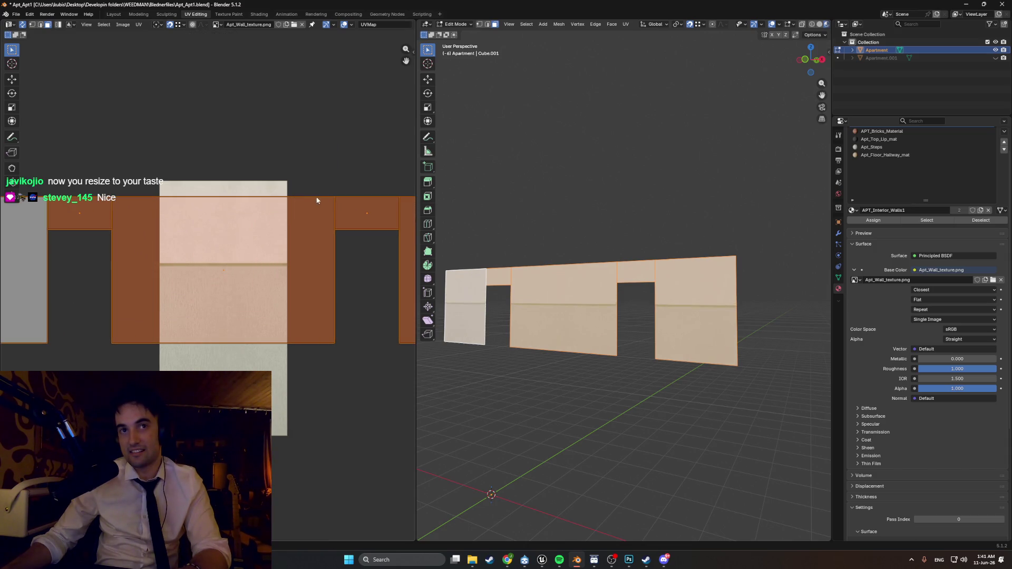
key(g)
key(y)
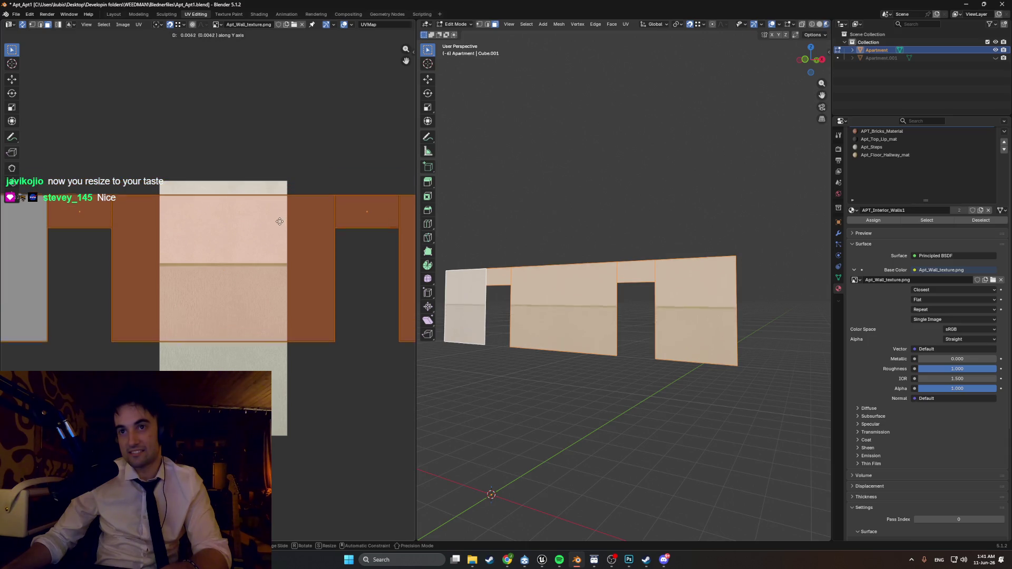
mouse_move(558, 305)
middle_down()
mouse_move(622, 315)
mouse_move(619, 330)
middle_up()
scroll(622, 315, up, 8)
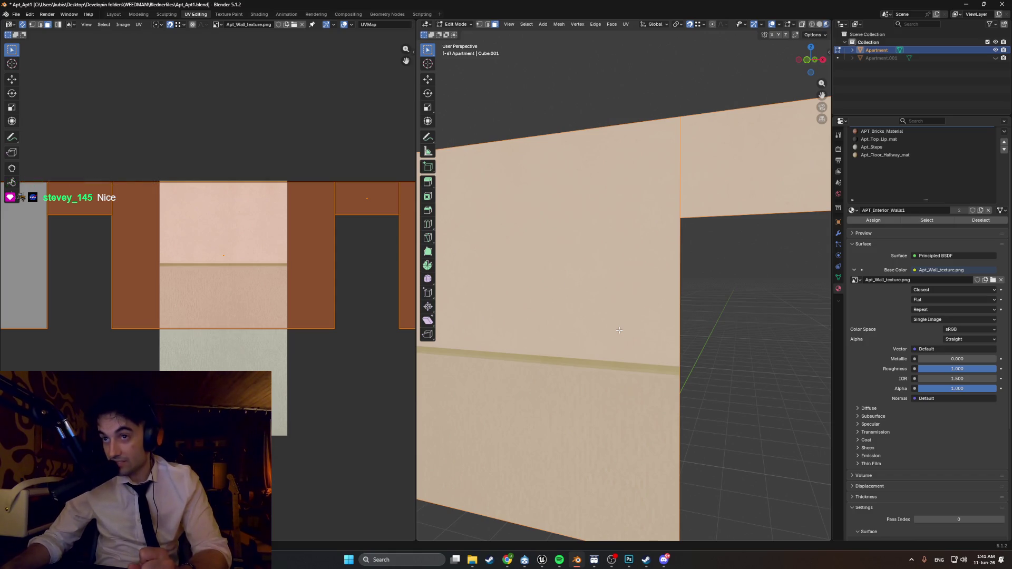
scroll(619, 330, down, 5)
middle_drag(582, 300, 569, 303)
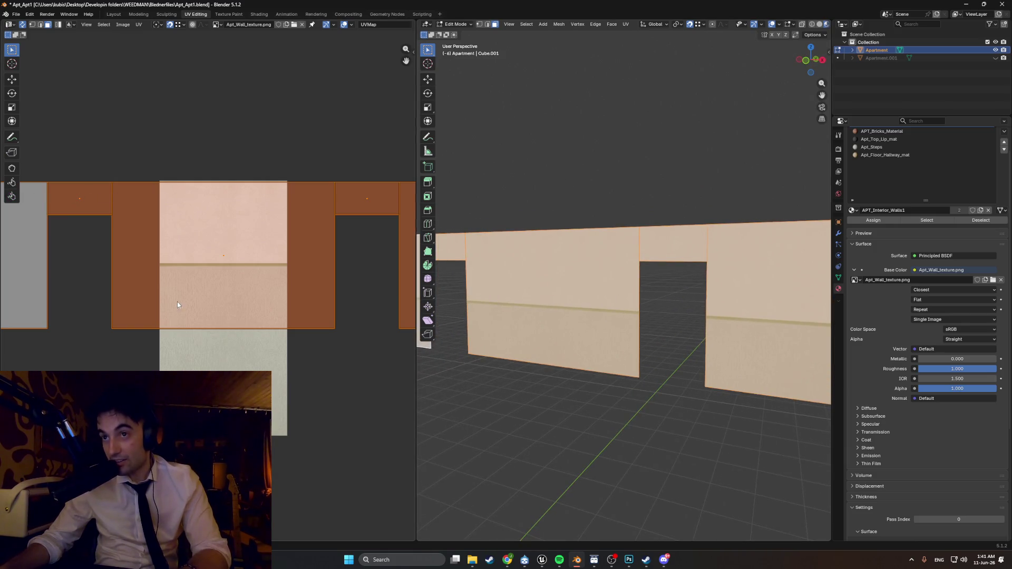
scroll(578, 330, up, 5)
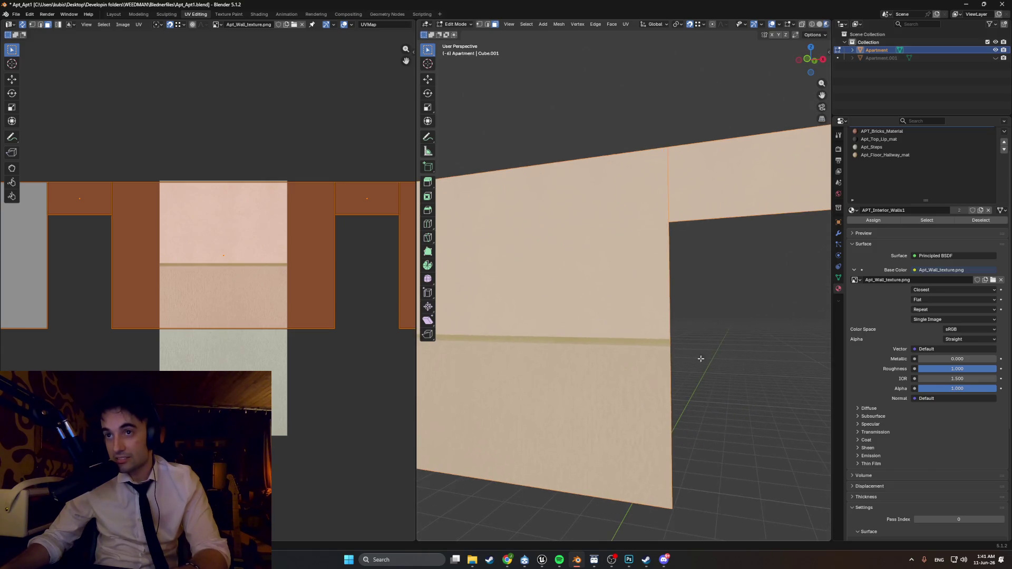
key(alt+a)
scroll(670, 351, down, 8)
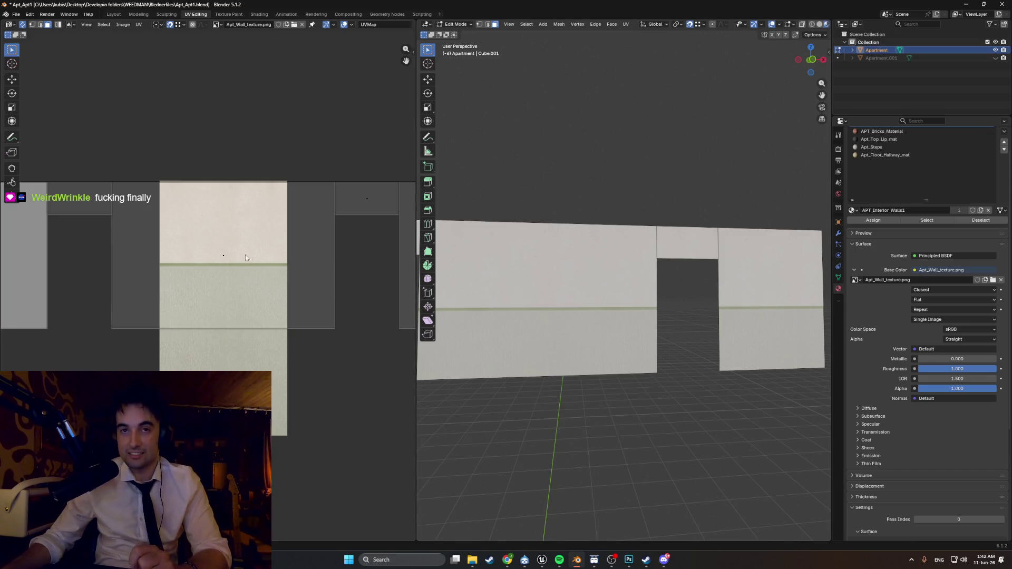
scroll(157, 229, down, 3)
scroll(160, 228, up, 5)
scroll(162, 248, down, 3)
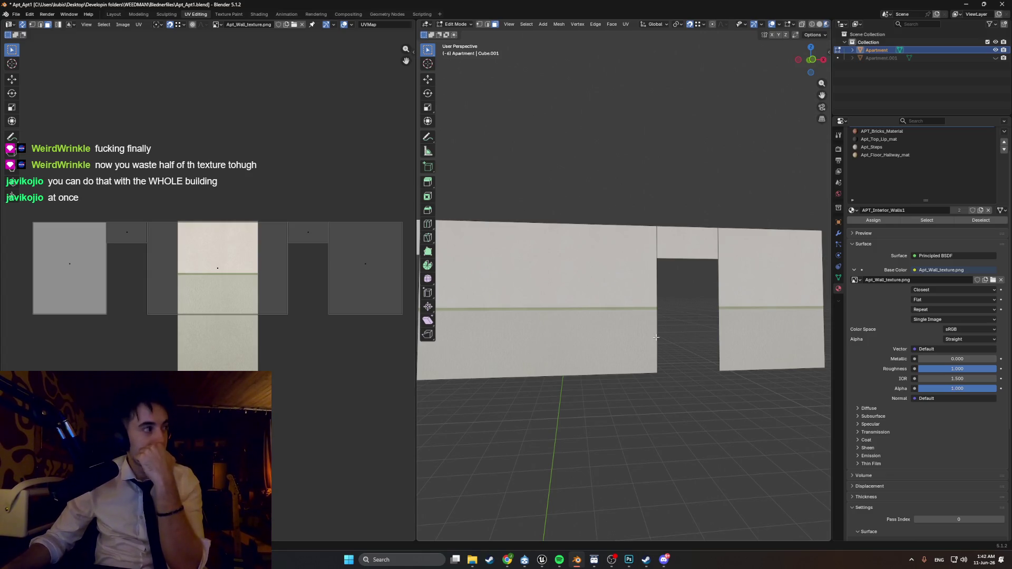
mouse_move(656, 324)
middle_down()
mouse_move(659, 350)
mouse_move(673, 357)
mouse_move(653, 365)
mouse_move(672, 365)
middle_up()
key(z)
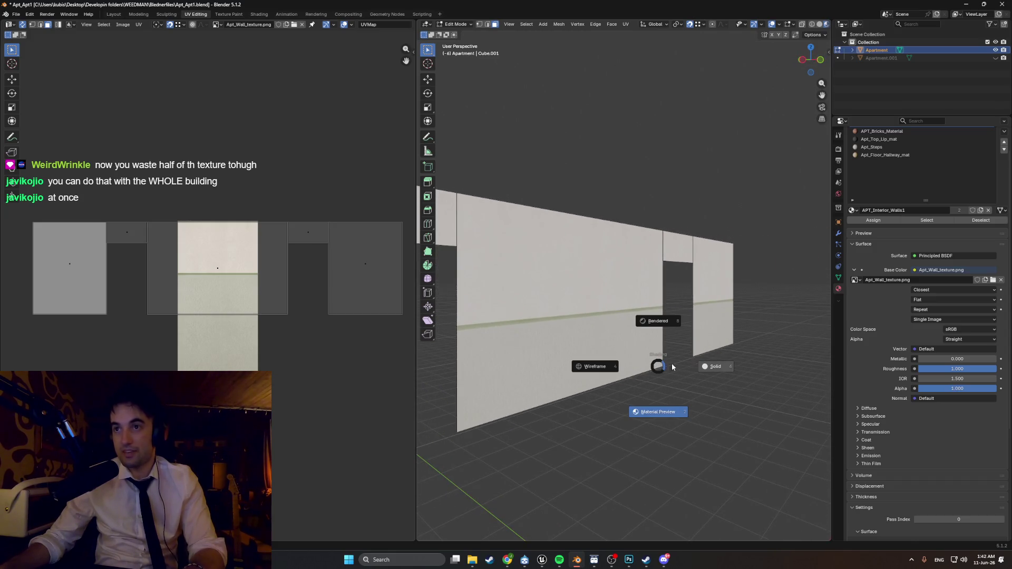
click(685, 366)
key(z)
click(643, 417)
scroll(643, 417, down, 2)
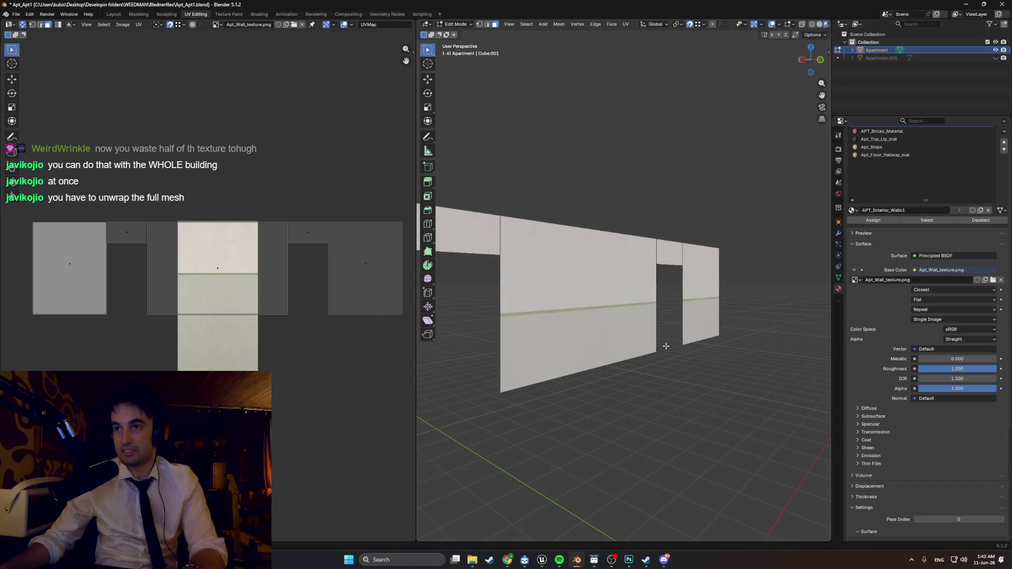
key(alt+h)
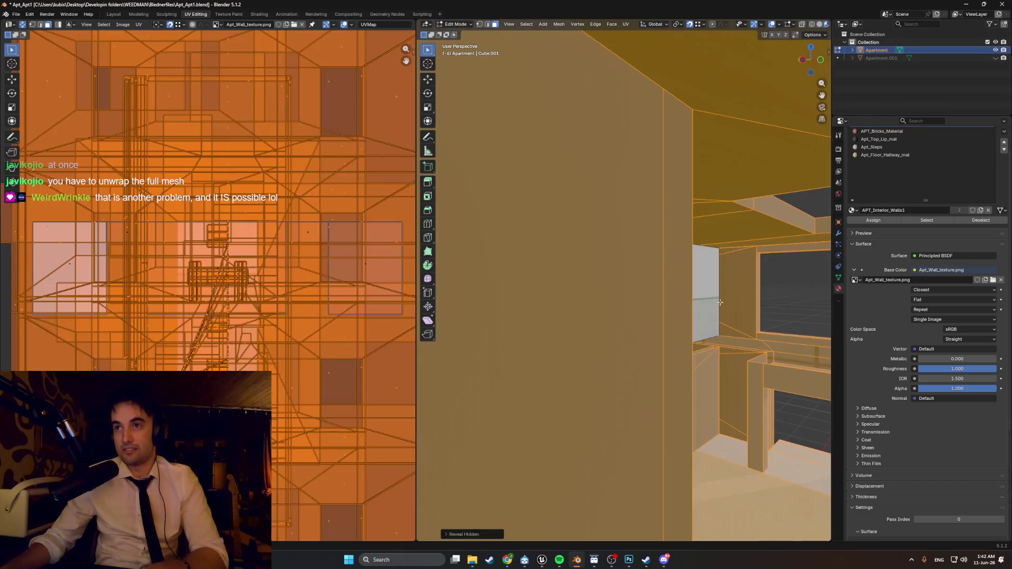
click(995, 58)
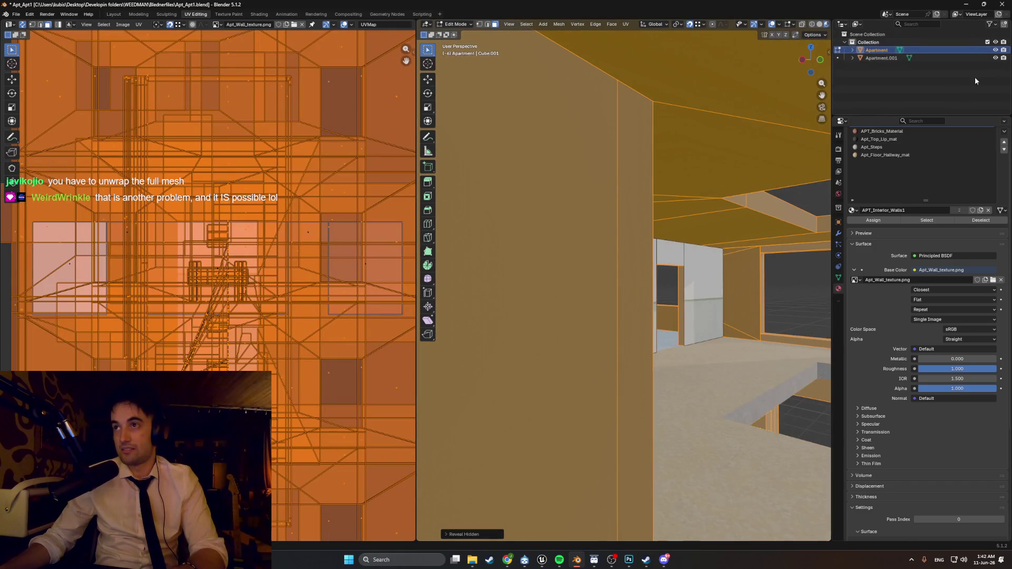
middle_drag(580, 324, 615, 322)
click(525, 268)
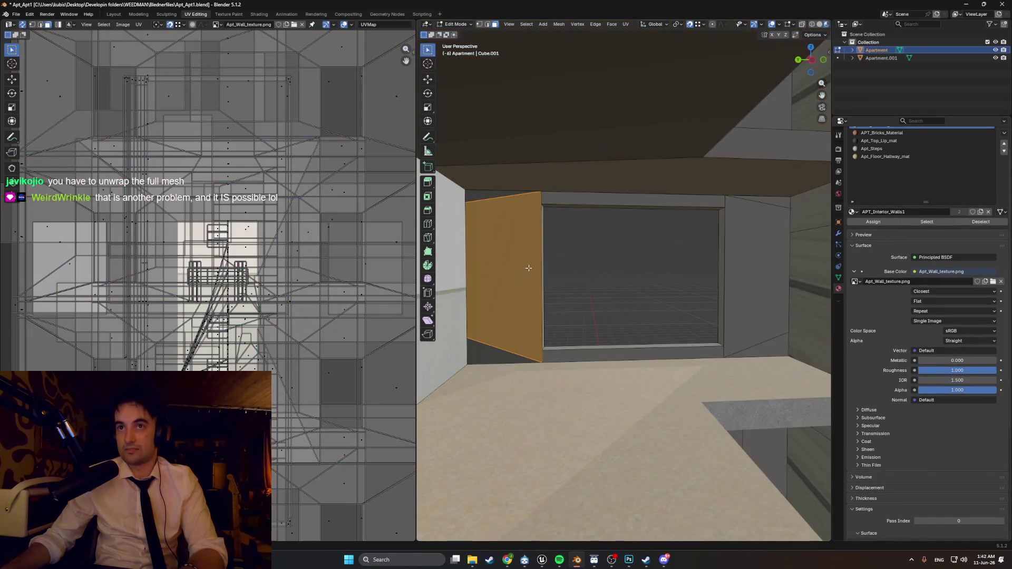
mouse_move(524, 268)
middle_down()
mouse_move(754, 256)
mouse_move(504, 244)
middle_up()
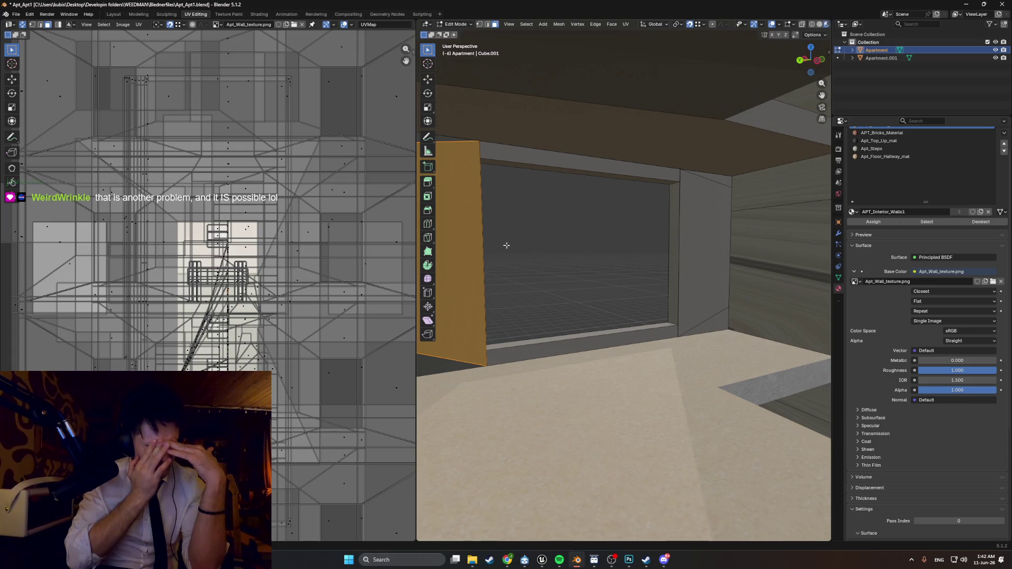
mouse_move(506, 245)
middle_down()
mouse_move(565, 277)
mouse_move(700, 318)
mouse_move(605, 316)
mouse_move(724, 304)
mouse_move(706, 305)
mouse_move(792, 312)
mouse_move(573, 300)
middle_up()
shift+middle_drag(536, 252, 637, 274)
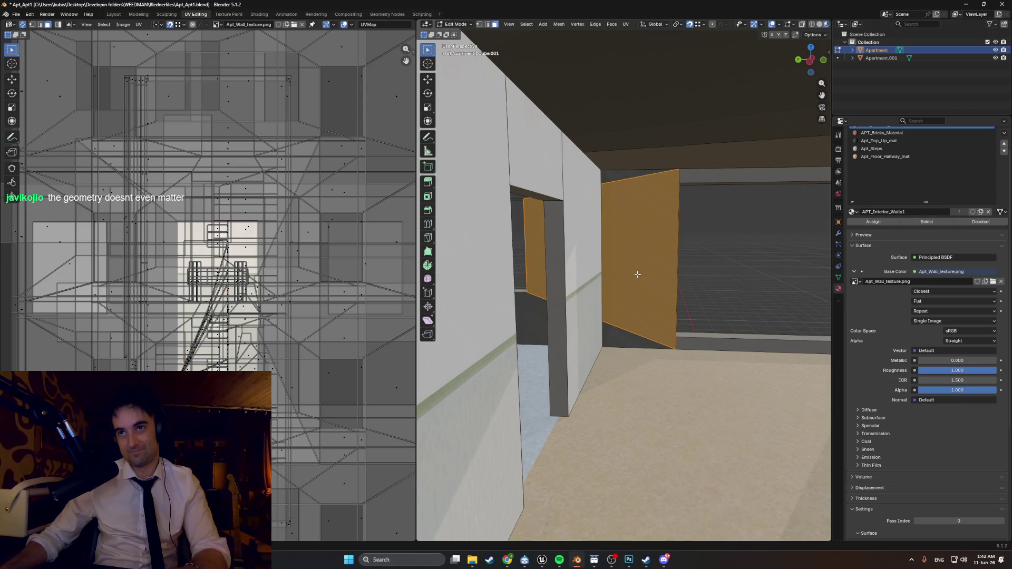
- In edge mode, select the dark wall's vertical edge and slide it along Y to flatten the panel
key(2)
click(680, 214)
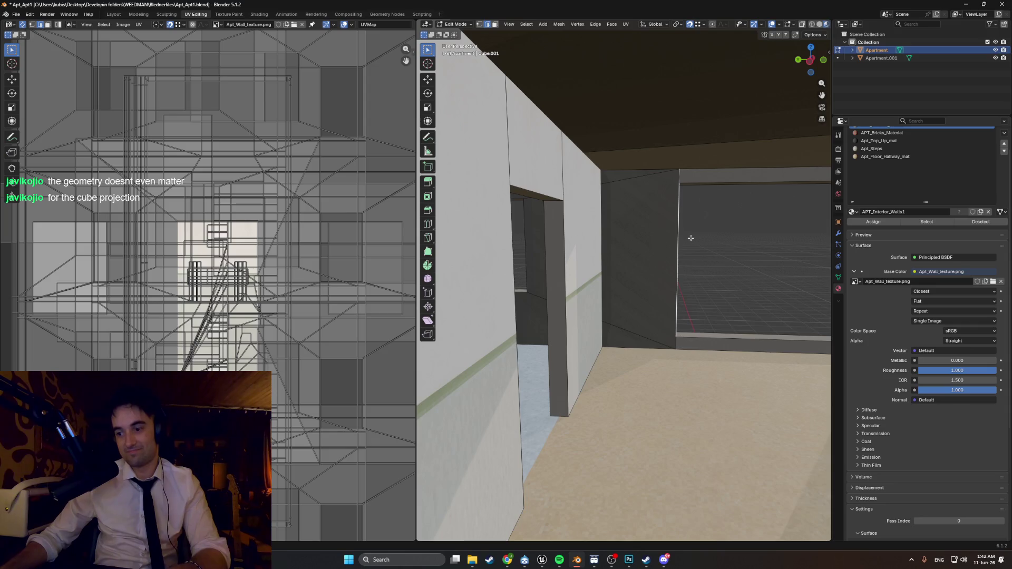
scroll(690, 238, up, 5)
middle_drag(623, 275, 605, 273)
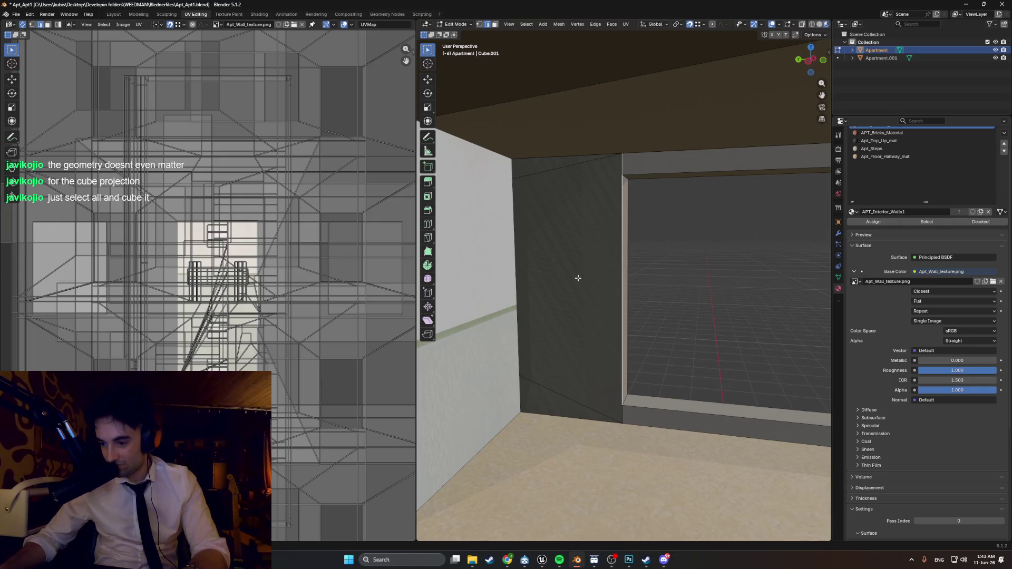
middle_drag(577, 278, 642, 261)
click(590, 275)
mouse_move(503, 293)
middle_down()
mouse_move(564, 280)
mouse_move(537, 294)
mouse_move(674, 293)
mouse_move(713, 310)
mouse_move(661, 332)
mouse_move(600, 261)
mouse_move(672, 250)
middle_up()
key(g)
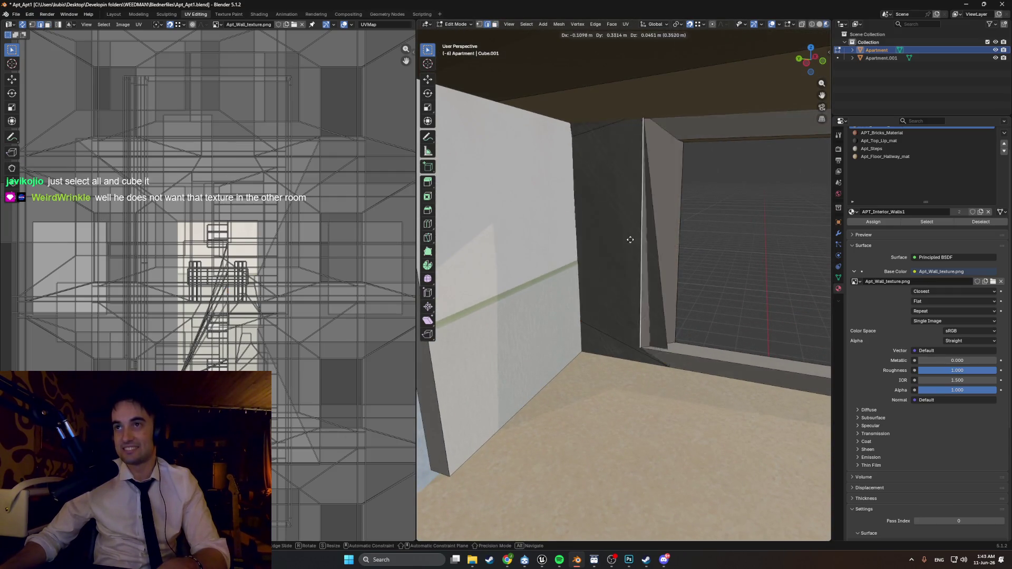
key(y)
click(615, 264)
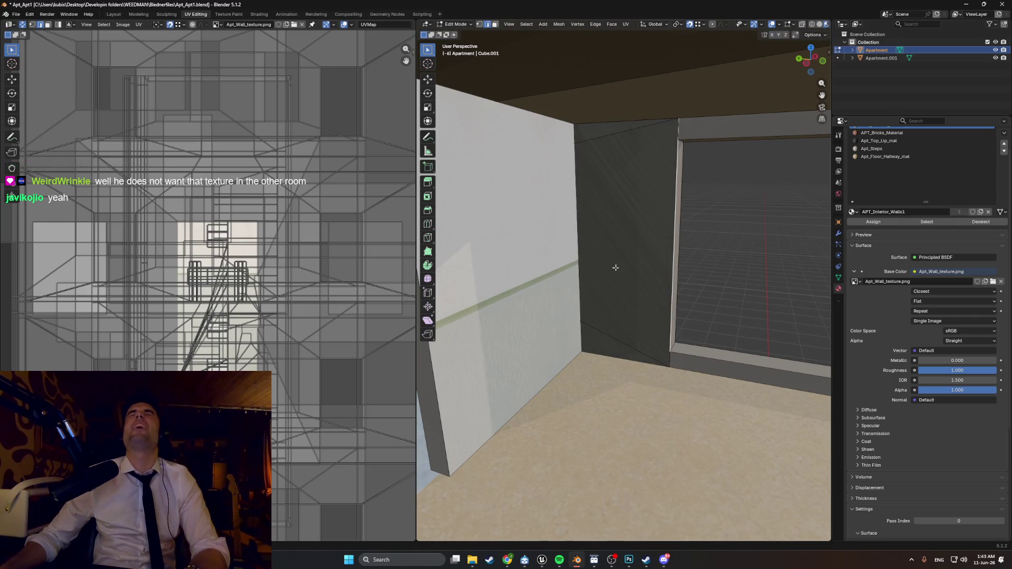
- Select the short edge at the wall's bottom corner and try two loop cuts, cancelling both
mouse_move(615, 253)
middle_down()
mouse_move(573, 244)
mouse_move(644, 290)
mouse_move(540, 297)
mouse_move(528, 281)
mouse_move(631, 276)
mouse_move(693, 323)
mouse_move(594, 340)
middle_up()
click(649, 348)
scroll(559, 299, down, 8)
scroll(614, 276, up, 6)
scroll(630, 276, down, 3)
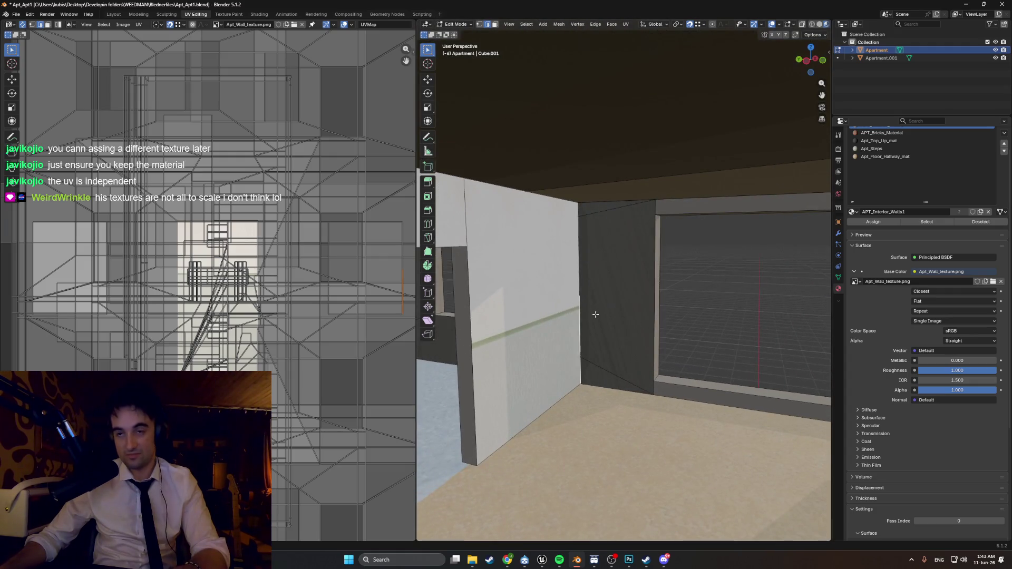
key(ctrl+r)
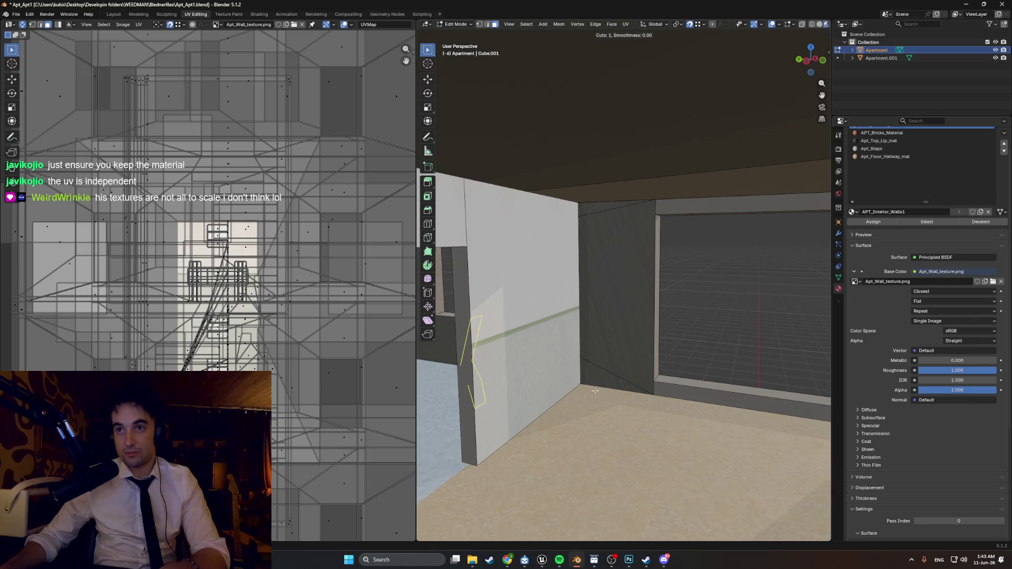
right_click(594, 361)
scroll(606, 369, up, 5)
middle_drag(617, 378, 627, 385)
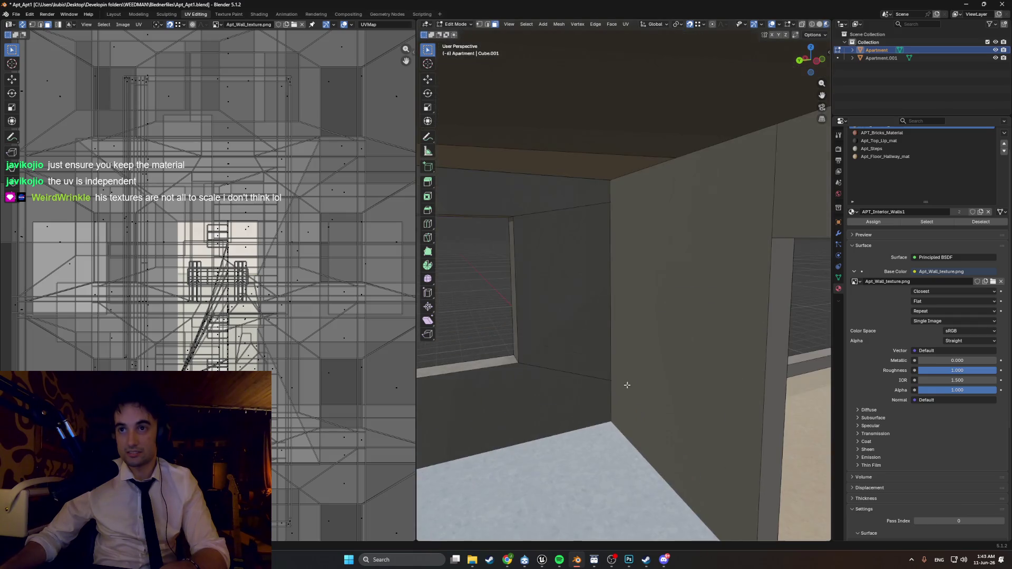
key(ctrl+r)
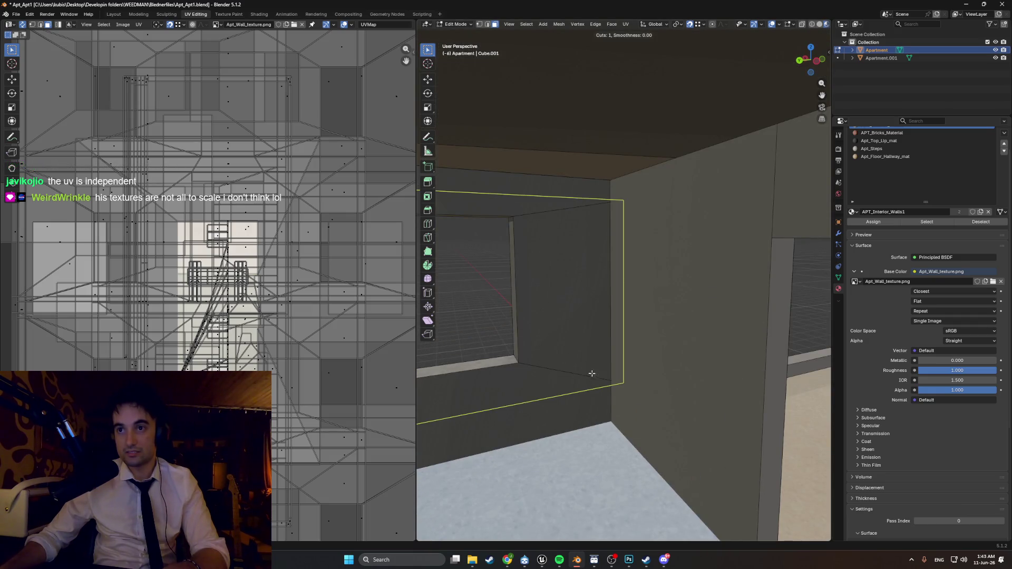
right_click(639, 415)
mouse_move(677, 402)
middle_down()
mouse_move(559, 403)
mouse_move(580, 350)
mouse_move(571, 341)
middle_up()
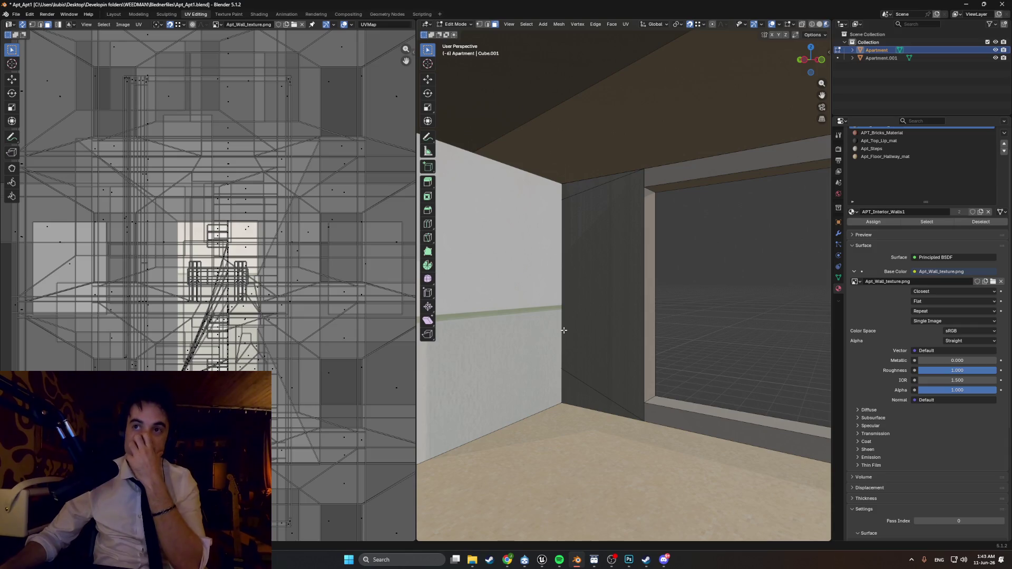
- Select the lower triangle plus the large wall face beside the window, then orbit to check them
click(580, 392)
shift+click(575, 191)
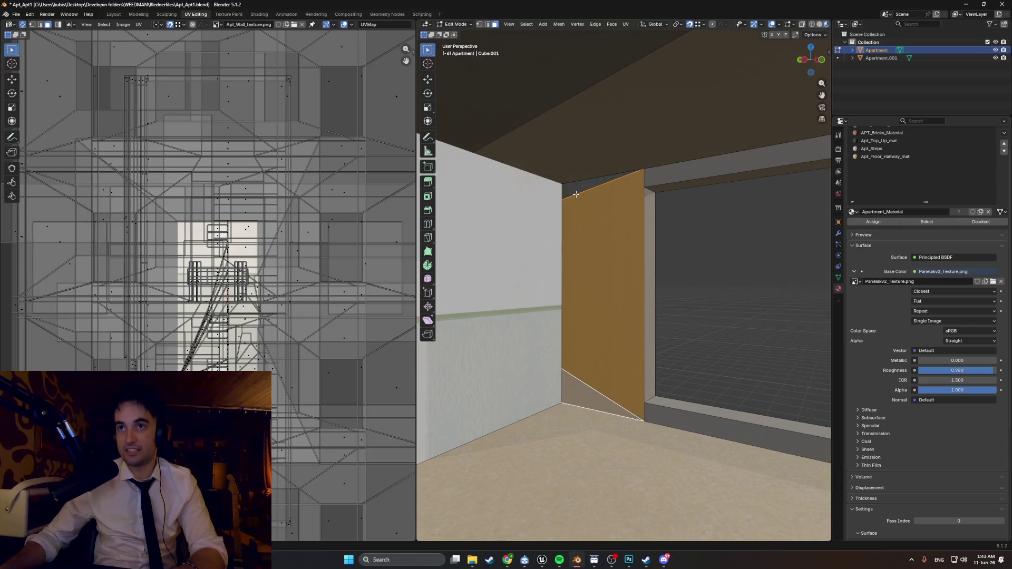
shift+click(569, 218)
shift+click(574, 192)
mouse_move(574, 192)
middle_down()
mouse_move(599, 214)
mouse_move(592, 236)
mouse_move(660, 258)
mouse_move(576, 270)
mouse_move(732, 239)
mouse_move(707, 255)
mouse_move(644, 232)
mouse_move(594, 238)
mouse_move(632, 237)
mouse_move(606, 239)
mouse_move(617, 235)
middle_up()
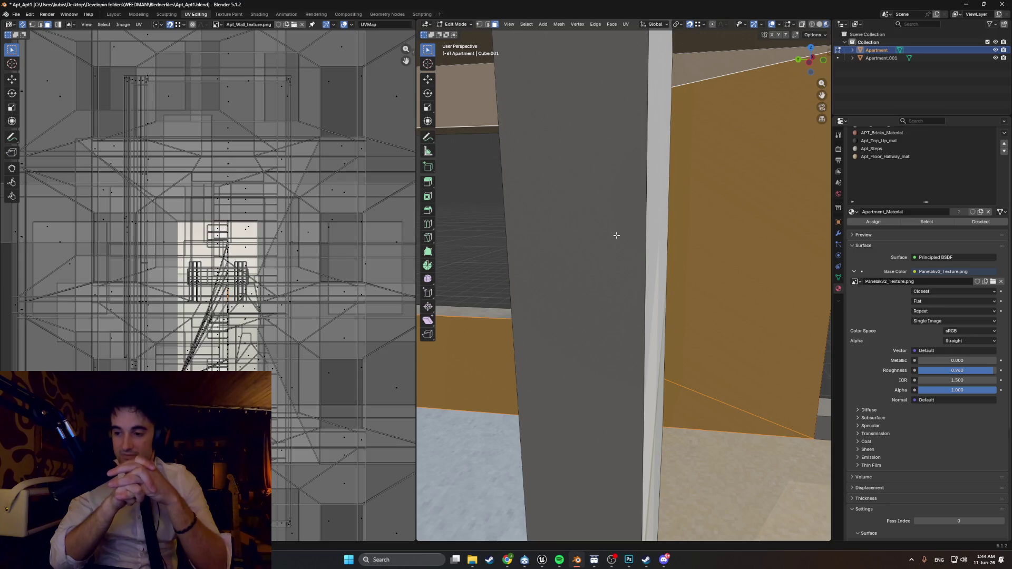
mouse_move(552, 217)
middle_down()
mouse_move(676, 299)
mouse_move(618, 293)
mouse_move(644, 331)
mouse_move(637, 322)
mouse_move(685, 330)
mouse_move(617, 340)
middle_up()
scroll(617, 339, down, 5)
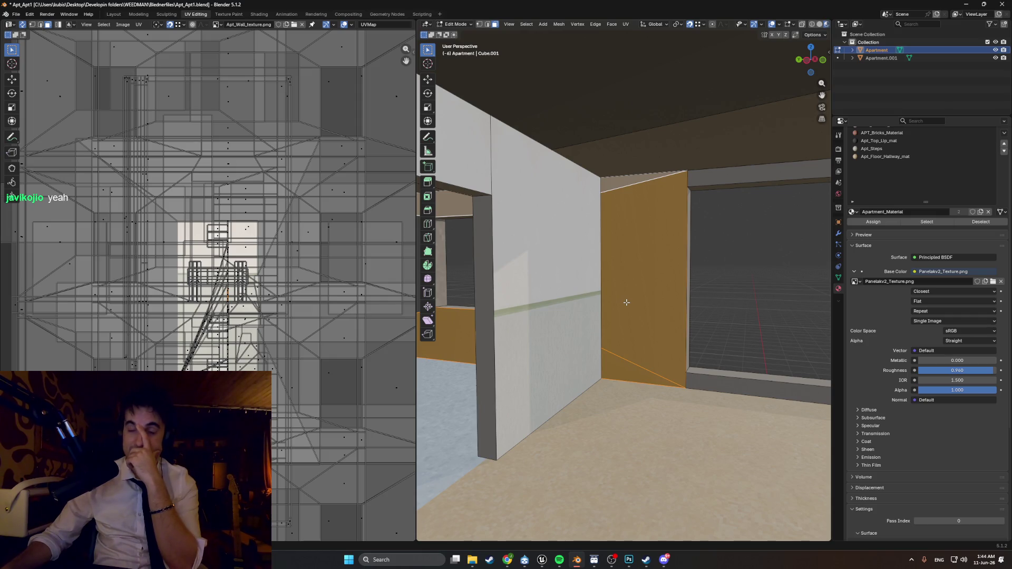
middle_drag(626, 302, 608, 304)
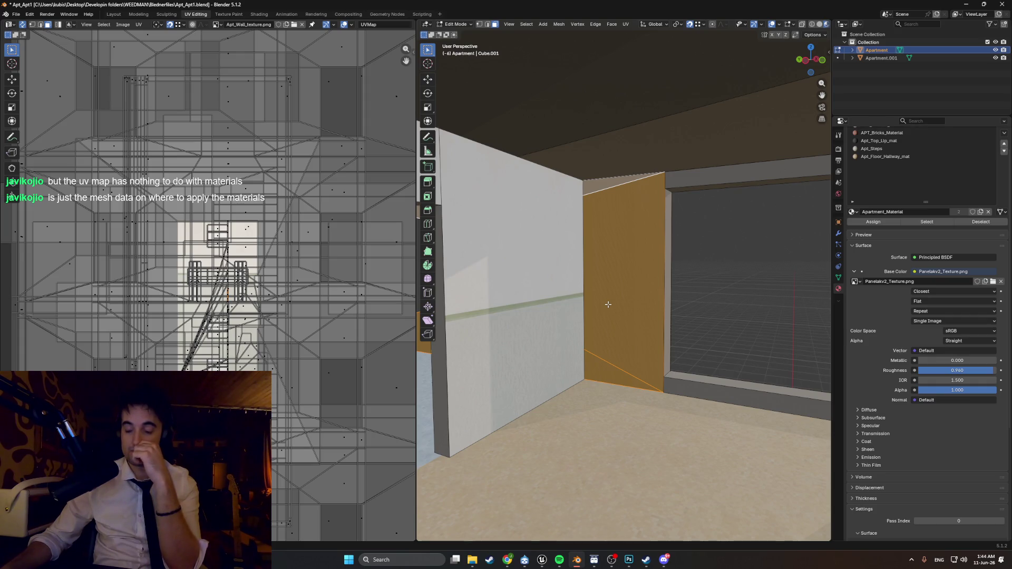
shift+middle_drag(608, 304, 612, 302)
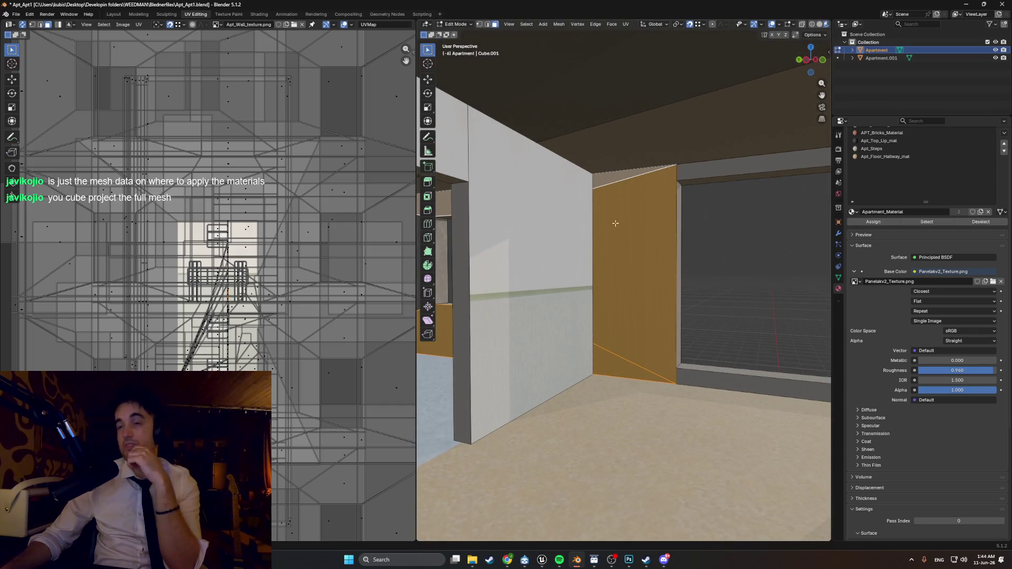
middle_drag(604, 241, 637, 284)
middle_drag(631, 322, 596, 317)
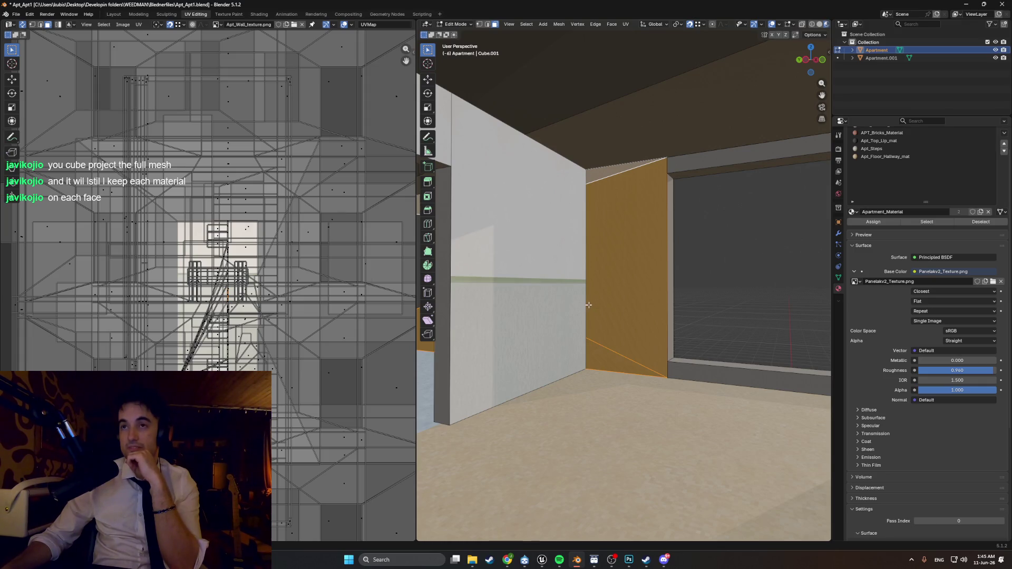
mouse_move(588, 302)
middle_down()
mouse_move(616, 294)
mouse_move(612, 300)
mouse_move(595, 273)
mouse_move(664, 300)
mouse_move(639, 294)
mouse_move(612, 404)
middle_up()
mouse_move(717, 283)
middle_down()
mouse_move(612, 280)
mouse_move(648, 293)
mouse_move(657, 283)
mouse_move(634, 276)
mouse_move(657, 292)
mouse_move(569, 298)
middle_up()
key(alt+a)
key(alt+a)
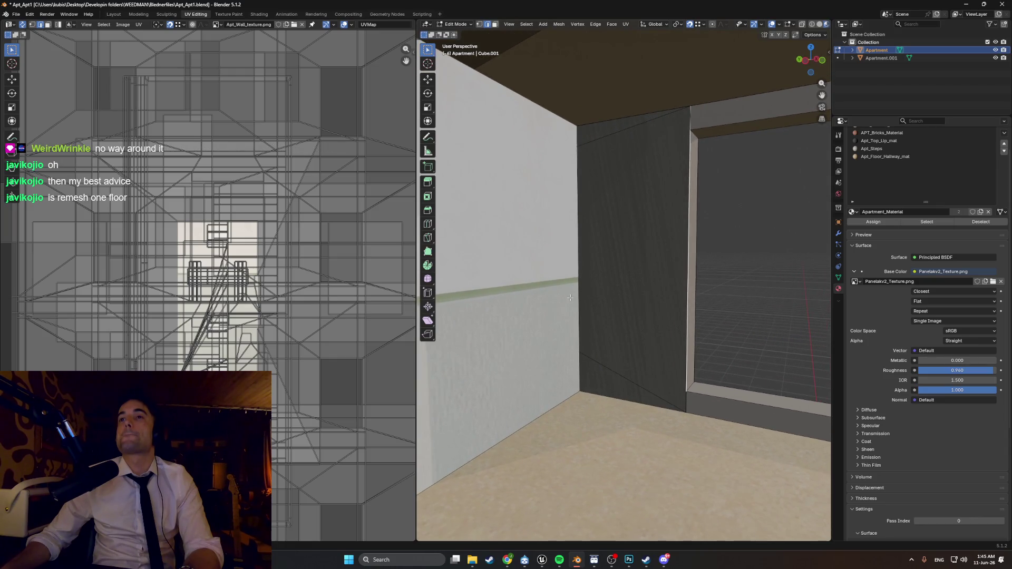
click(588, 356)
shift+click(603, 135)
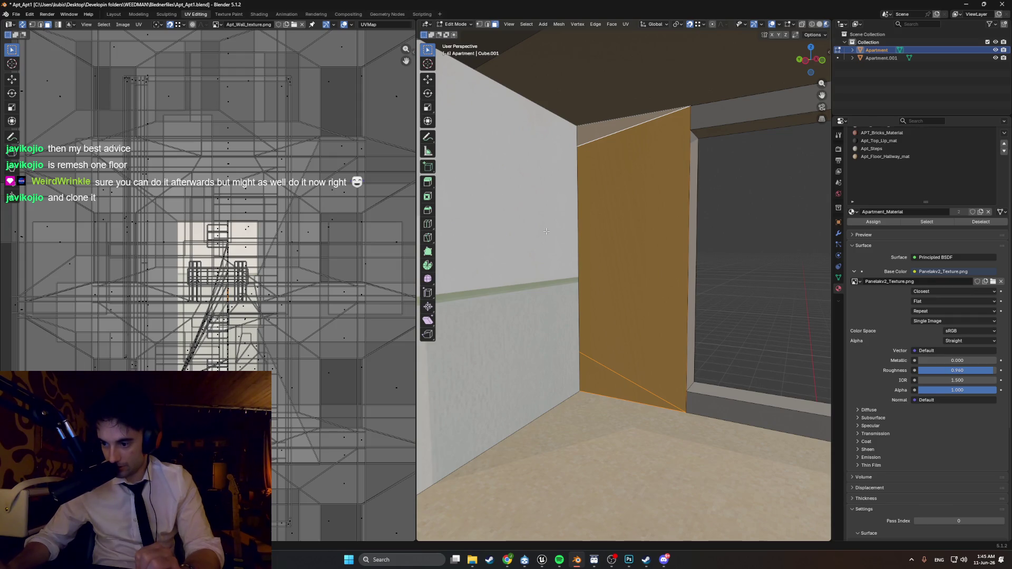
scroll(546, 231, down, 10)
scroll(590, 263, up, 10)
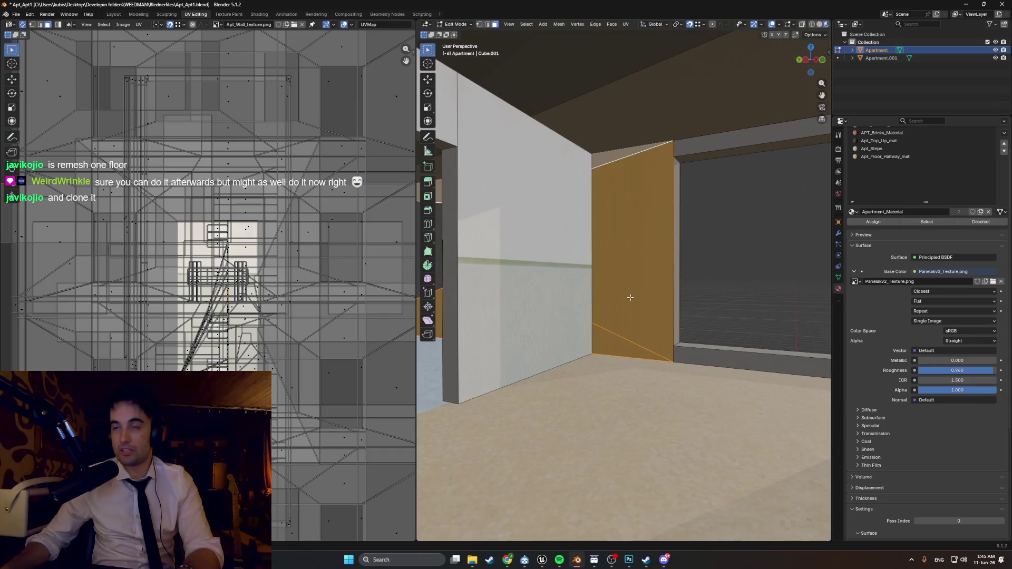
mouse_move(630, 297)
middle_down()
mouse_move(684, 349)
mouse_move(675, 337)
middle_up()
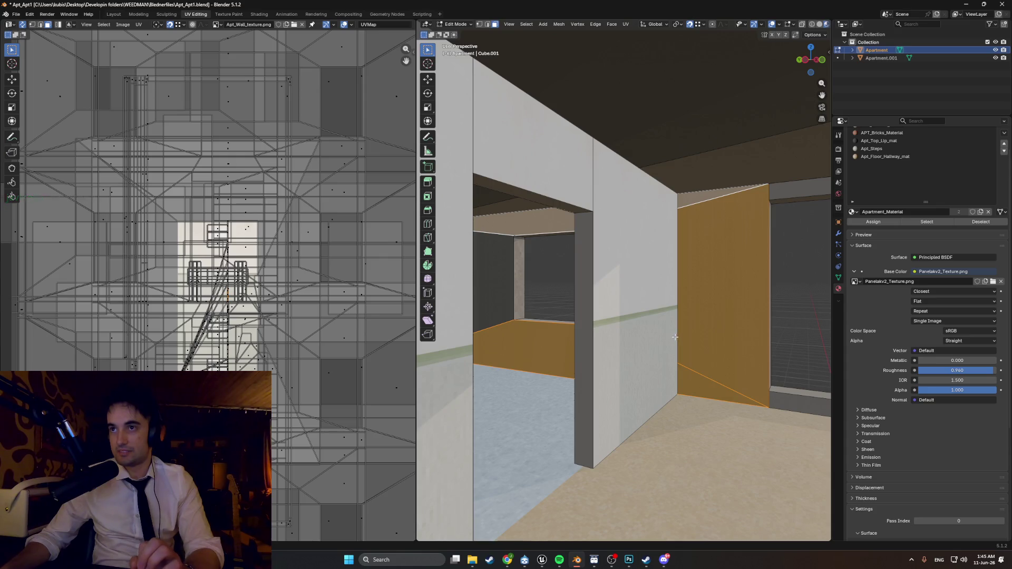
mouse_move(603, 324)
middle_down()
mouse_move(580, 329)
mouse_move(664, 353)
mouse_move(575, 318)
middle_up()
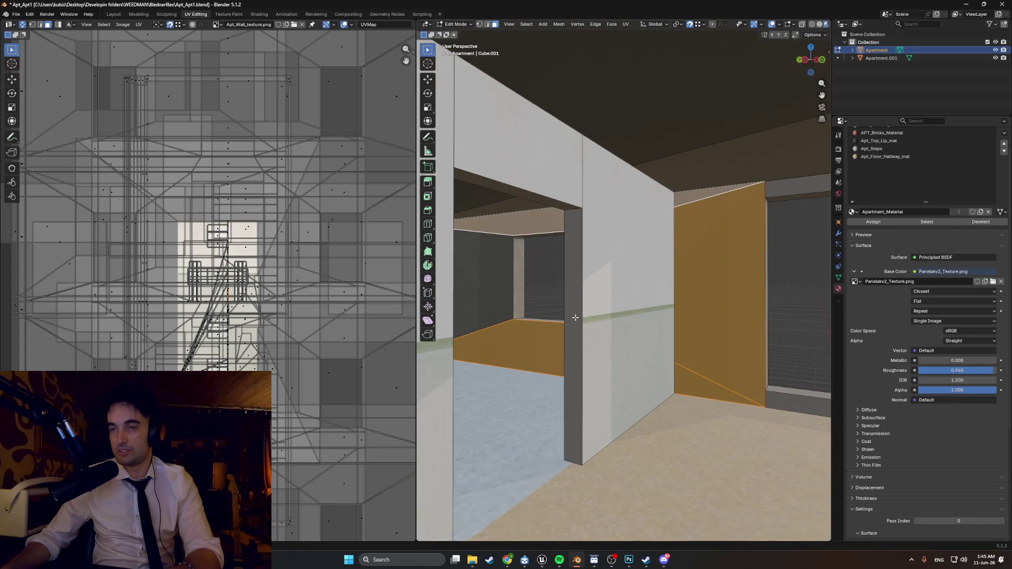
shift+click(481, 278)
middle_drag(672, 293, 671, 295)
key(2)
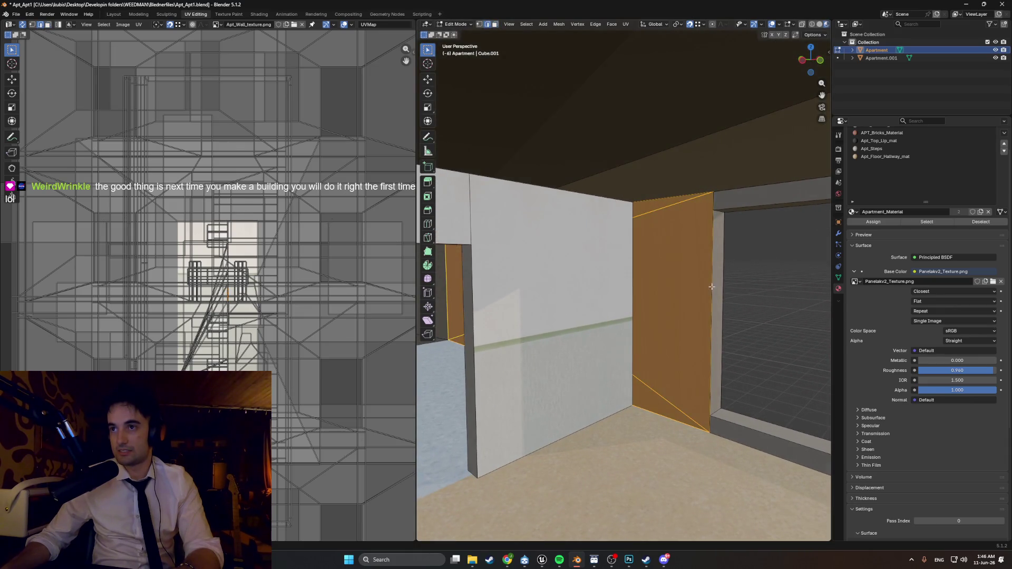
click(716, 288)
mouse_move(710, 289)
middle_down()
mouse_move(704, 324)
mouse_move(680, 314)
mouse_move(599, 342)
middle_up()
key(g)
key(y)
key(y)
key(y)
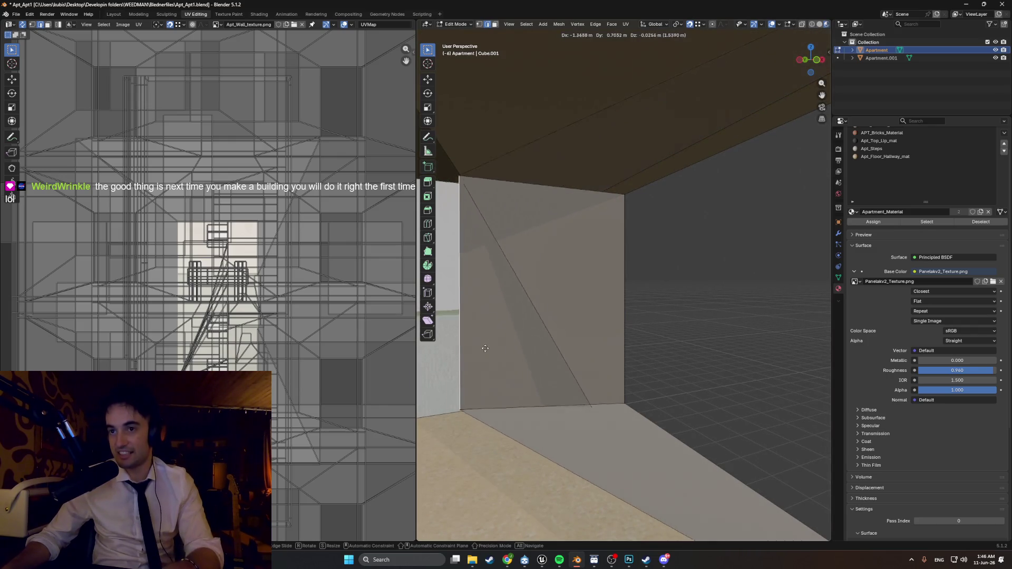
click(496, 380)
mouse_move(562, 368)
middle_down()
mouse_move(700, 353)
mouse_move(703, 316)
mouse_move(637, 327)
middle_up()
scroll(640, 333, down, 15)
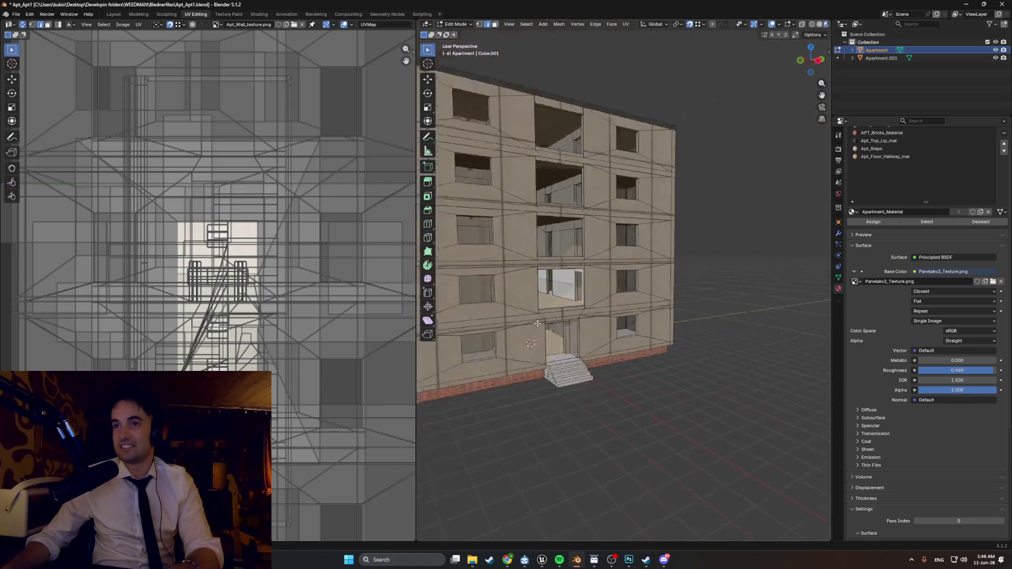
key(a)
middle_drag(607, 301, 566, 314)
key(m)
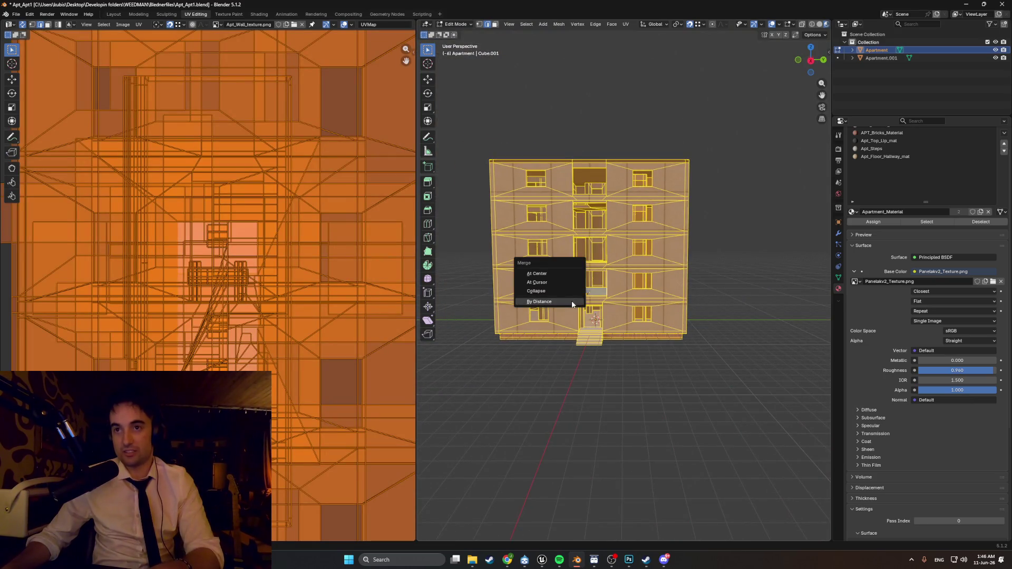
click(565, 314)
scroll(562, 323, up, 8)
mouse_move(563, 324)
middle_down()
mouse_move(712, 325)
mouse_move(696, 324)
middle_up()
scroll(671, 328, down, 6)
key(alt+a)
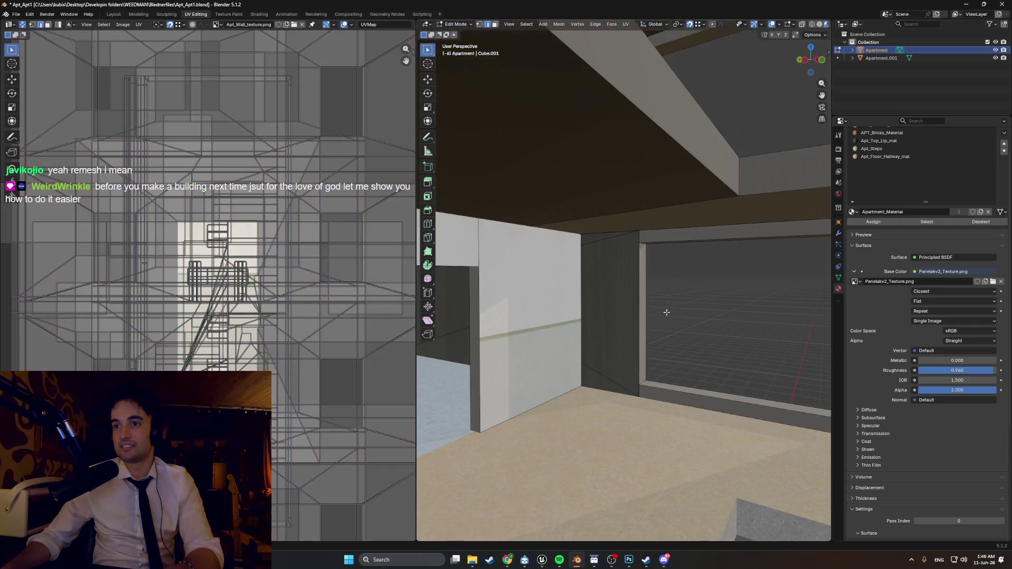
scroll(645, 338, up, 3)
click(650, 343)
key(g)
key(y)
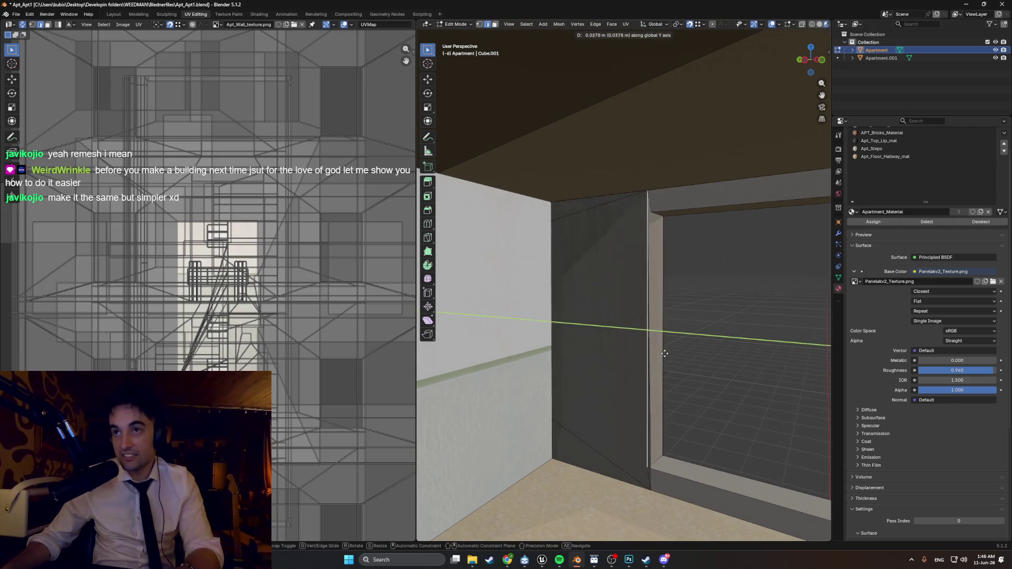
click(652, 433)
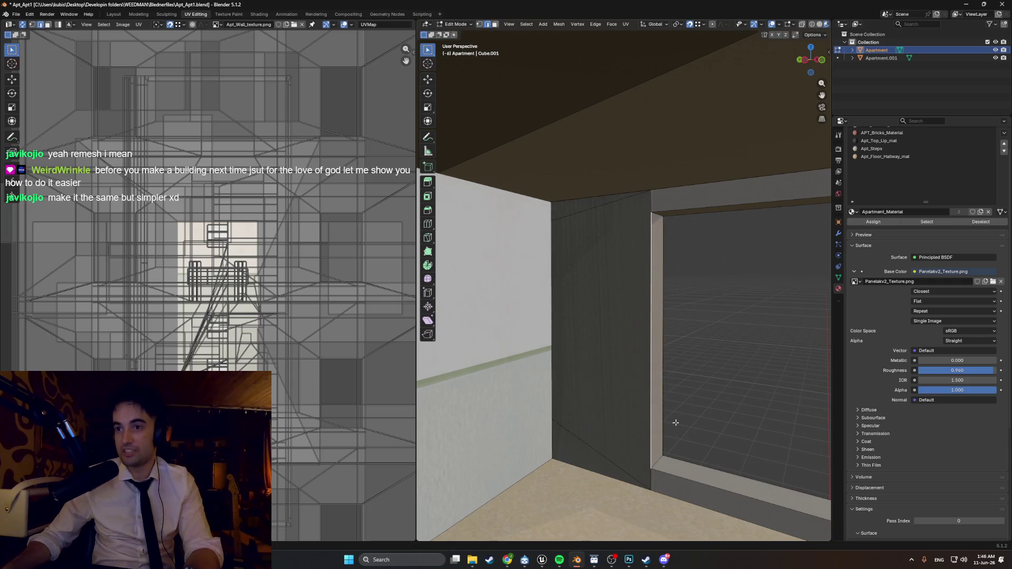
scroll(675, 423, down, 8)
mouse_move(606, 379)
middle_down()
mouse_move(539, 337)
mouse_move(583, 402)
middle_up()
scroll(539, 337, up, 3)
scroll(605, 411, up, 4)
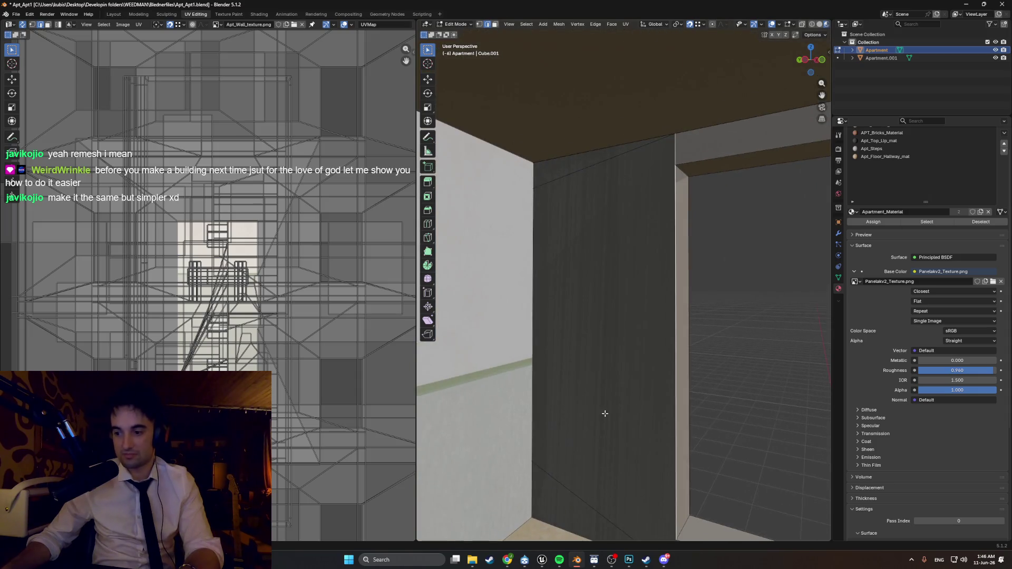
scroll(605, 412, down, 3)
click(611, 340)
scroll(654, 340, down, 2)
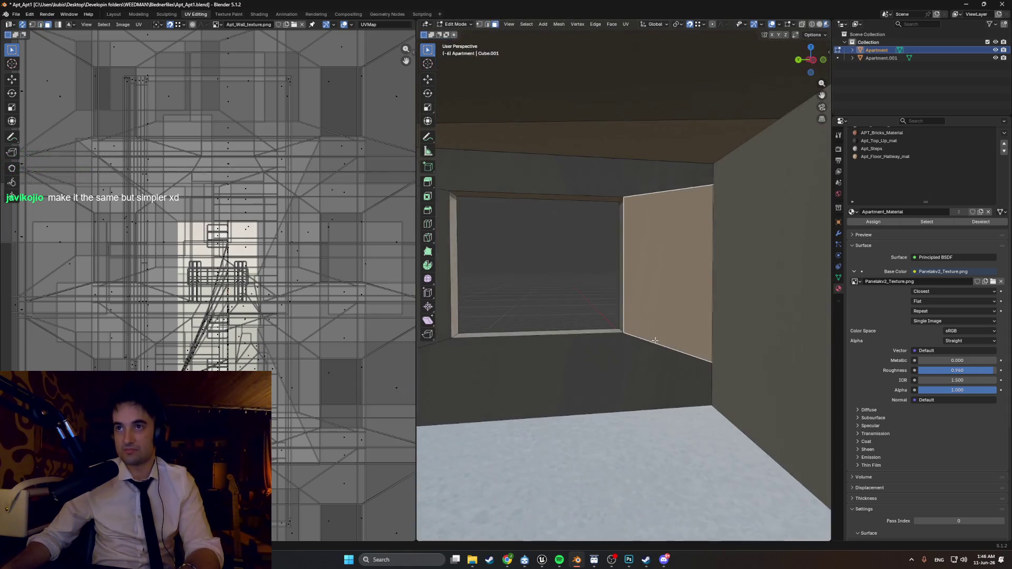
scroll(654, 340, down, 5)
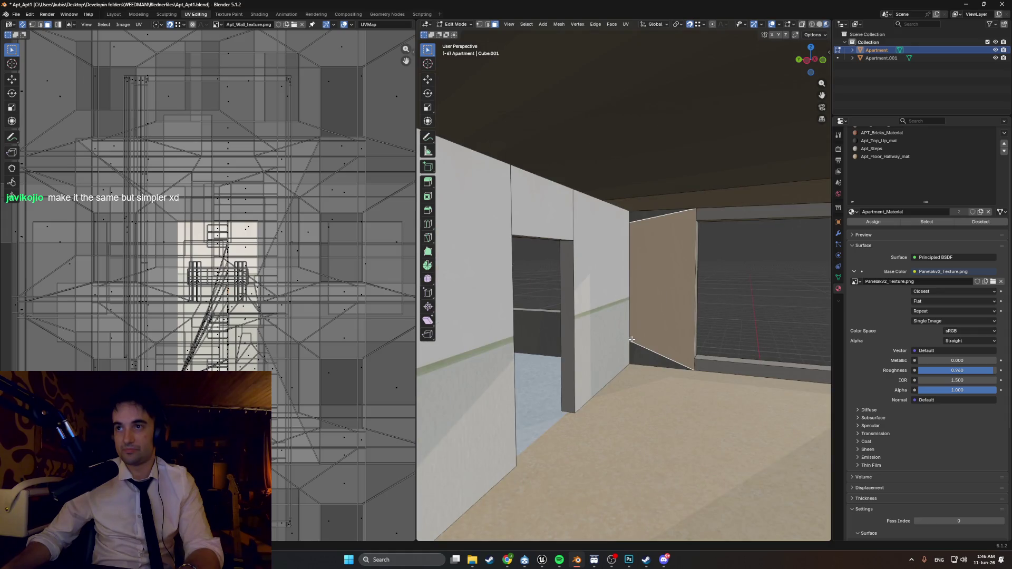
scroll(631, 340, down, 2)
middle_drag(631, 339, 564, 327)
scroll(520, 329, down, 3)
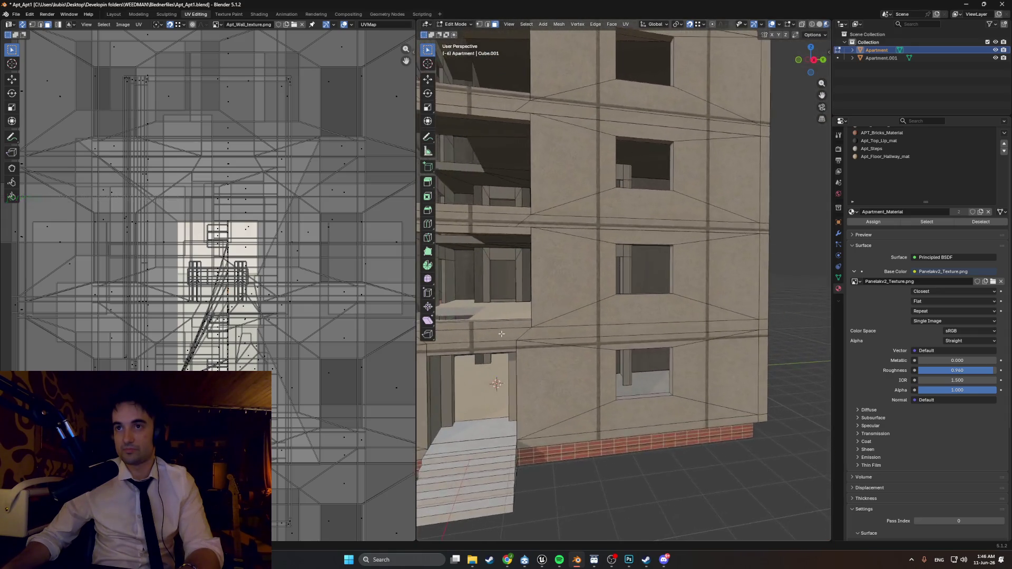
- Grab a vertex at the balcony opening's edge and nudge it to a new position
scroll(520, 332, up, 3)
mouse_move(519, 335)
middle_down()
mouse_move(478, 338)
mouse_move(507, 297)
middle_up()
scroll(507, 298, up, 3)
scroll(507, 298, up, 3)
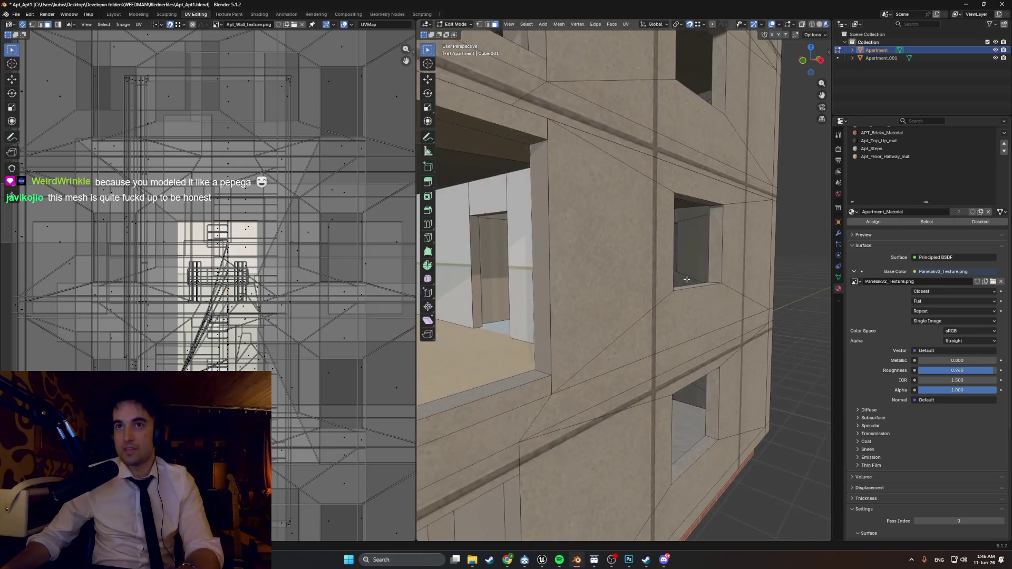
mouse_move(576, 257)
middle_down()
mouse_move(544, 271)
mouse_move(590, 277)
middle_up()
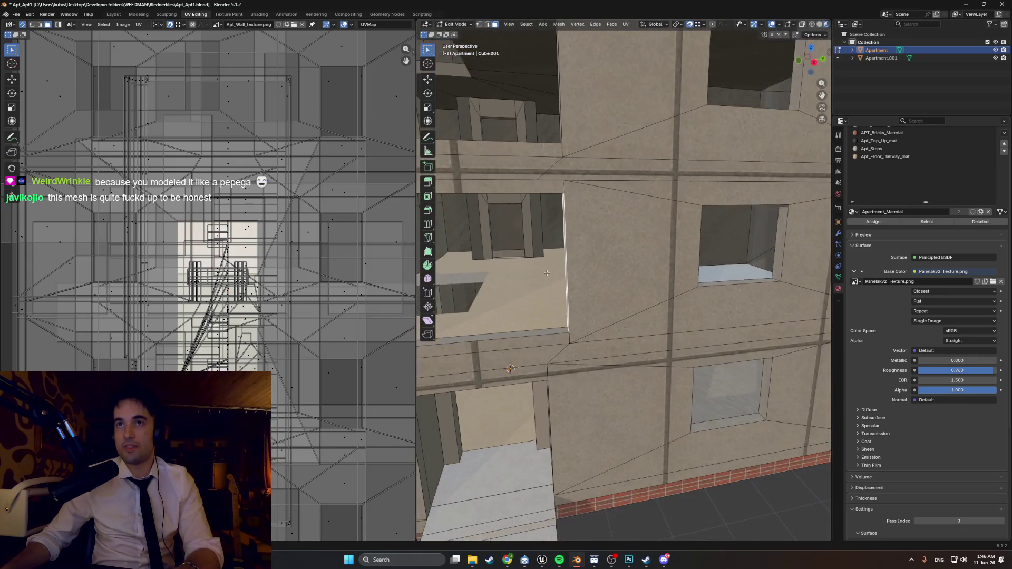
key(g)
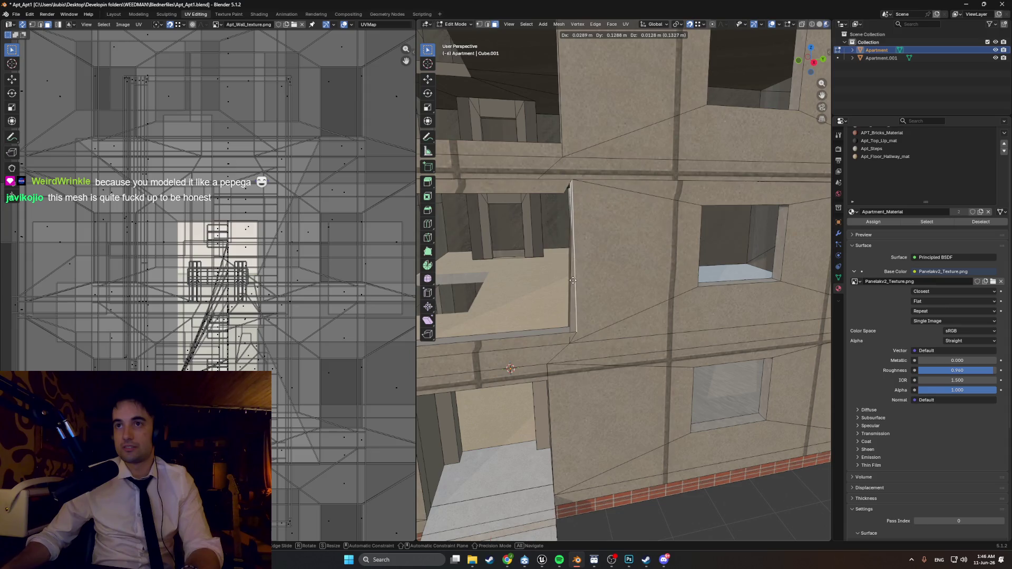
click(577, 282)
- Deselect the Apartment object and orbit around the facade to inspect the tangled mesh
mouse_move(577, 282)
middle_down()
mouse_move(549, 293)
mouse_move(618, 306)
middle_up()
scroll(619, 305, down, 3)
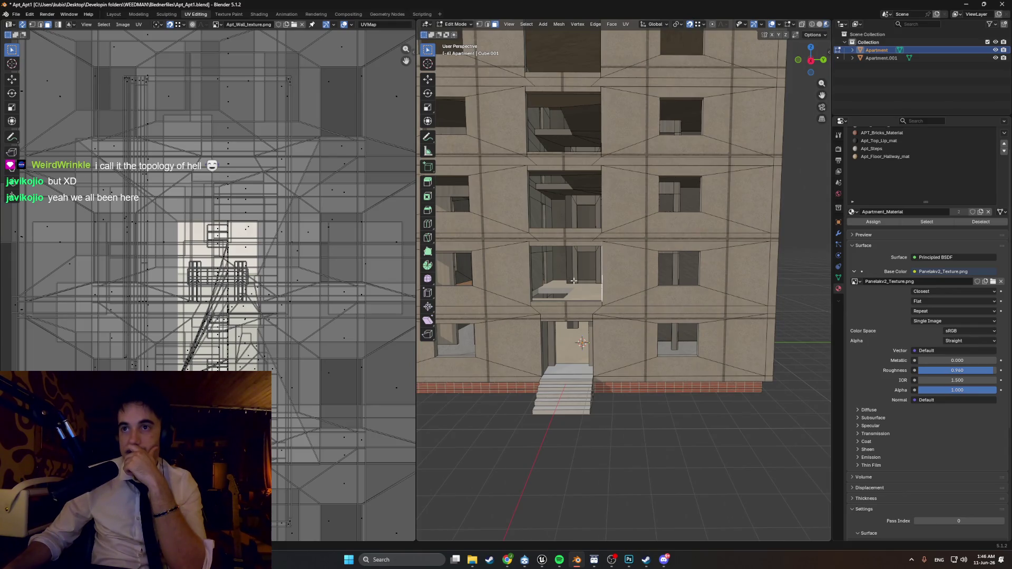
scroll(574, 280, down, 3)
scroll(637, 321, down, 1)
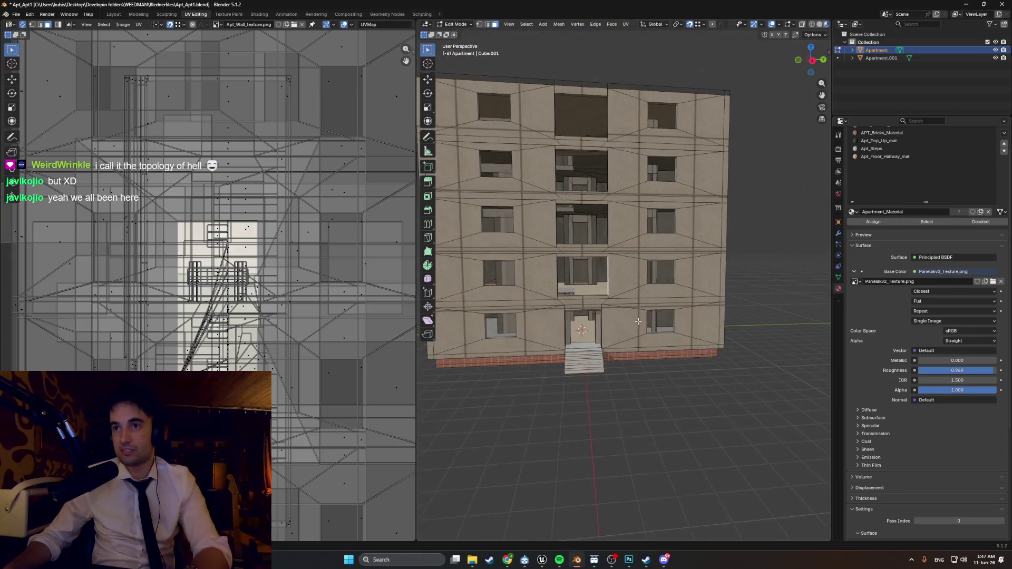
middle_drag(637, 321, 658, 310)
click(916, 95)
scroll(542, 213, up, 5)
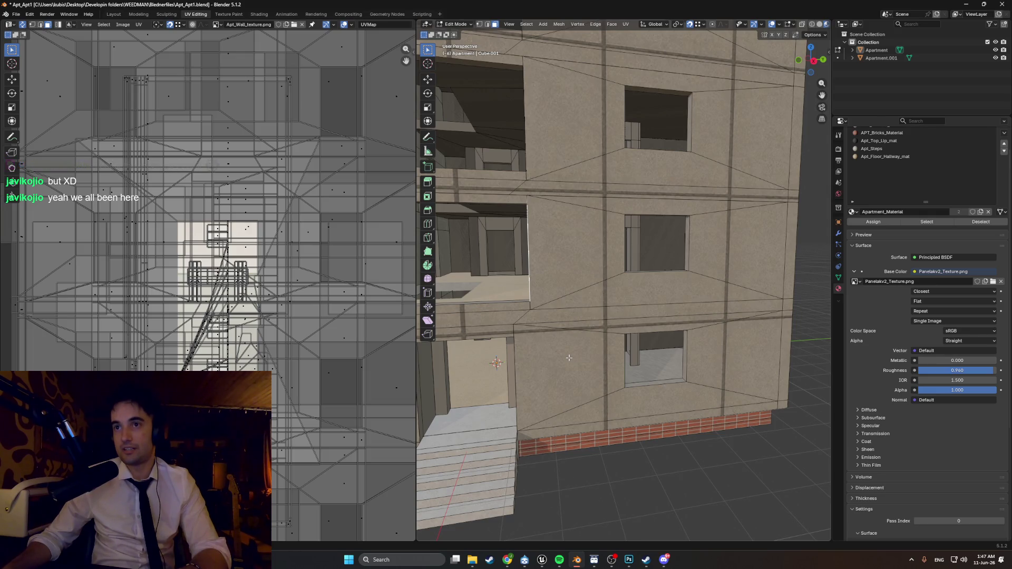
mouse_move(569, 358)
middle_down()
mouse_move(577, 321)
mouse_move(619, 323)
middle_up()
mouse_move(623, 271)
middle_down()
mouse_move(660, 278)
mouse_move(581, 261)
mouse_move(619, 259)
mouse_move(610, 267)
middle_up()
scroll(624, 278, down, 3)
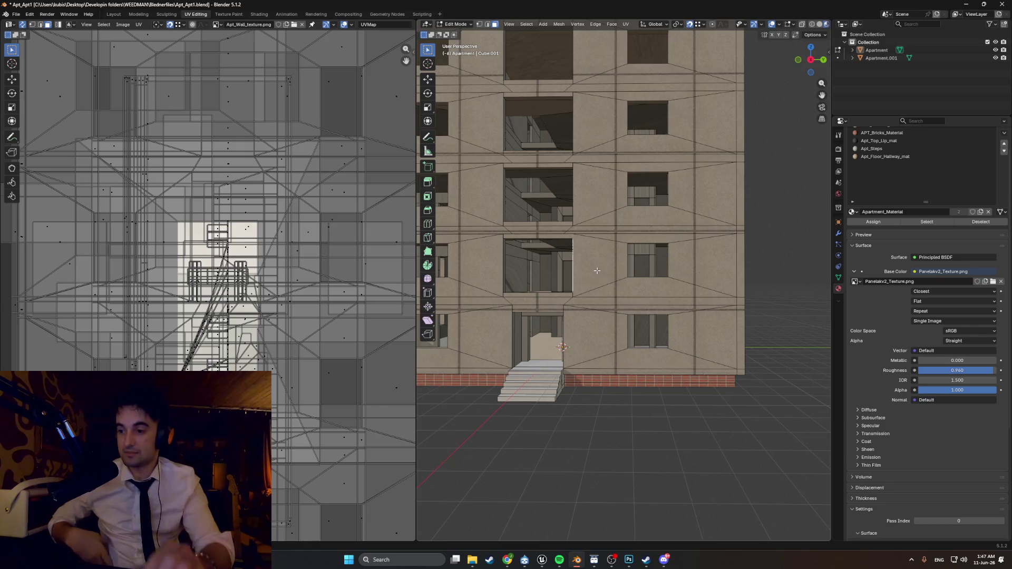
mouse_move(605, 216)
middle_down()
mouse_move(593, 228)
mouse_move(631, 232)
mouse_move(604, 231)
middle_up()
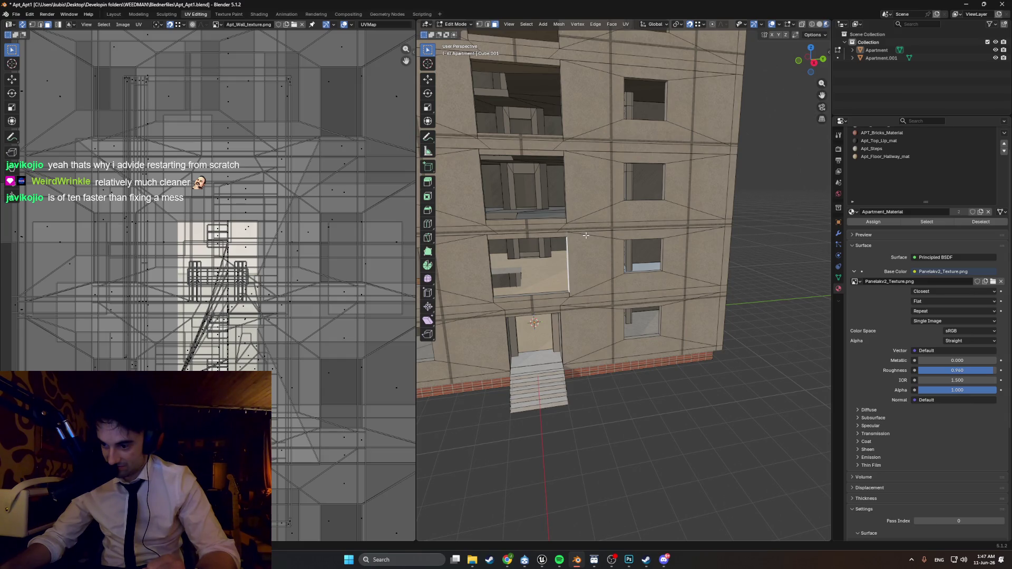
scroll(563, 250, down, 6)
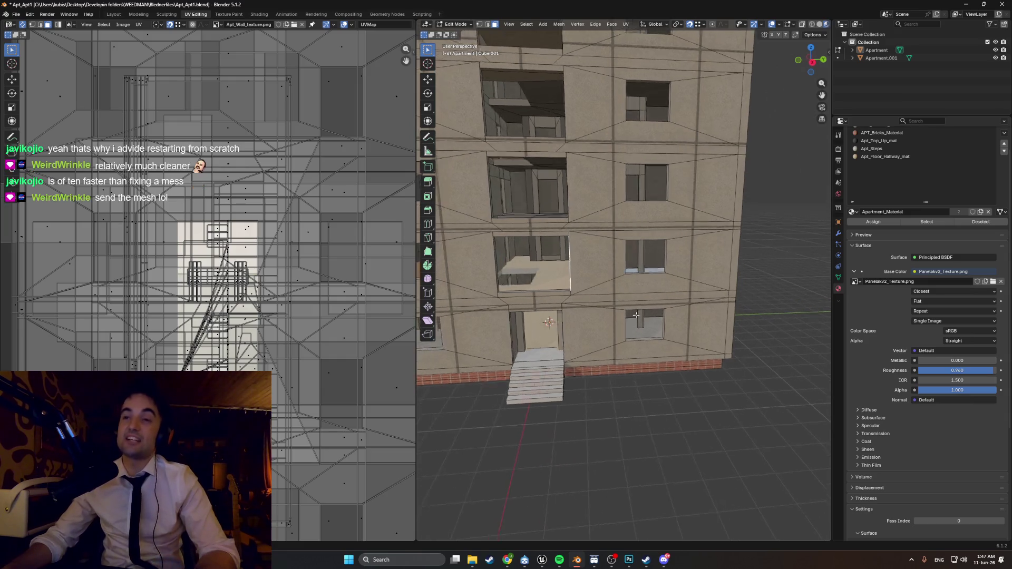
mouse_move(607, 314)
middle_down()
mouse_move(641, 319)
mouse_move(626, 321)
middle_up()
scroll(614, 309, up, 8)
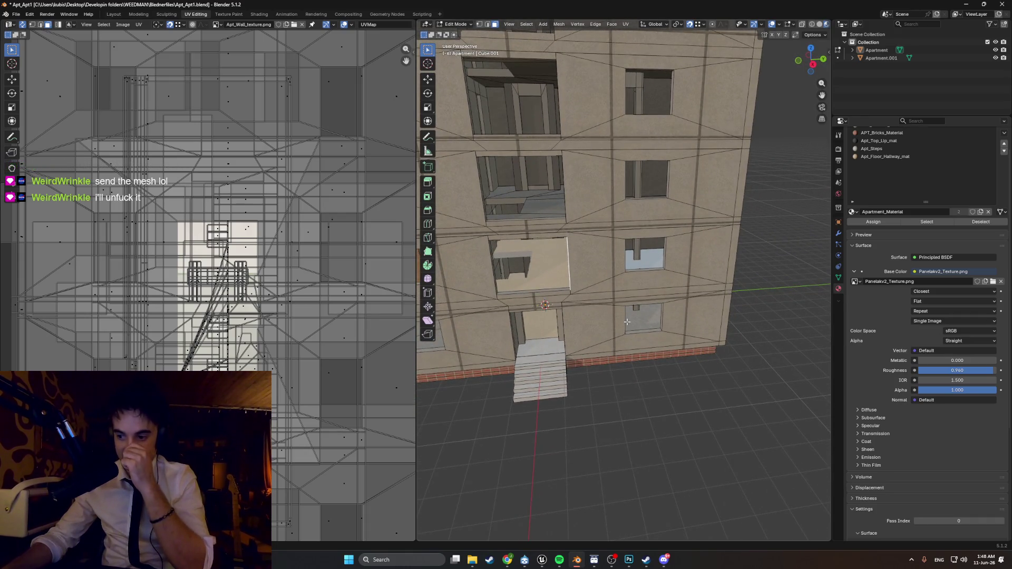
- Save the apartment file from the File menu, then glance at File Explorer and orbit the building
click(16, 14)
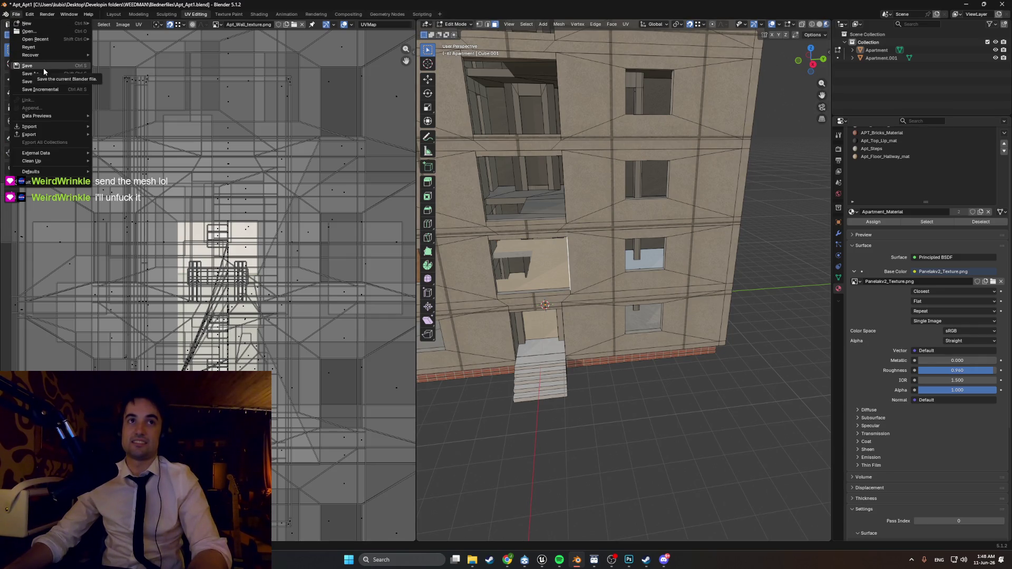
click(43, 66)
click(472, 562)
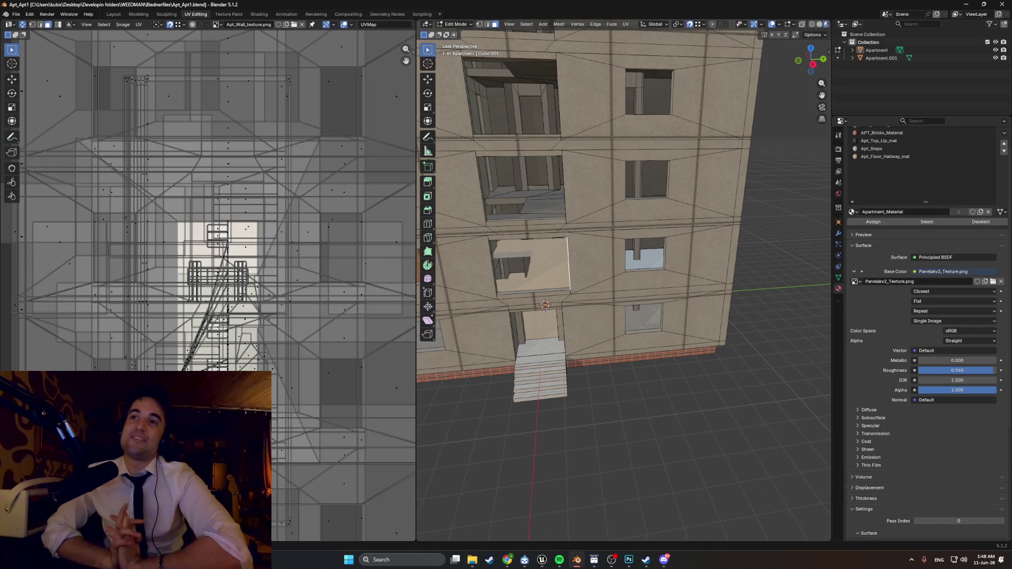
scroll(568, 287, down, 3)
mouse_move(568, 343)
middle_down()
mouse_move(568, 287)
mouse_move(590, 244)
mouse_move(624, 245)
mouse_move(655, 321)
mouse_move(558, 374)
mouse_move(645, 351)
mouse_move(635, 333)
mouse_move(622, 332)
mouse_move(679, 332)
mouse_move(615, 265)
mouse_move(573, 250)
mouse_move(603, 286)
mouse_move(527, 325)
middle_up()
scroll(655, 321, down, 2)
- Set the viewport to Solid shading, orbit around the facade, then turn on X-ray
key(z)
click(668, 338)
scroll(671, 316, up, 5)
middle_drag(655, 334, 559, 277)
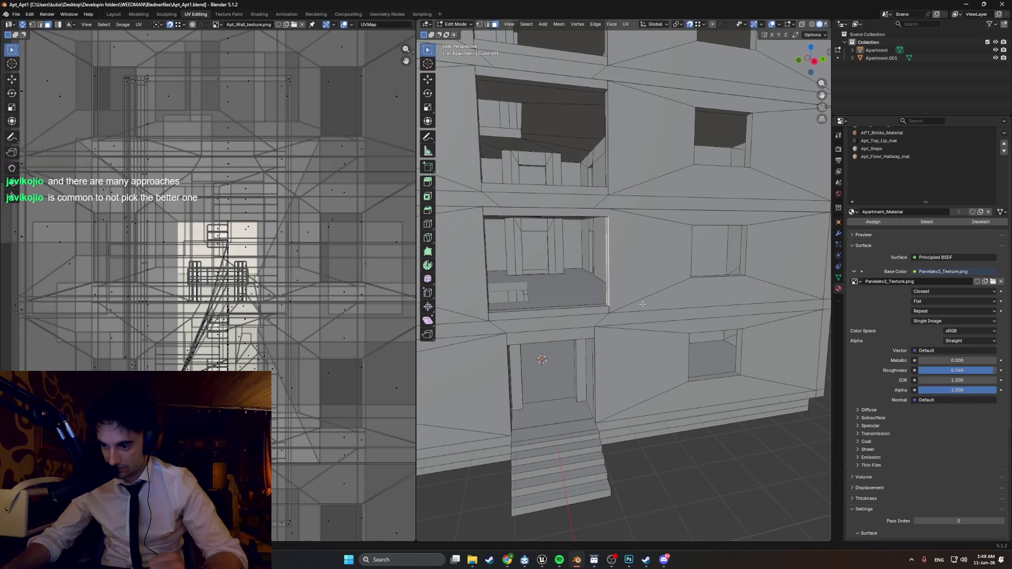
mouse_move(642, 304)
middle_down()
mouse_move(606, 311)
mouse_move(642, 317)
middle_up()
scroll(637, 319, down, 3)
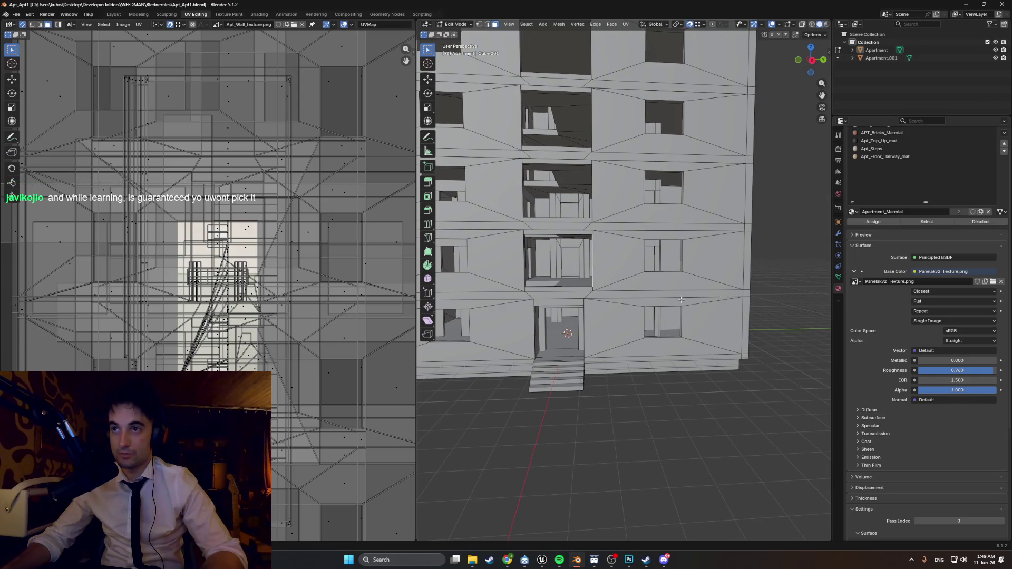
scroll(706, 262, up, 3)
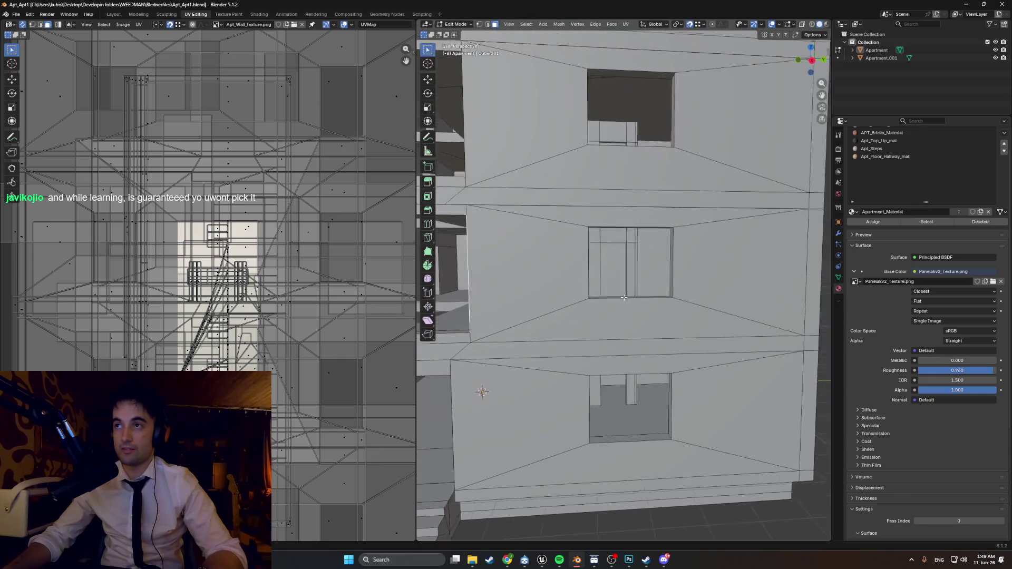
scroll(575, 312, up, 3)
middle_drag(496, 306, 546, 302)
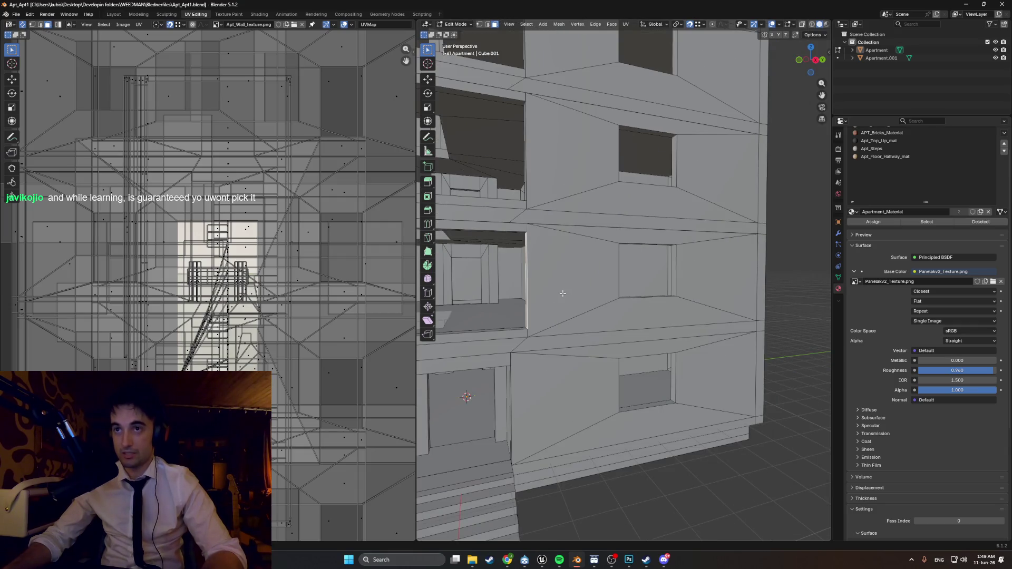
scroll(648, 304, down, 5)
key(alt+z)
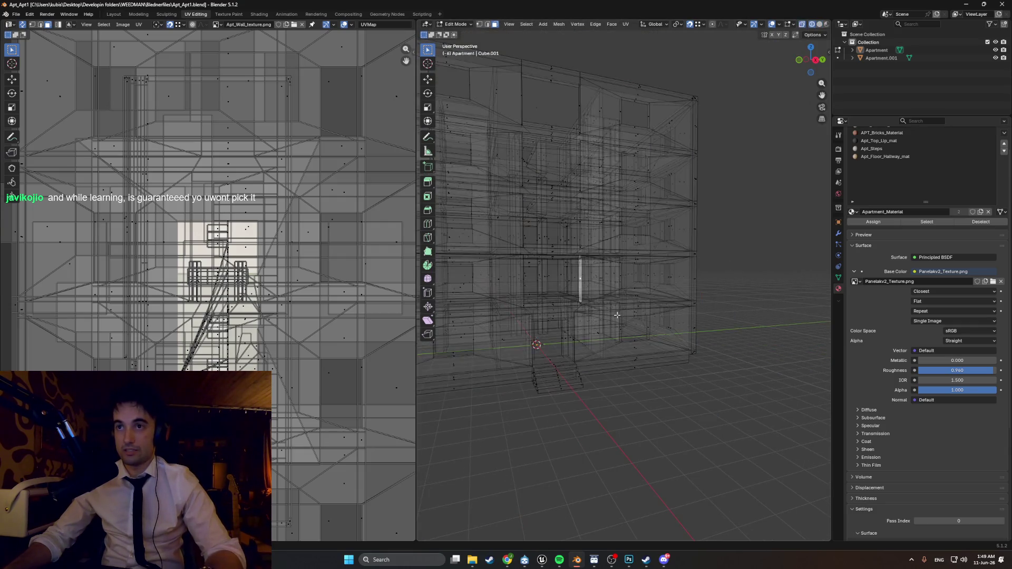
key(KP_3)
mouse_move(677, 298)
mouse_down()
mouse_move(463, 252)
mouse_move(421, 258)
mouse_move(447, 273)
mouse_up()
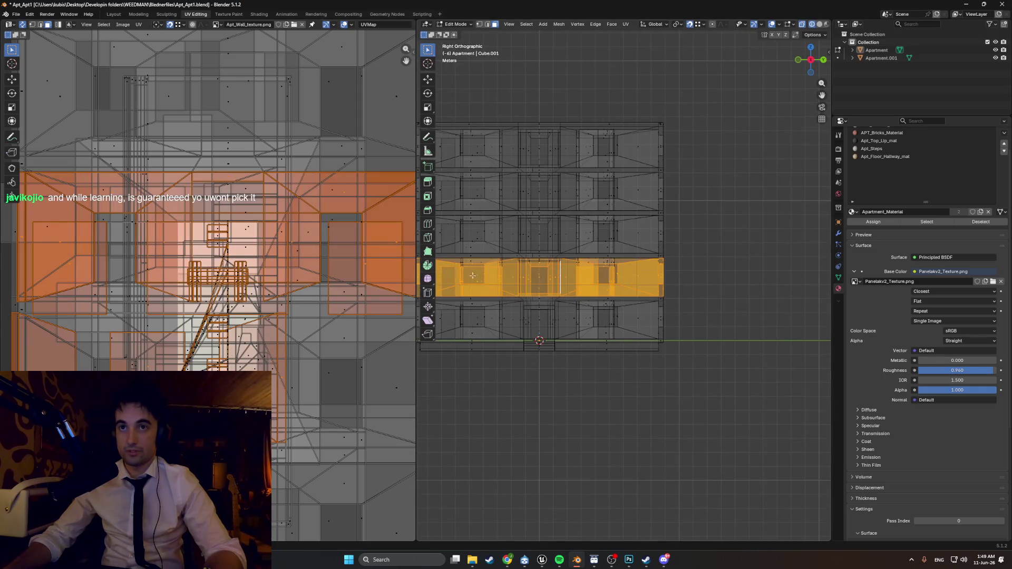
shift+middle_drag(447, 273, 528, 263)
drag(755, 290, 469, 245)
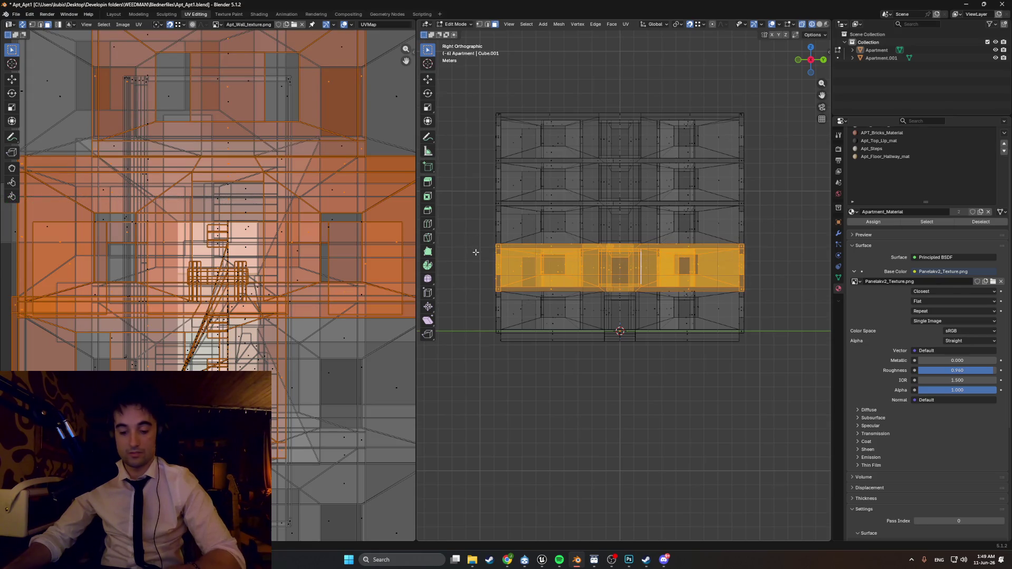
key(shift+h)
key(z)
key(alt+z)
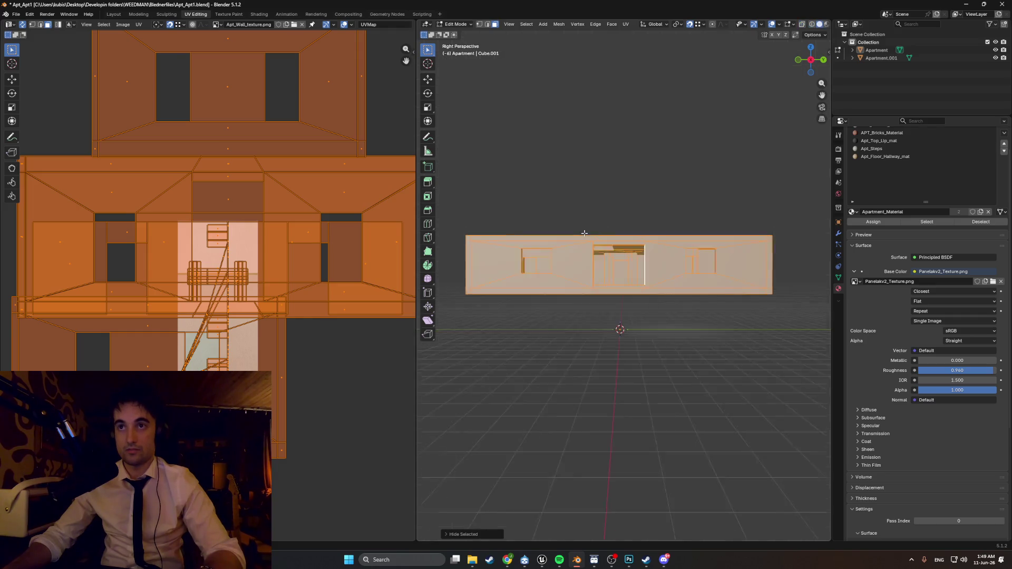
middle_drag(529, 232, 572, 271)
key(z)
click(681, 280)
key(alt+a)
mouse_move(681, 280)
middle_down()
mouse_move(688, 316)
mouse_move(698, 319)
mouse_move(632, 324)
mouse_move(664, 332)
mouse_move(650, 336)
mouse_move(681, 293)
mouse_move(730, 312)
mouse_move(717, 317)
middle_up()
scroll(695, 316, up, 3)
mouse_move(701, 282)
middle_down()
mouse_move(690, 266)
mouse_move(671, 284)
mouse_move(655, 309)
mouse_move(662, 338)
mouse_move(587, 330)
mouse_move(552, 351)
mouse_move(567, 318)
mouse_move(592, 323)
mouse_move(598, 337)
middle_up()
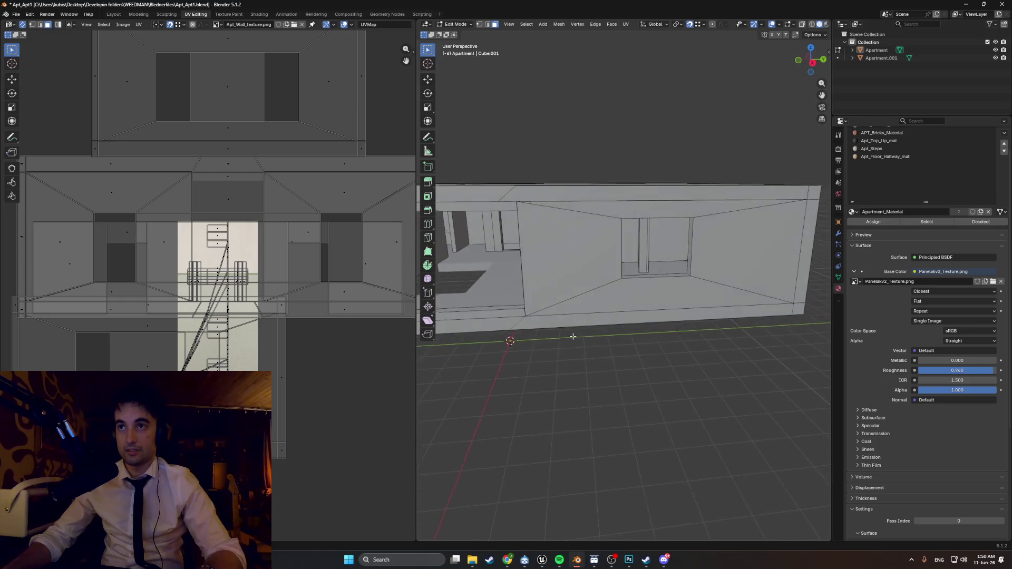
key(KP_3)
mouse_move(819, 256)
shift+middle_down()
mouse_move(686, 257)
mouse_move(812, 252)
shift+middle_up()
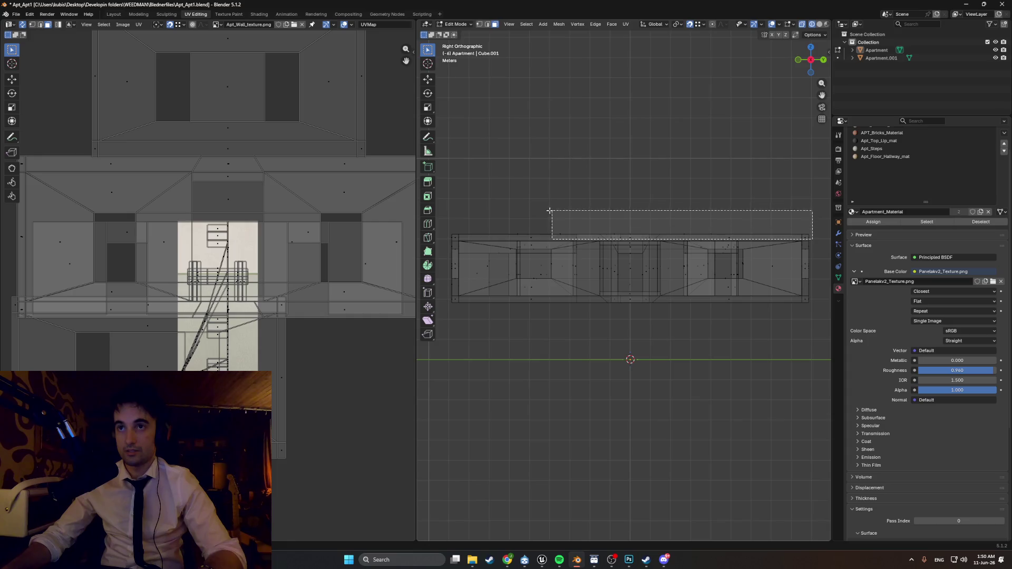
drag(439, 200, 439, 201)
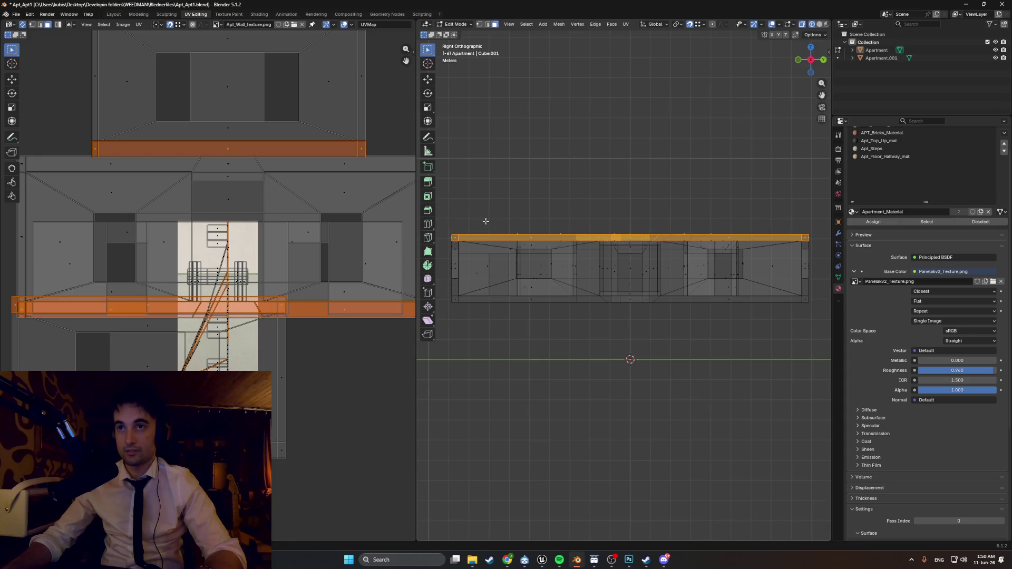
key(h)
click(589, 223)
mouse_move(590, 223)
middle_down()
mouse_move(665, 257)
mouse_move(638, 258)
mouse_move(625, 273)
mouse_move(689, 255)
mouse_move(662, 257)
middle_up()
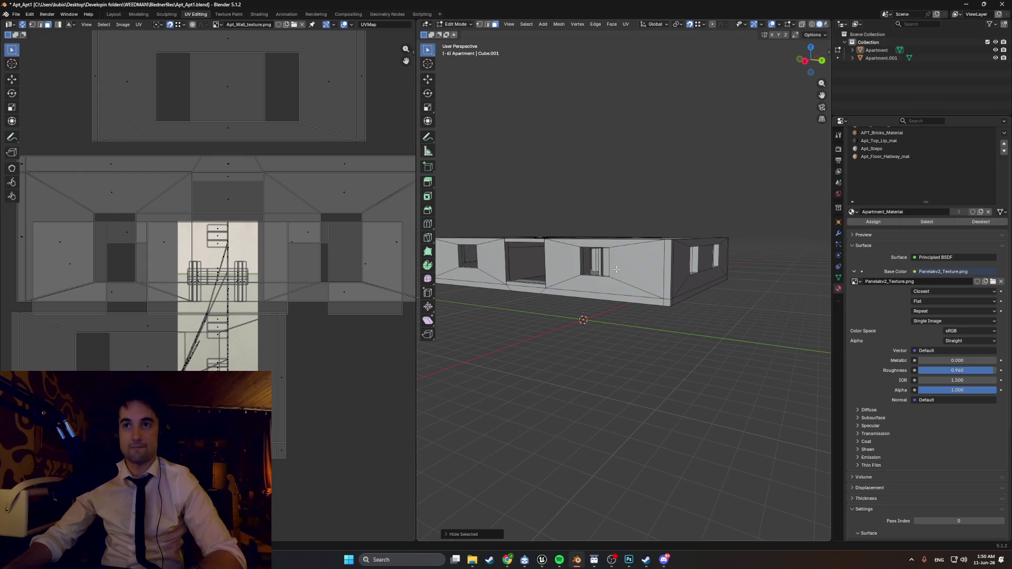
key(h)
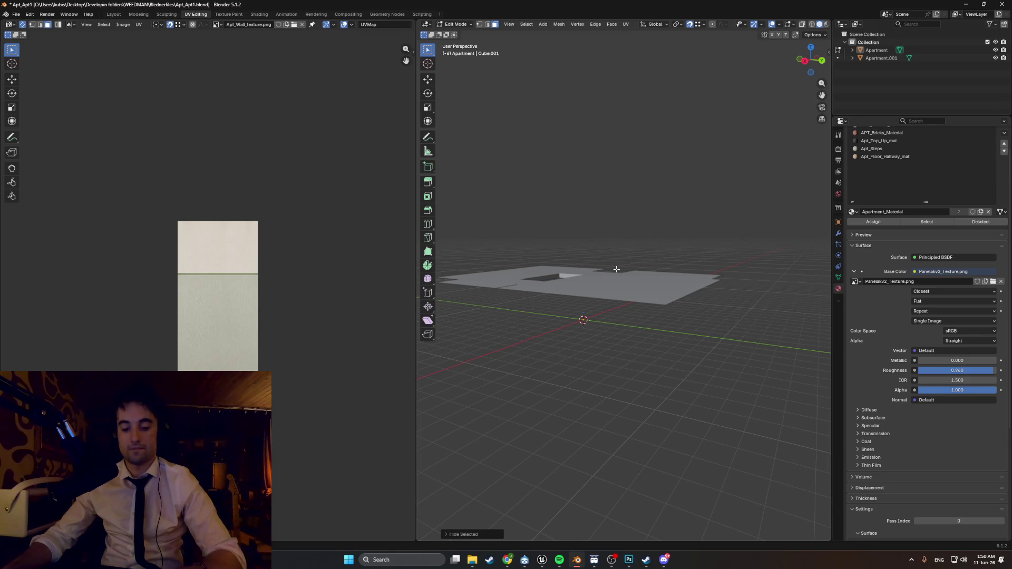
key(alt+h)
scroll(616, 269, up, 3)
key(alt+a)
scroll(702, 288, up, 4)
shift+middle_drag(703, 288, 615, 287)
- In vertex mode, select the horizontal floor-line edge loop across the facade
shift+middle_drag(484, 195, 563, 205)
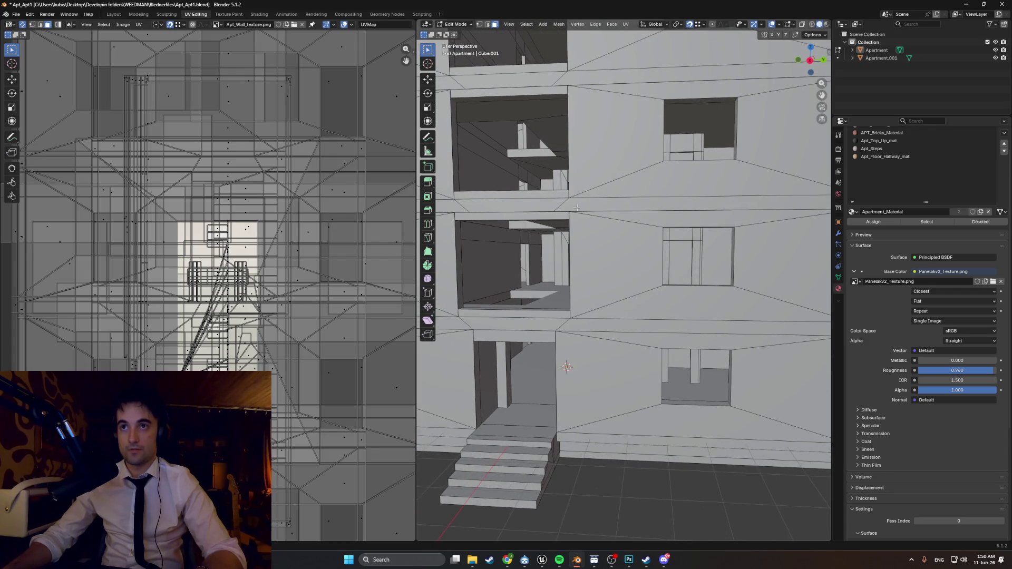
scroll(582, 217, down, 2)
middle_drag(697, 233, 606, 227)
scroll(563, 223, up, 5)
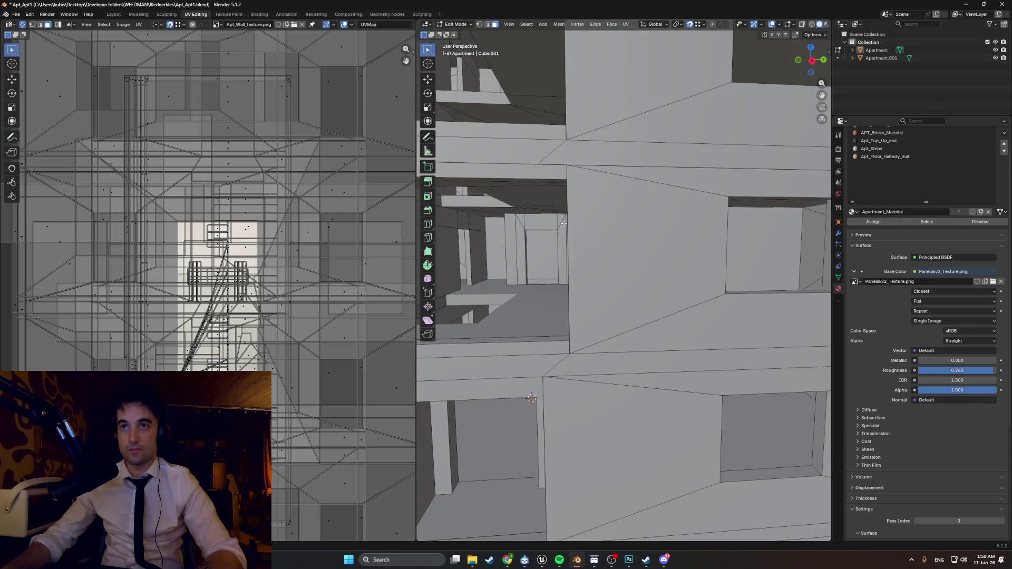
scroll(563, 223, down, 3)
key(1)
alt+click(588, 225)
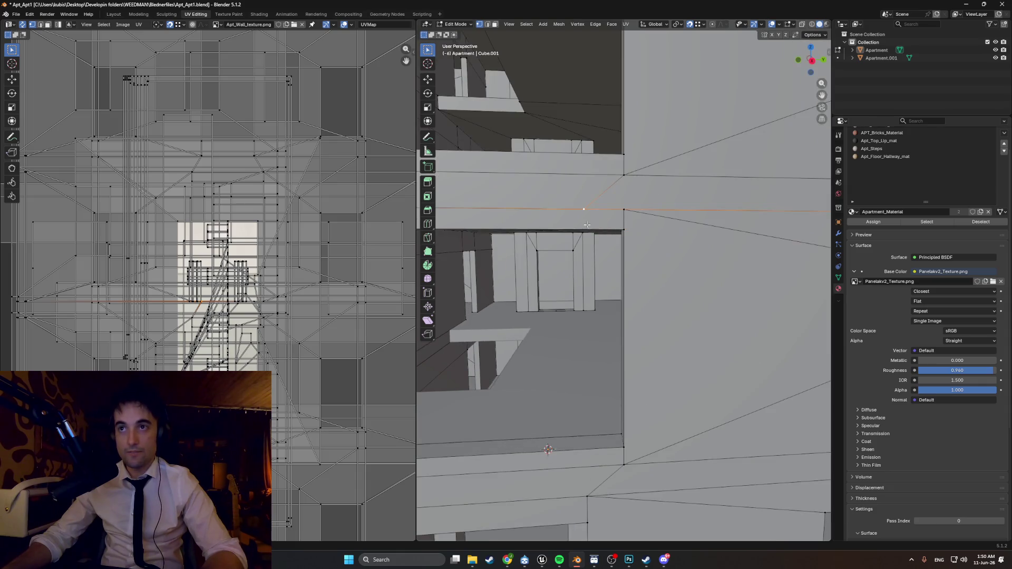
scroll(588, 225, down, 3)
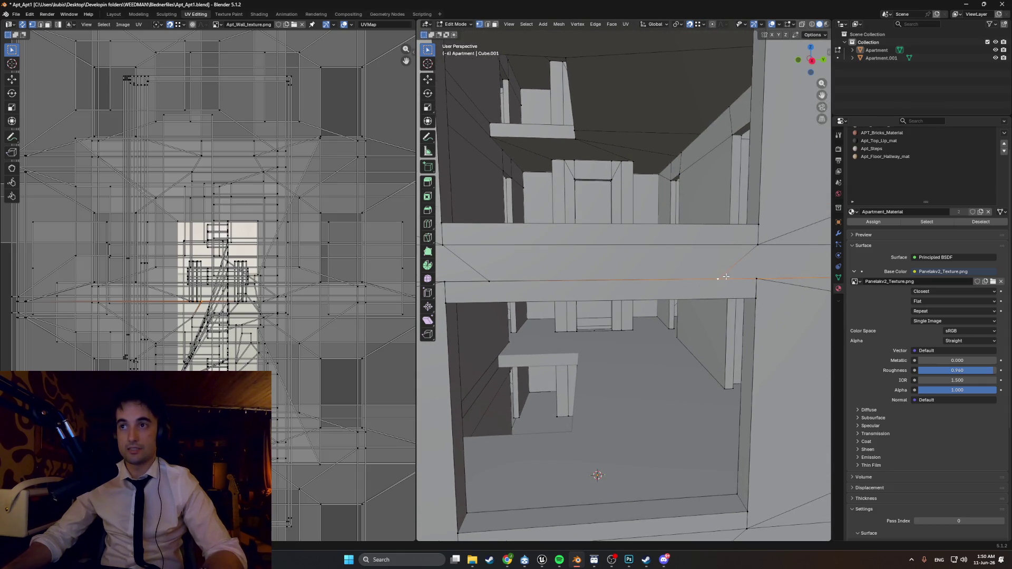
- Move the floor-line edge onto the window opening's corner, then deselect it
key(g)
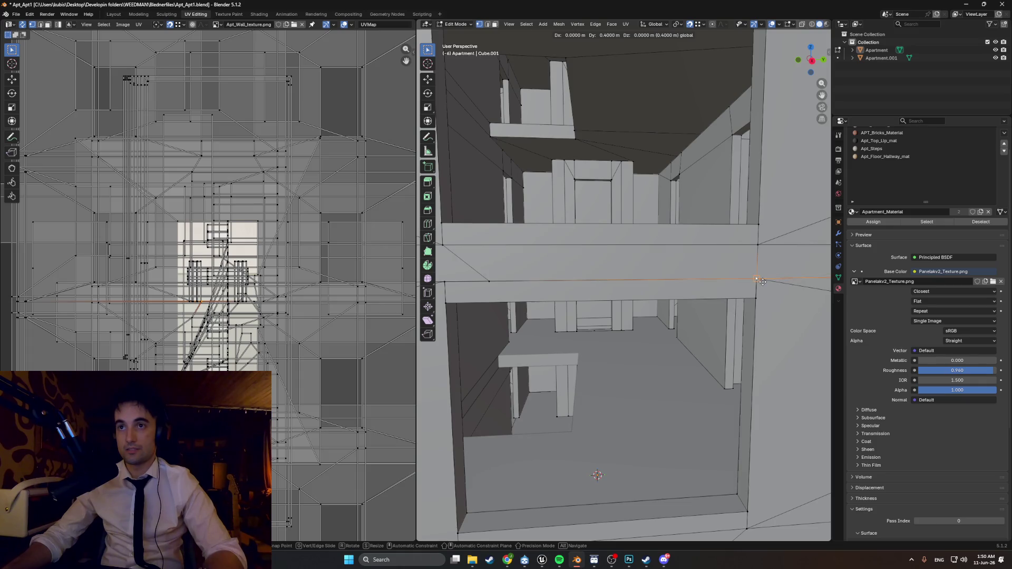
click(763, 282)
scroll(762, 281, up, 4)
key(g)
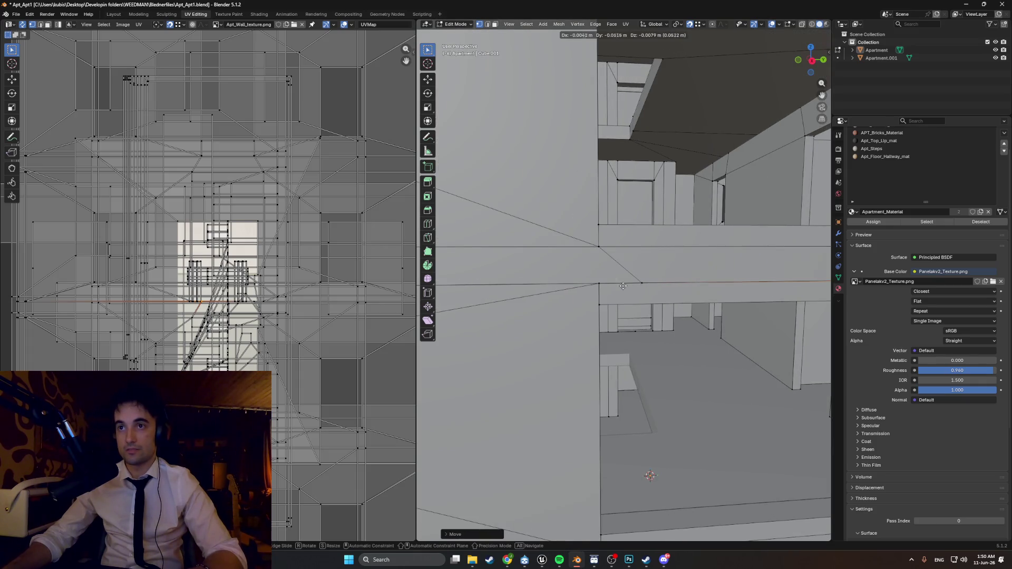
click(664, 290)
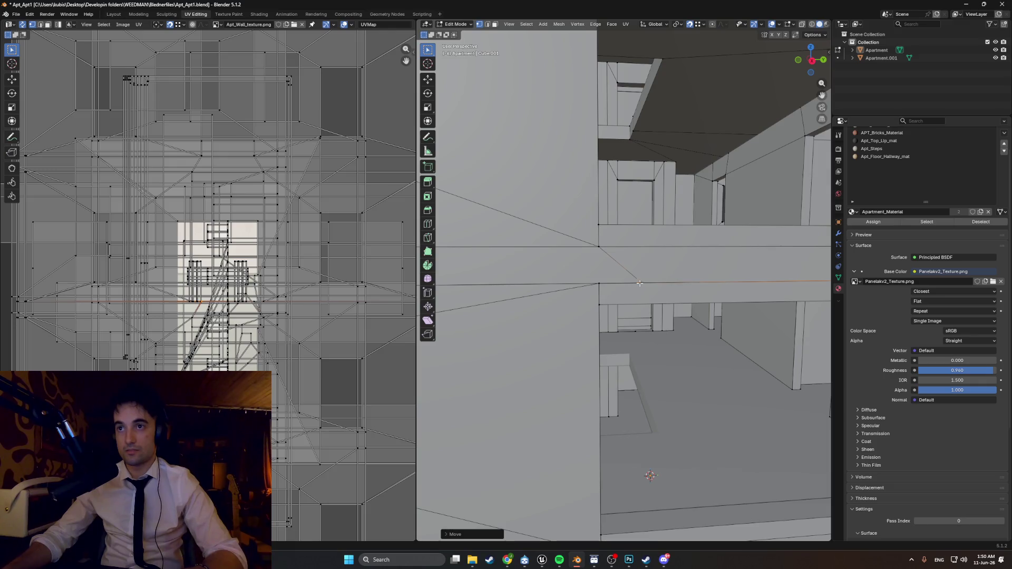
scroll(640, 283, down, 5)
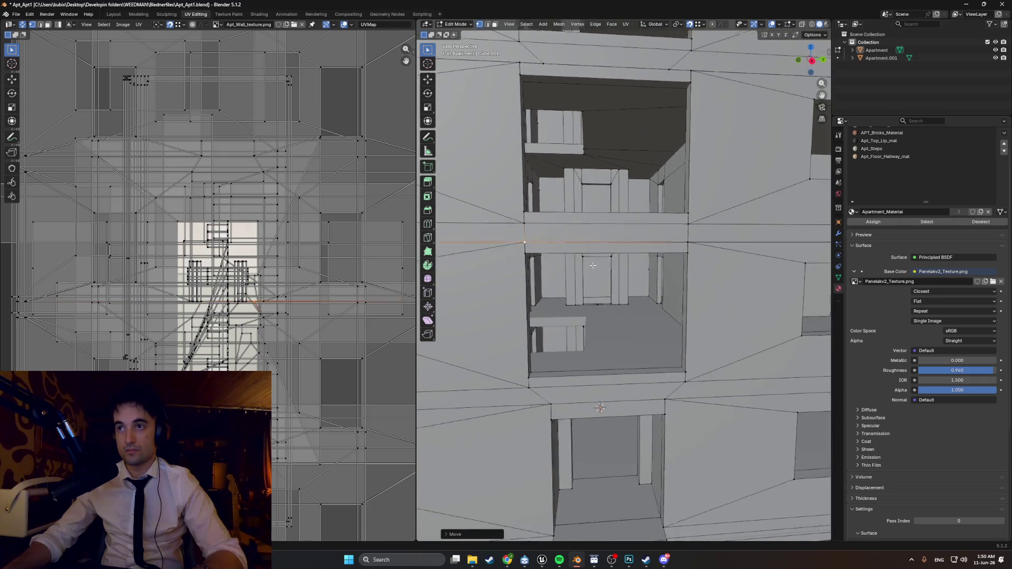
middle_drag(594, 265, 654, 353)
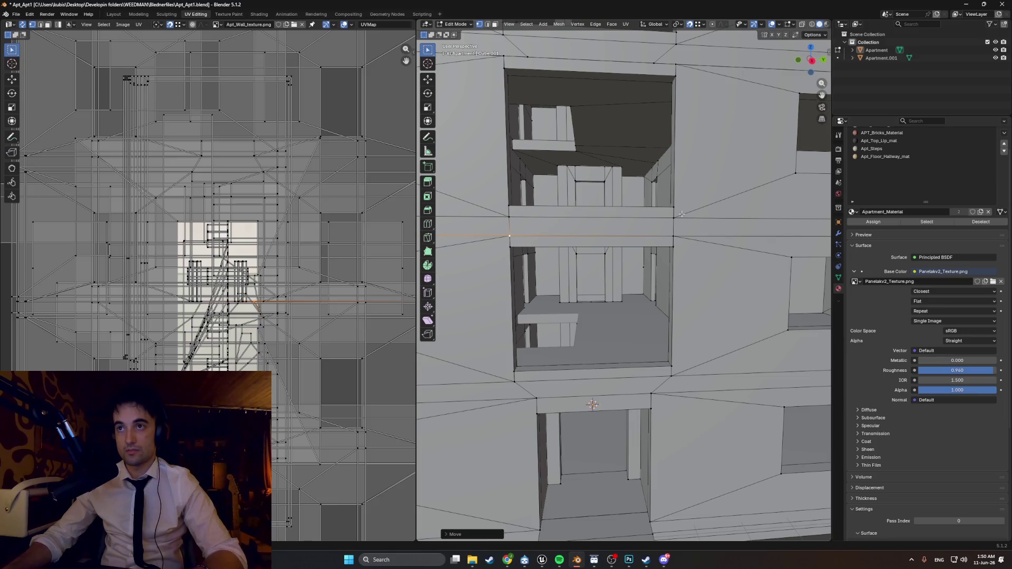
click(594, 160)
mouse_move(645, 220)
middle_down()
mouse_move(616, 225)
mouse_move(645, 213)
mouse_move(526, 191)
mouse_move(777, 250)
middle_up()
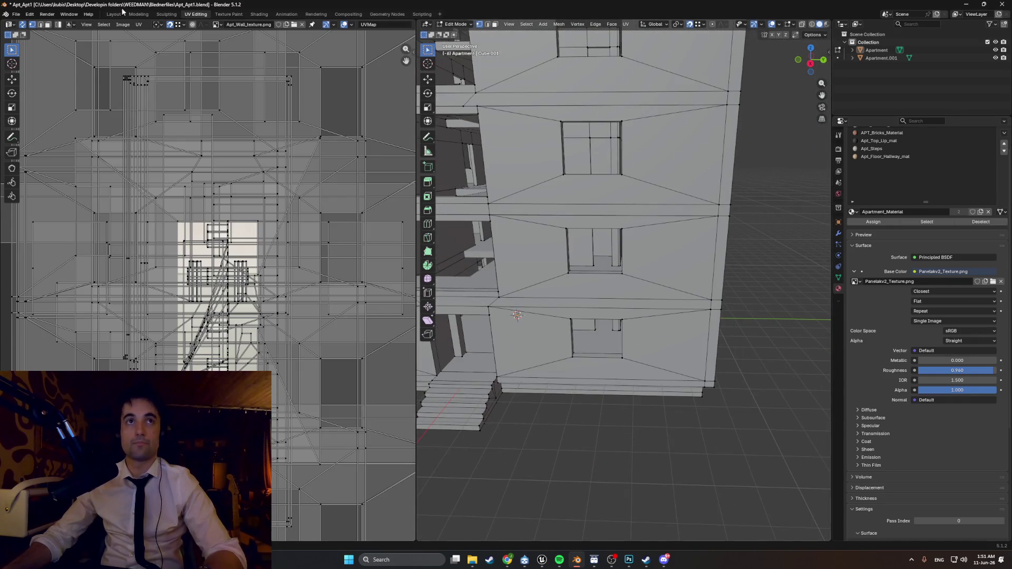
- Switch to the Modeling workspace and set the viewport to Solid shading
click(138, 14)
scroll(477, 343, down, 5)
key(z)
click(476, 346)
mouse_move(477, 347)
middle_down()
mouse_move(481, 285)
mouse_move(445, 277)
mouse_move(467, 282)
mouse_move(413, 286)
middle_up()
key(z)
click(523, 275)
scroll(527, 287, down, 4)
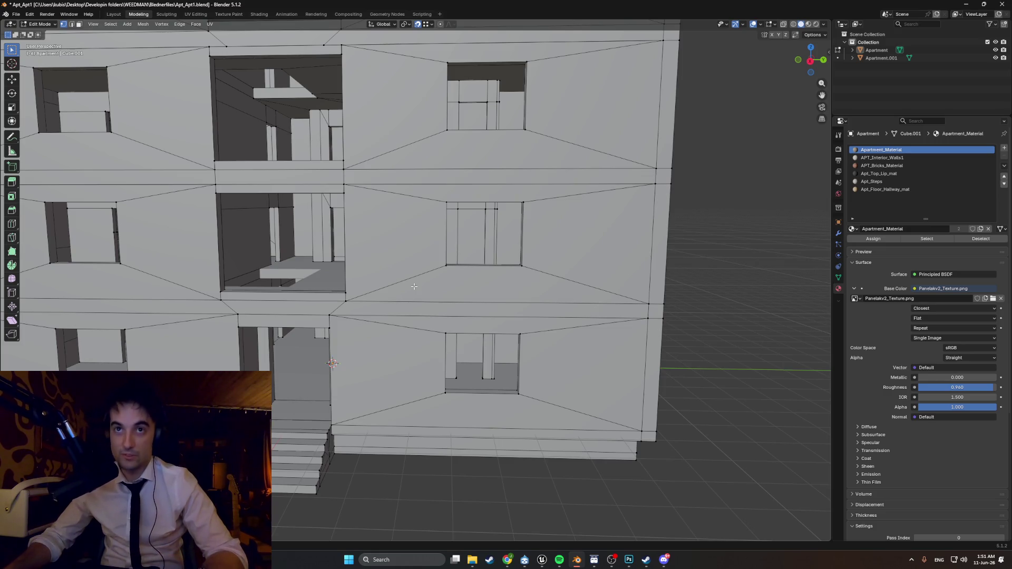
- Switch the viewport to see-through wireframe shading to see the selected face
middle_drag(404, 238, 404, 244)
mouse_move(349, 201)
middle_down()
mouse_move(715, 255)
mouse_move(492, 262)
middle_up()
key(shift+a)
key(Escape)
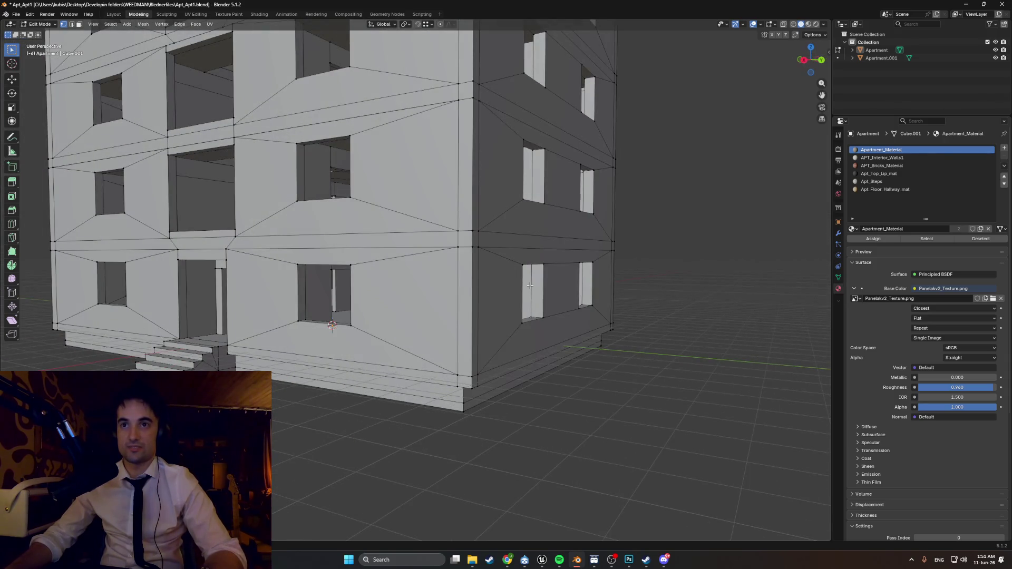
key(z)
click(419, 299)
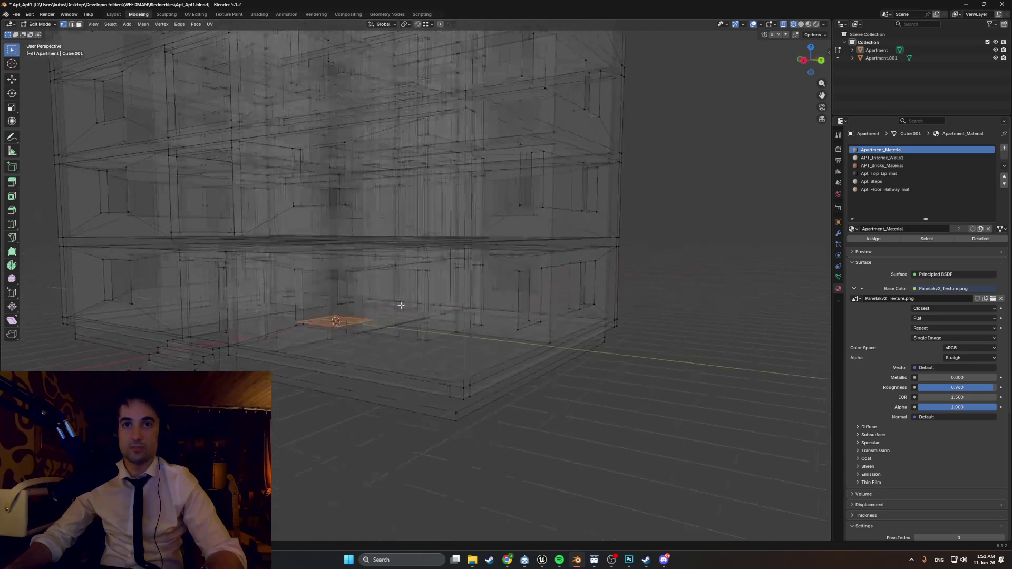
middle_drag(404, 303, 362, 305)
- Raise the face along Z, then slide it along X out beside the building
key(g)
key(z)
click(361, 202)
key(g)
key(x)
click(125, 206)
- Rotate the face upright around Y and bring up the viewport Overlays options
key(r)
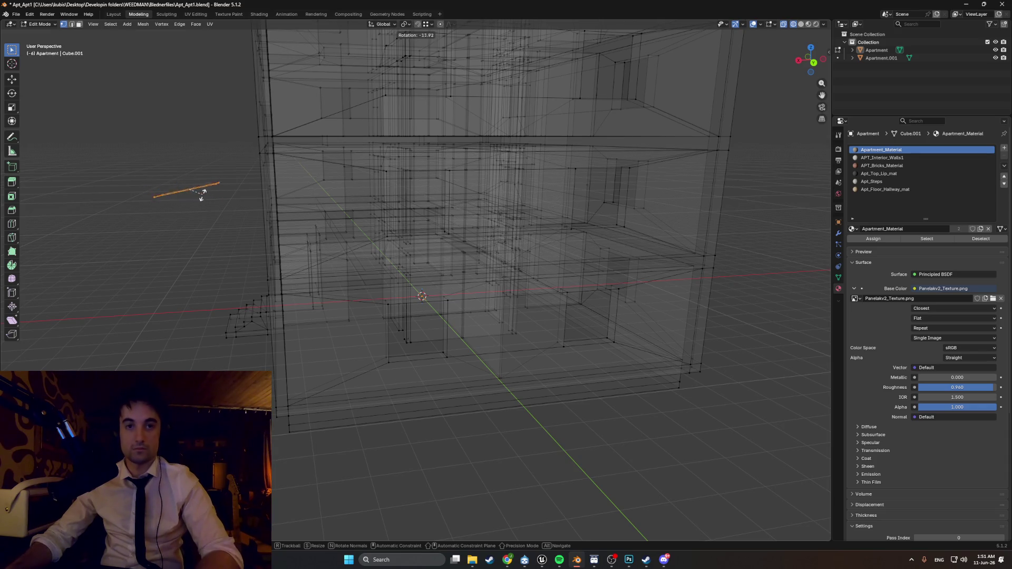
key(y)
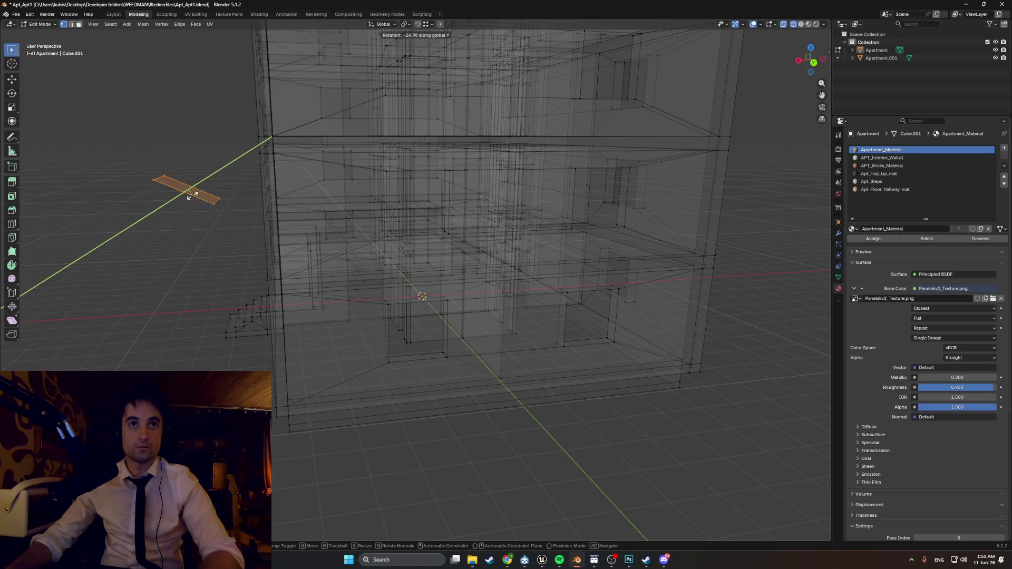
click(210, 195)
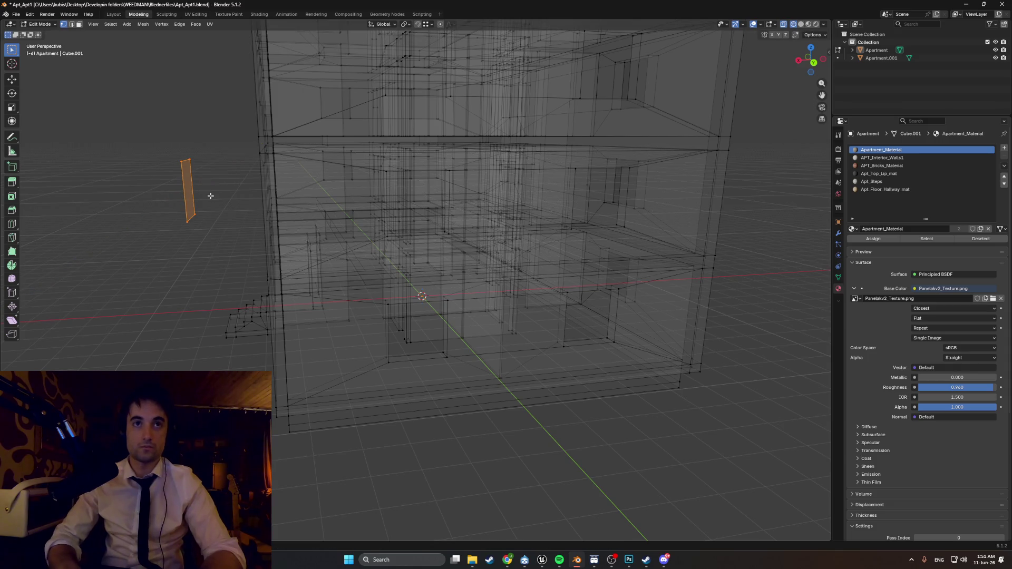
scroll(342, 77, down, 2)
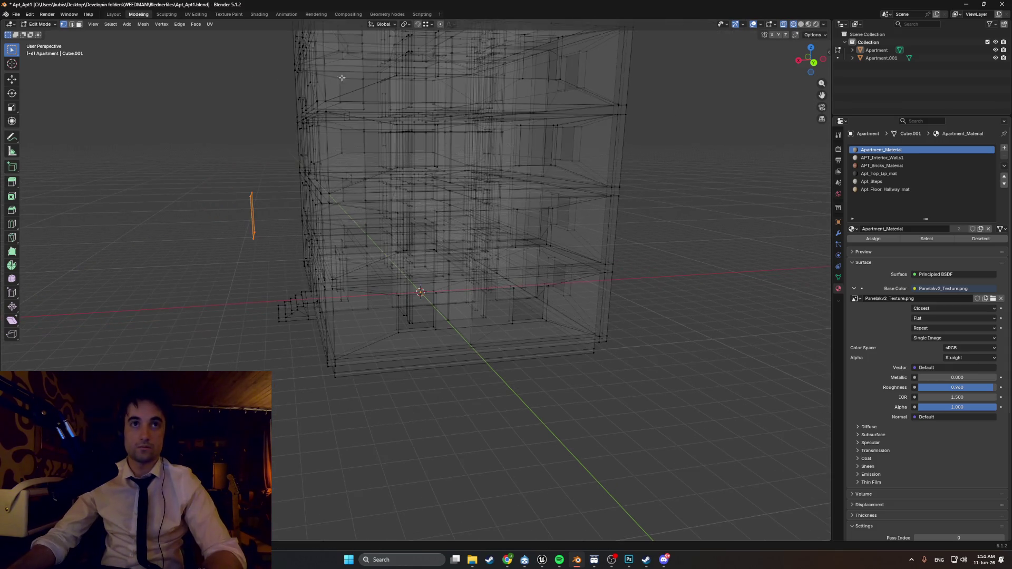
click(760, 24)
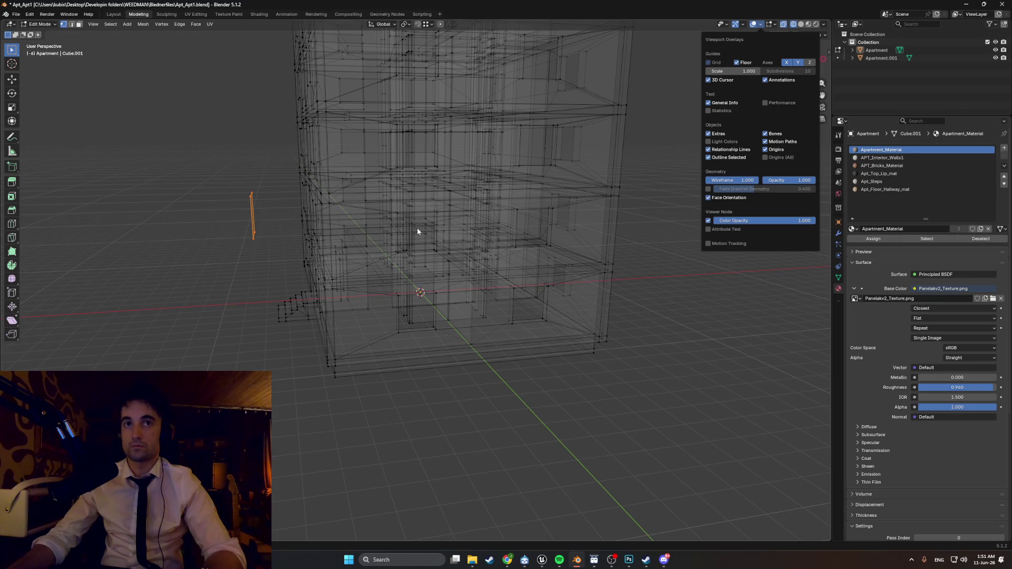
- Return to solid shading, view the building side-on, and position the panel over the window
key(z)
click(283, 260)
mouse_move(282, 260)
alt+middle_down()
mouse_move(239, 255)
mouse_move(316, 226)
alt+middle_up()
scroll(337, 227, up, 3)
key(g)
click(392, 200)
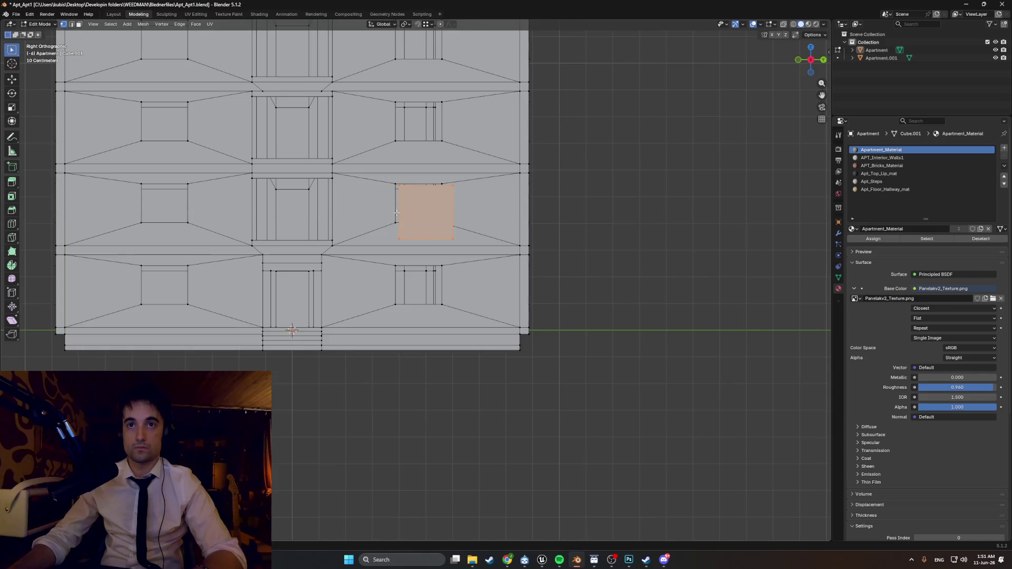
scroll(389, 193, up, 2)
- Stretch the panel's left and right edges along Y to span the wall across the window
key(g)
key(y)
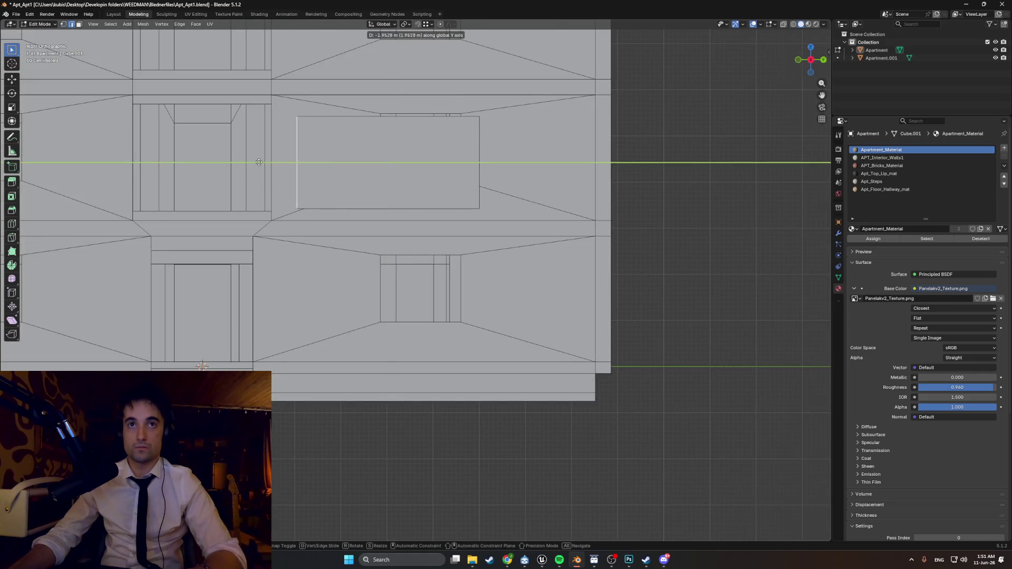
key(ctrl)
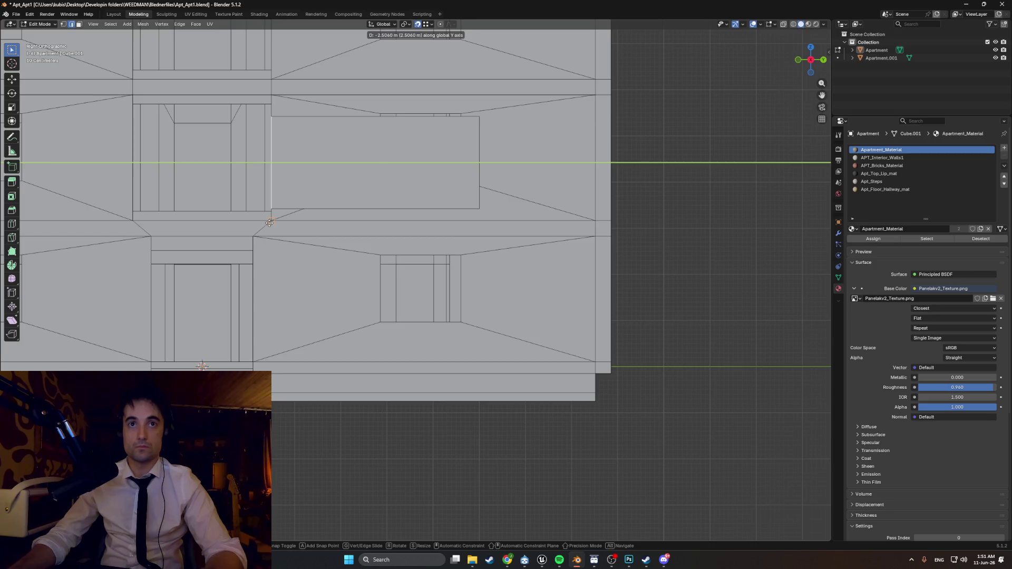
click(269, 222)
key(g)
key(y)
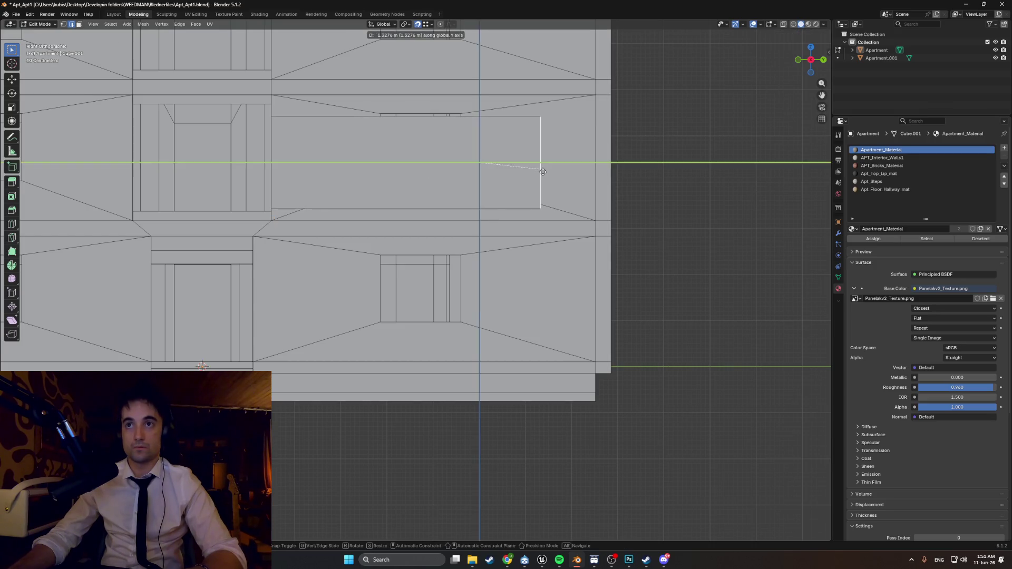
click(611, 223)
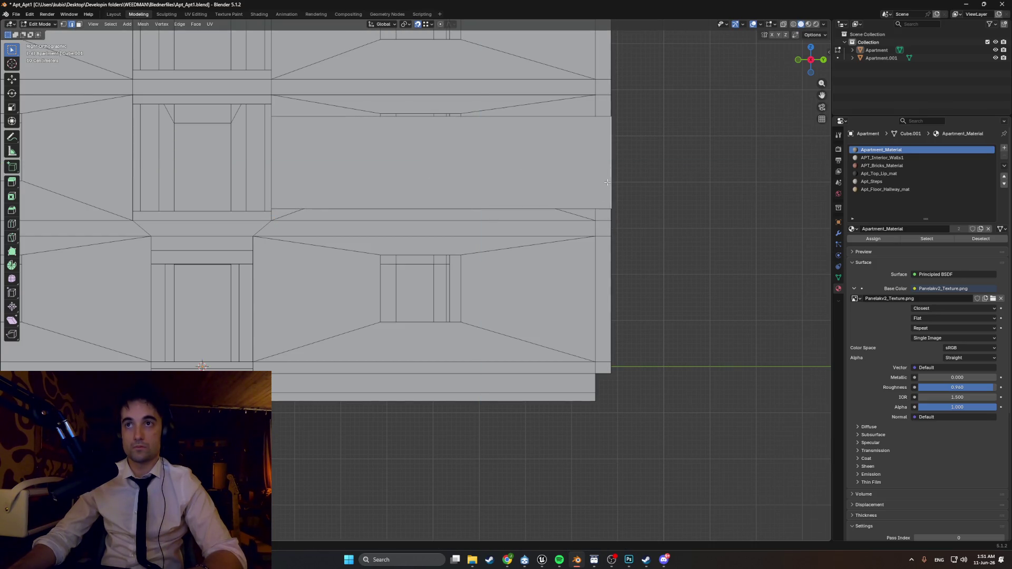
key(g)
key(y)
click(567, 204)
- Raise the panel's top edge along Z, then select its bottom edge
key(g)
key(z)
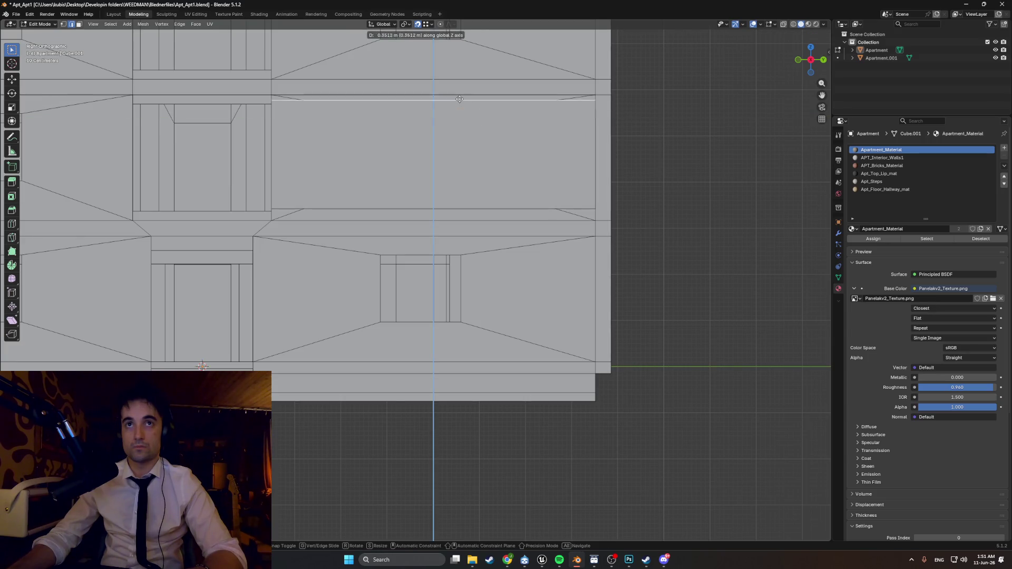
click(269, 93)
click(300, 209)
click(334, 208)
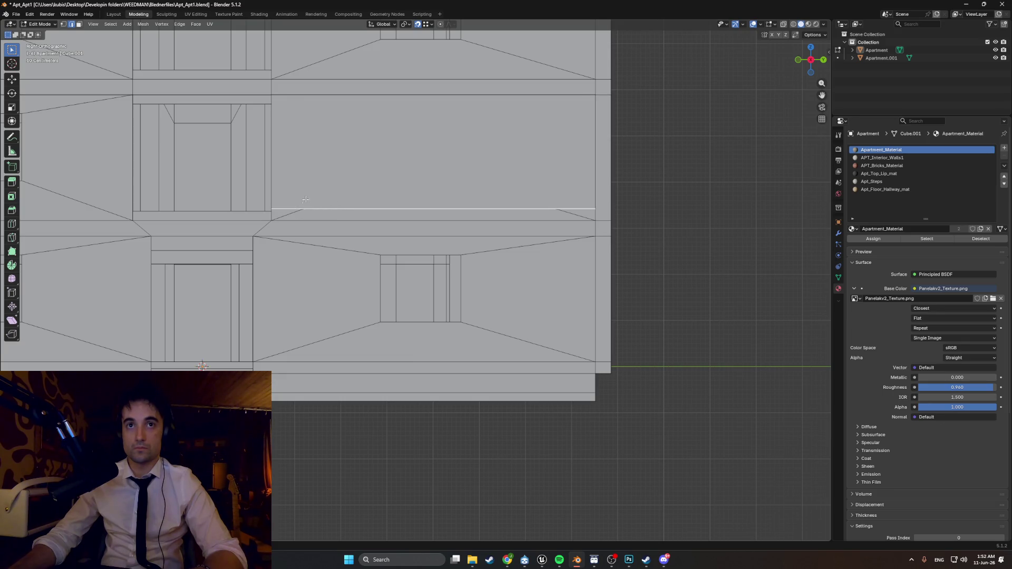
mouse_move(388, 204)
middle_down()
mouse_move(416, 179)
mouse_move(413, 169)
middle_up()
scroll(412, 169, down, 5)
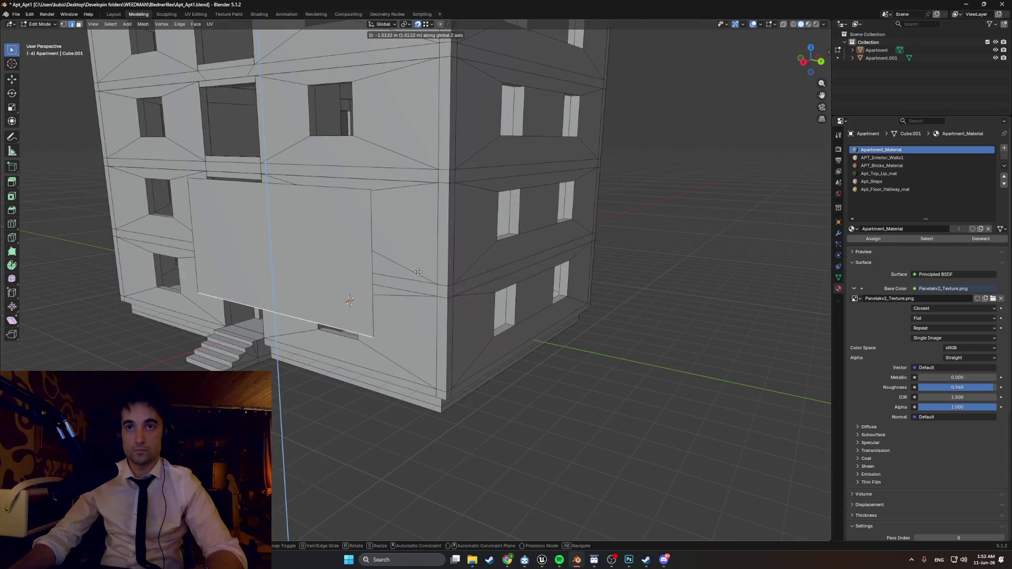
mouse_move(434, 282)
middle_down()
mouse_move(517, 263)
mouse_move(435, 253)
mouse_move(485, 248)
mouse_move(418, 239)
middle_up()
scroll(544, 258, up, 4)
- Add two evenly spaced vertical and two horizontal loop cuts across the panel
key(ctrl+r)
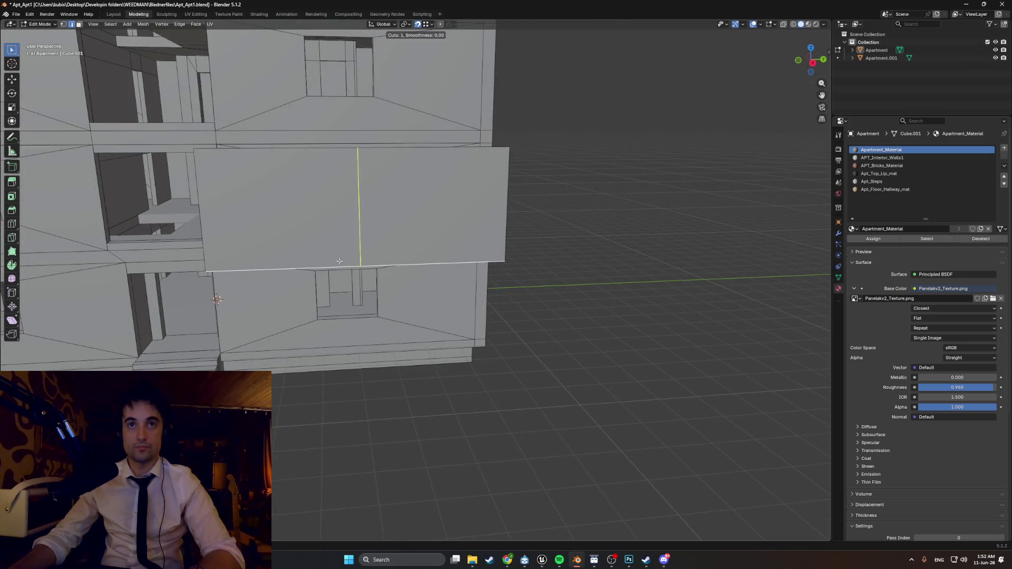
scroll(355, 259, up, 1)
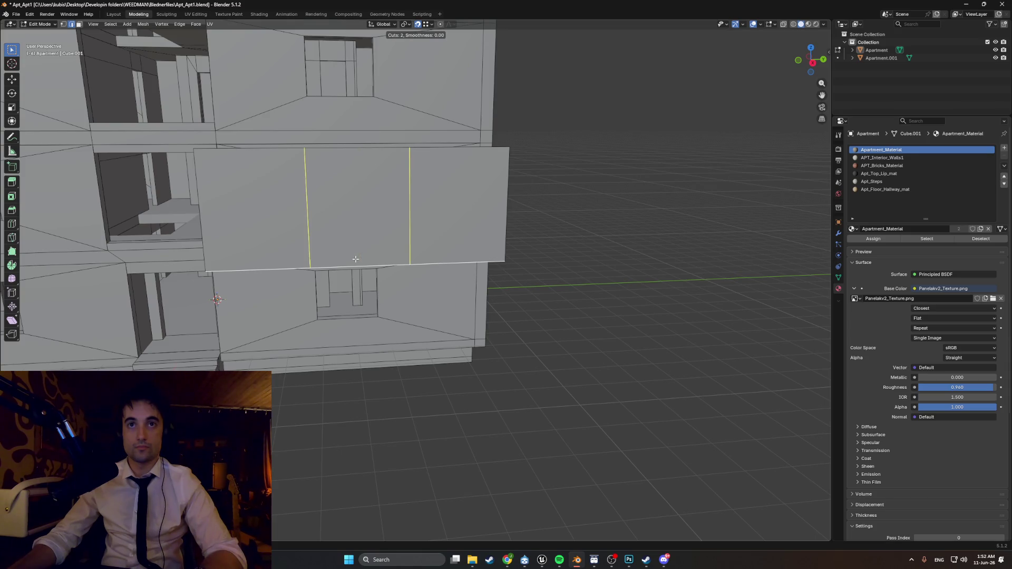
click(355, 259)
right_click(289, 216)
key(ctrl+r)
click(306, 210)
right_click(308, 224)
mouse_move(310, 232)
middle_down()
mouse_move(290, 217)
mouse_move(411, 208)
mouse_move(427, 220)
mouse_move(412, 218)
middle_up()
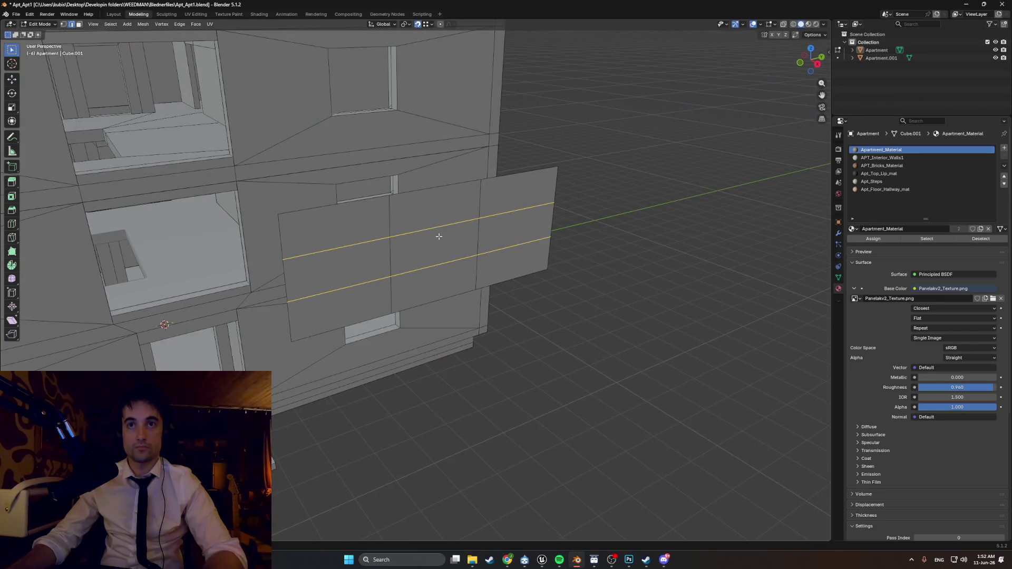
key(KP_3)
scroll(343, 242, up, 3)
key(grave)
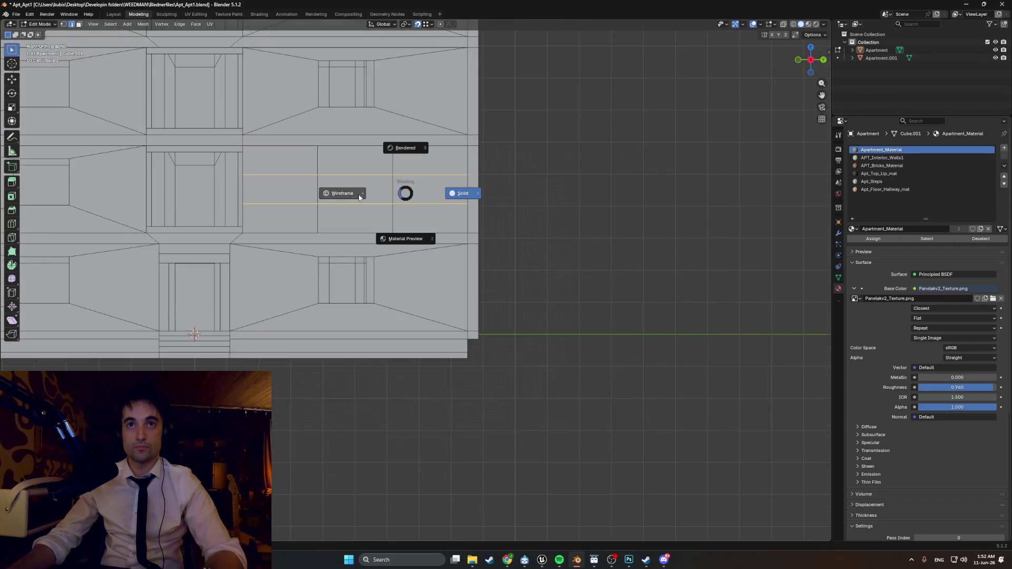
- Raise a horizontal panel edge along Z and adjust the lower edge vertically, with X-ray off
scroll(342, 168, up, 2)
key(KP_Decimal)
click(382, 264)
key(g)
key(z)
click(343, 251)
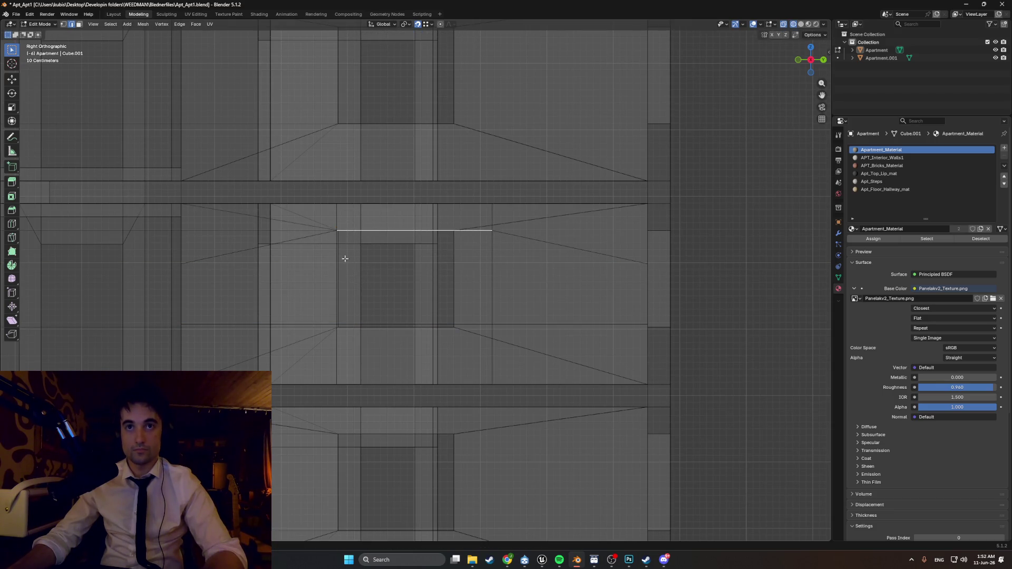
mouse_move(372, 339)
middle_down()
mouse_move(291, 345)
mouse_move(282, 316)
middle_up()
key(alt+z)
middle_drag(370, 323, 329, 317)
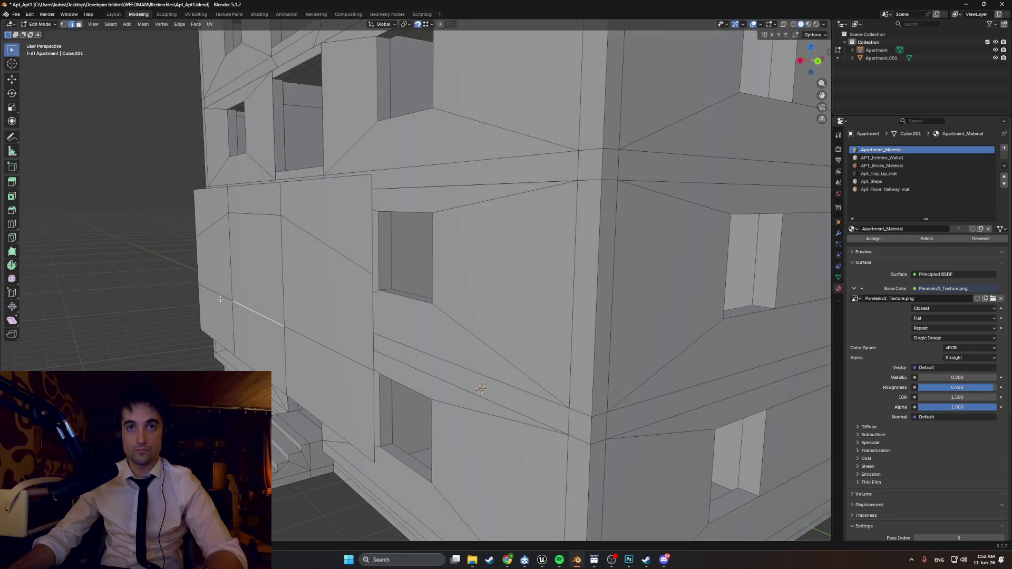
key(g)
key(x)
key(z)
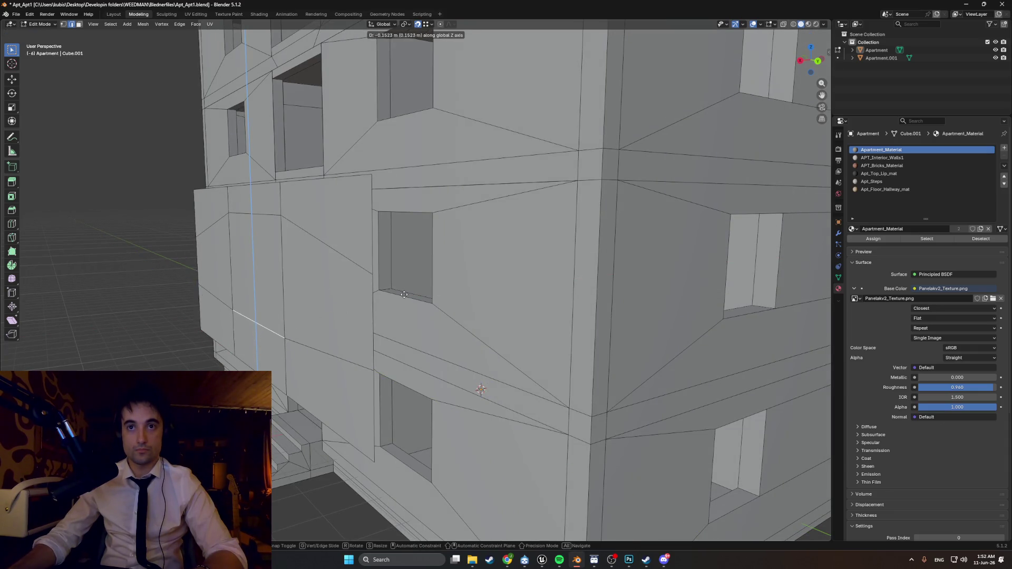
click(406, 301)
- Set the snap target to Edge and move the selected vertex along Z
click(430, 24)
click(404, 88)
key(g)
key(x)
key(z)
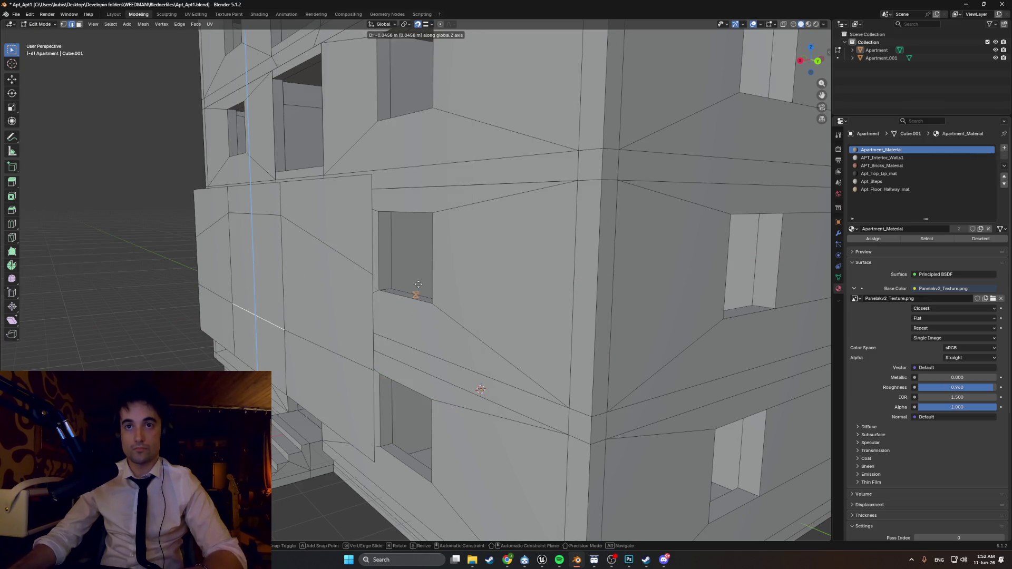
click(402, 299)
scroll(401, 298, down, 3)
mouse_move(402, 299)
middle_down()
mouse_move(319, 296)
mouse_move(335, 289)
middle_up()
- Select the panel's corner vertex and try vertical moves, cancelling each attempt
key(1)
click(373, 242)
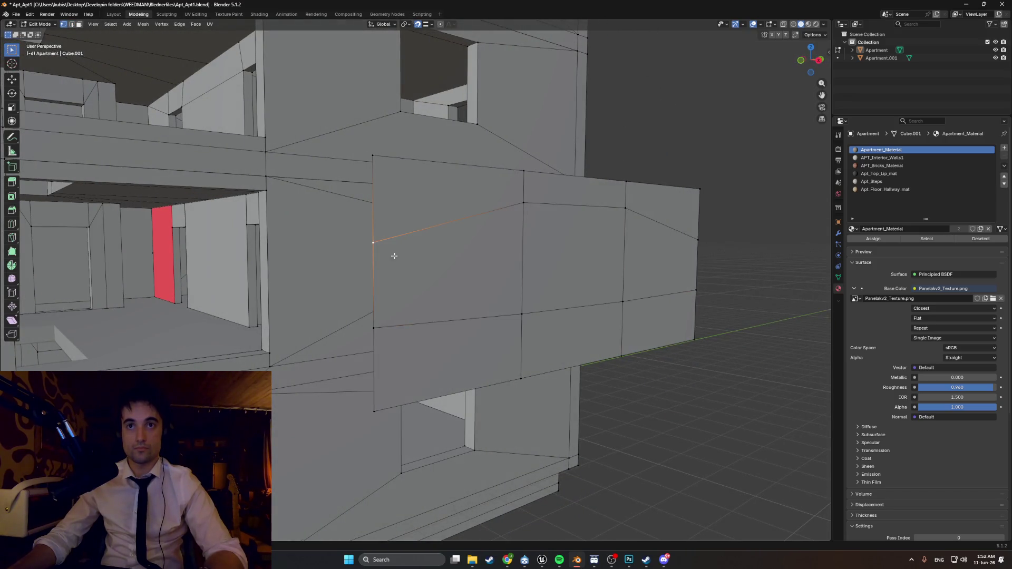
key(g)
key(z)
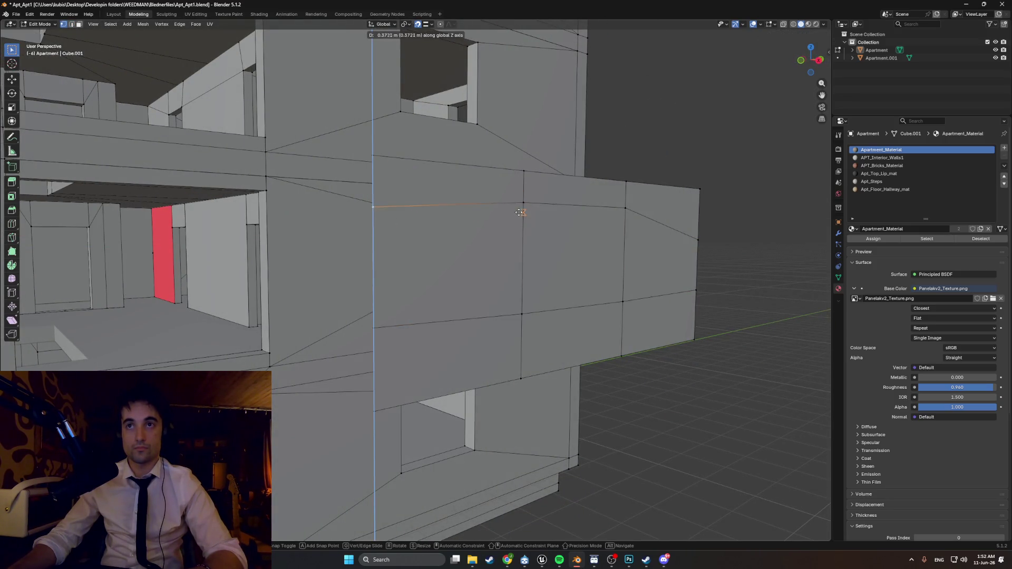
key(Escape)
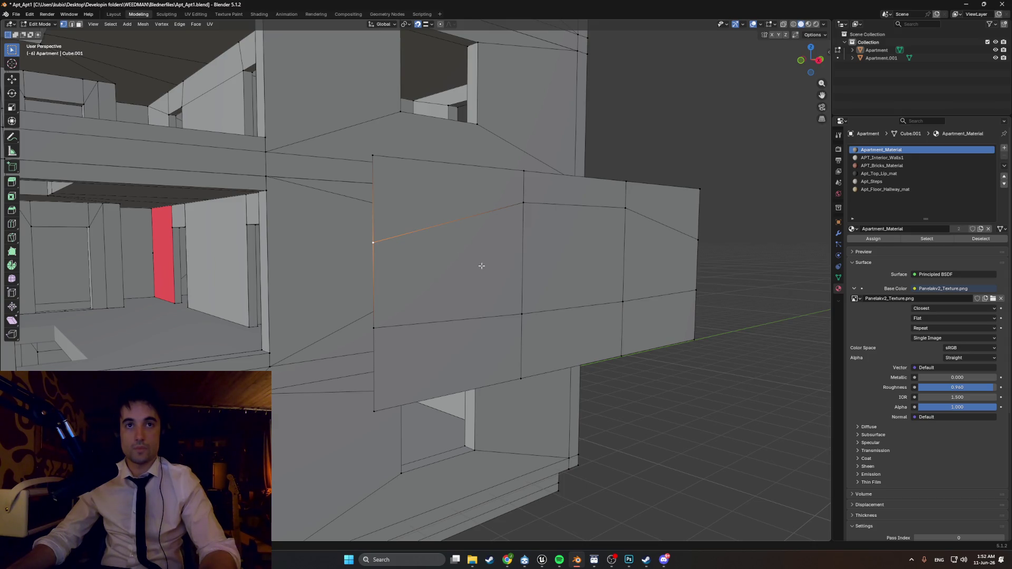
key(g)
key(z)
key(ctrl)
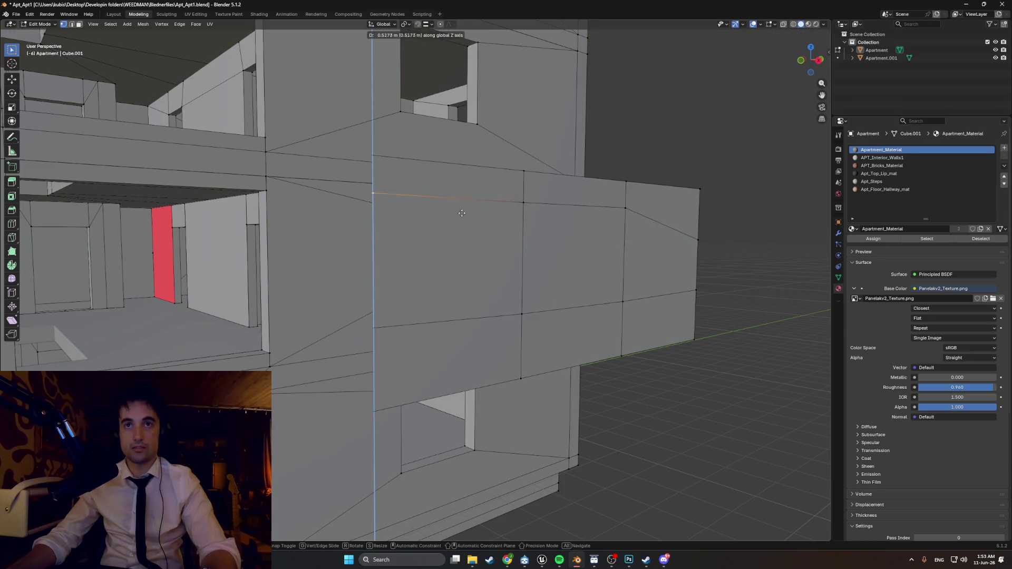
key(Escape)
- With snap target Vertex, level the corner and bottom-left vertices with their neighbours along Z
click(425, 24)
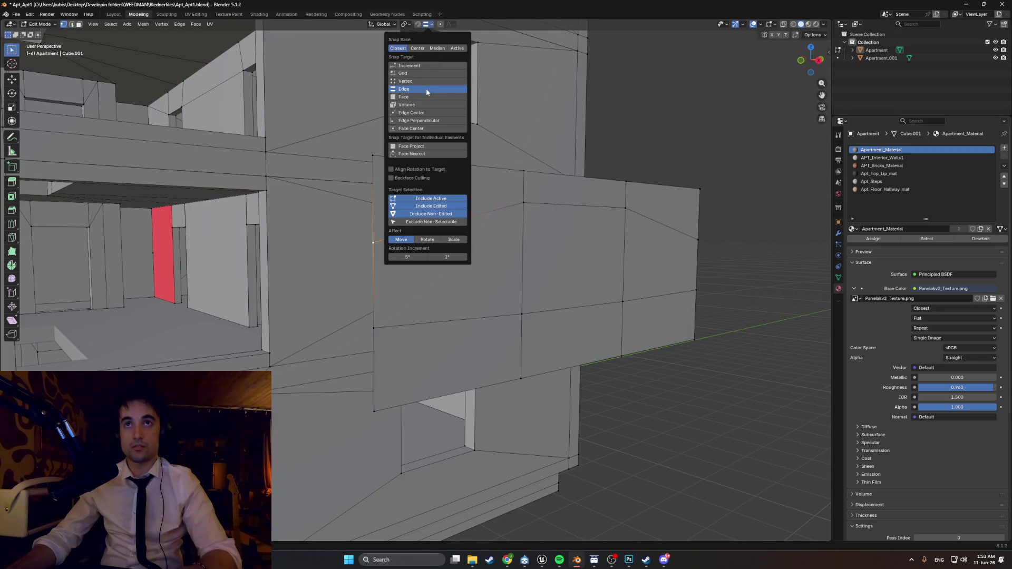
click(418, 81)
key(g)
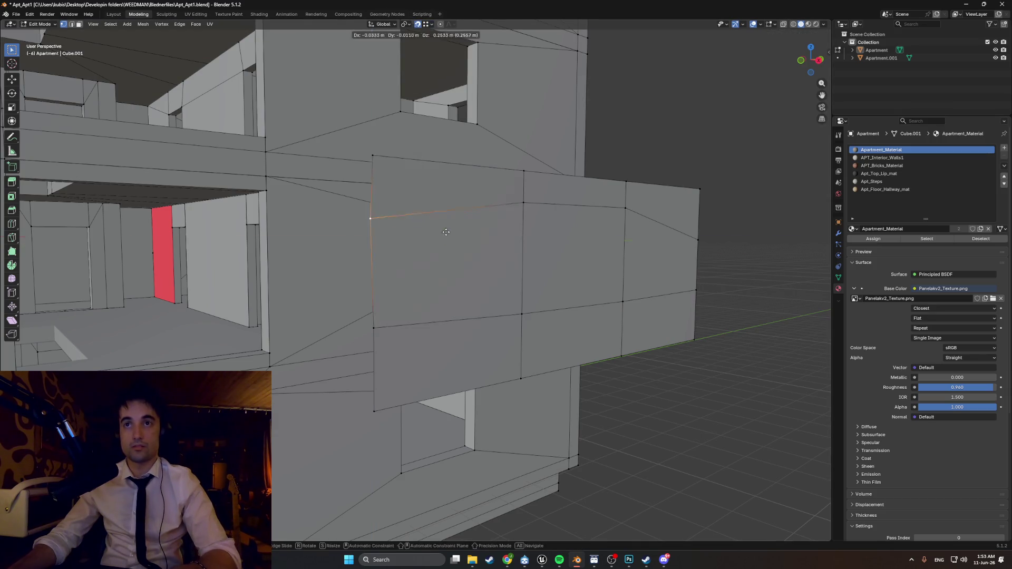
key(z)
click(528, 202)
click(375, 328)
key(g)
key(z)
click(527, 314)
- Snap the right-edge and bottom-right vertices level with their neighbours along Z
middle_drag(576, 290, 394, 254)
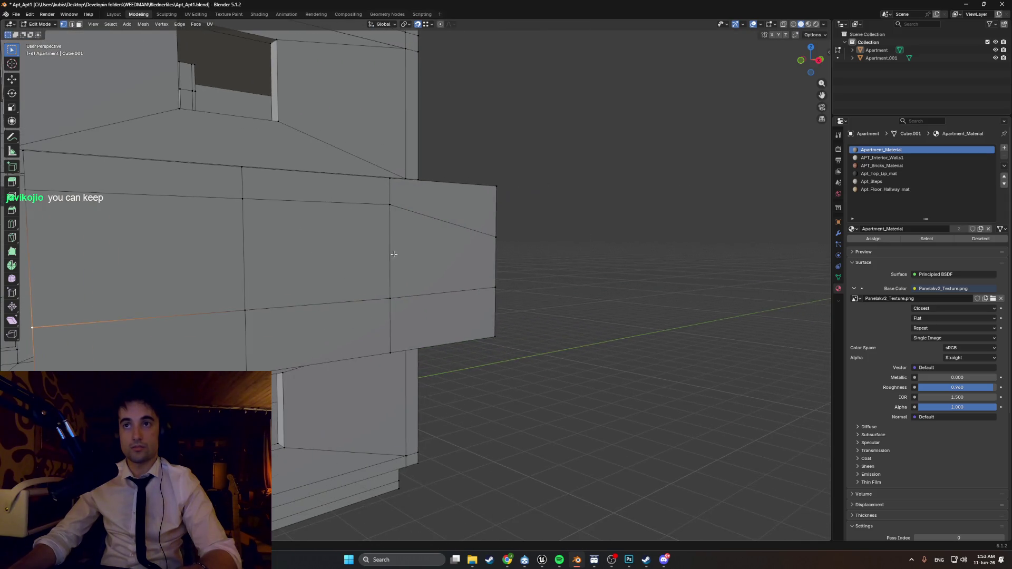
click(495, 237)
key(g)
key(z)
click(392, 205)
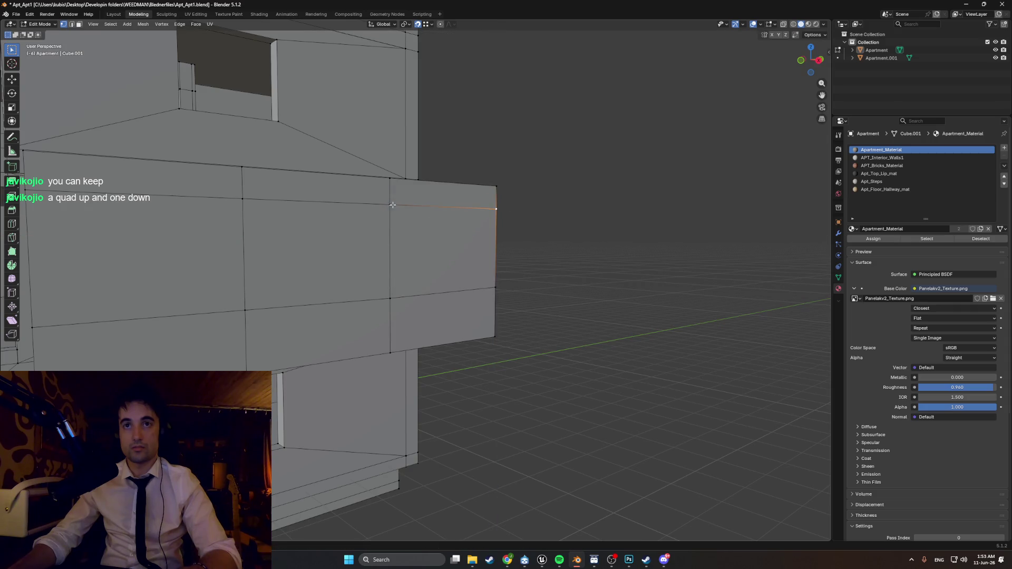
click(495, 288)
key(g)
key(z)
click(447, 282)
mouse_move(447, 282)
middle_down()
mouse_move(536, 299)
mouse_move(334, 289)
mouse_move(408, 278)
middle_up()
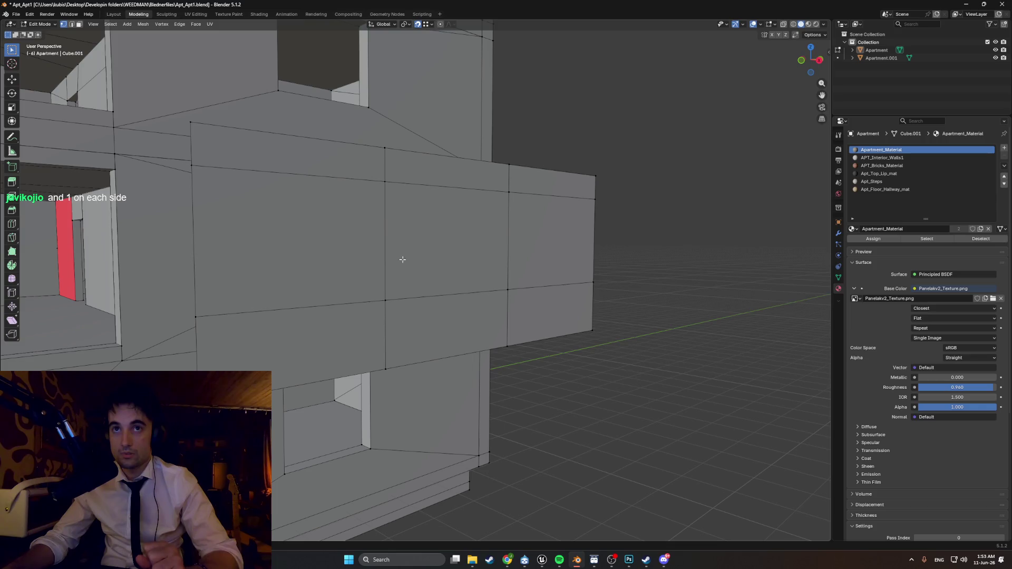
- Select the panel's top, bottom, centre and right-side faces
click(334, 214)
click(290, 150)
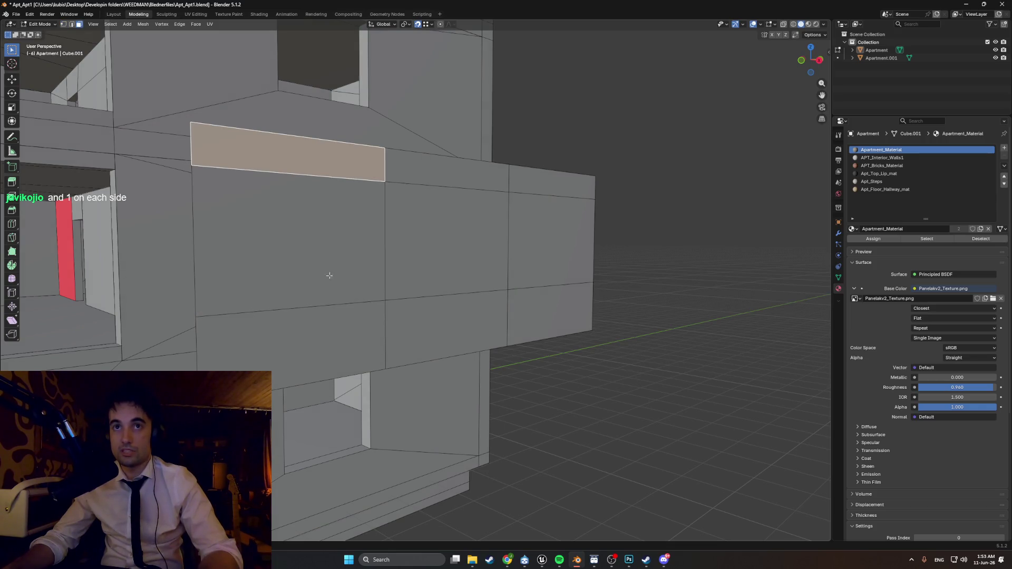
shift+click(289, 342)
shift+click(315, 224)
shift+click(565, 178)
shift+click(548, 243)
shift+click(542, 331)
mouse_move(542, 330)
middle_down()
mouse_move(554, 314)
mouse_move(508, 317)
middle_up()
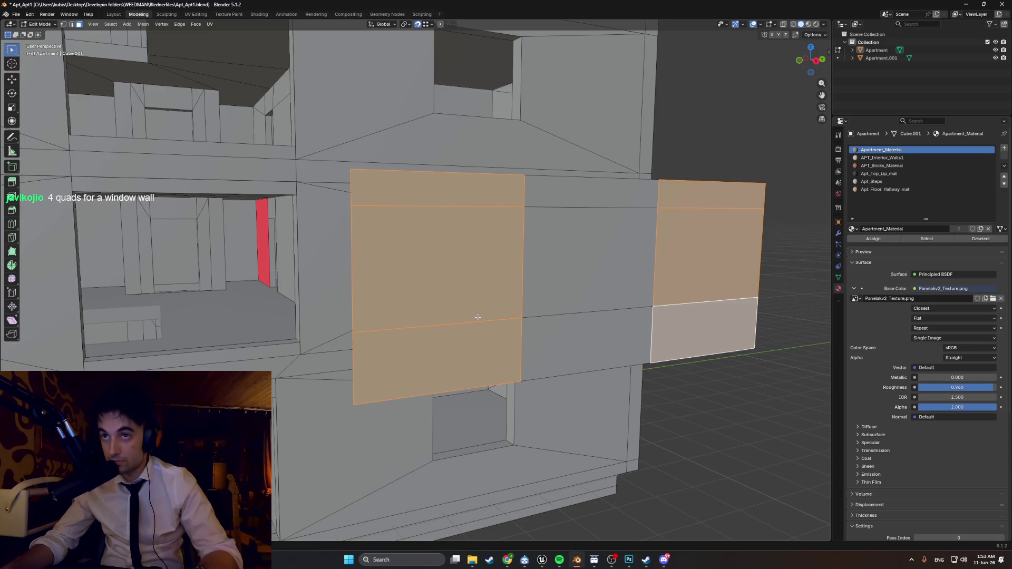
mouse_move(463, 308)
middle_down()
mouse_move(422, 298)
mouse_move(445, 287)
mouse_move(422, 291)
mouse_move(470, 305)
mouse_move(501, 348)
mouse_move(476, 356)
middle_up()
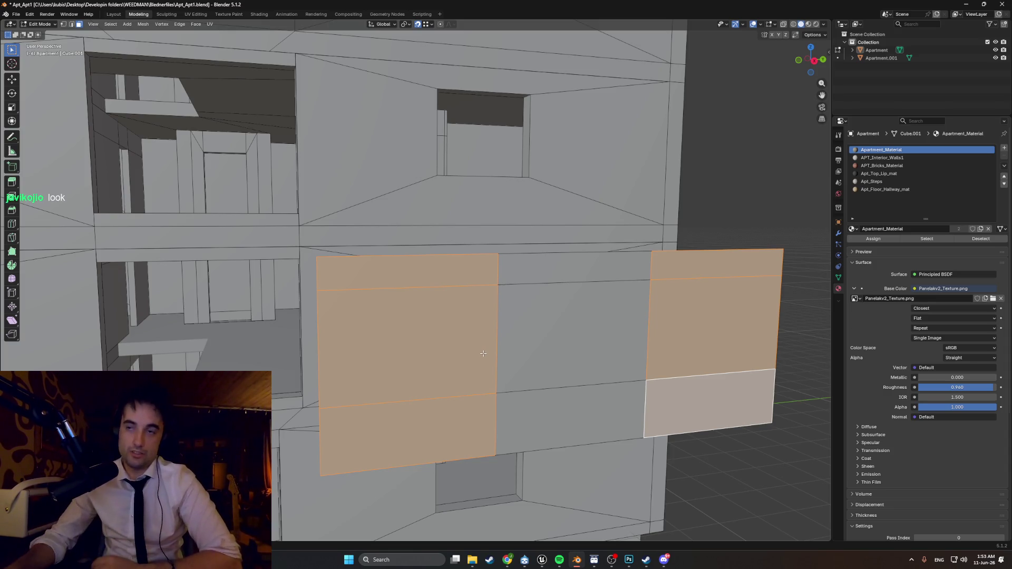
- Select a single wall face, briefly picking the whole connected panel with L
key(Tab)
key(Tab)
click(460, 343)
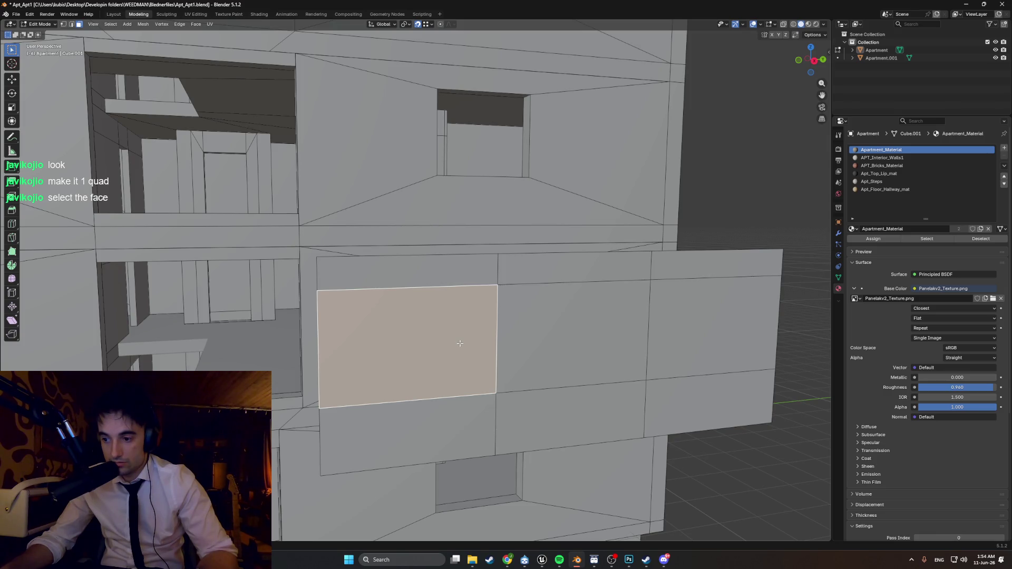
mouse_move(460, 354)
middle_down()
mouse_move(477, 336)
mouse_move(470, 328)
mouse_move(506, 324)
mouse_move(487, 349)
mouse_move(421, 341)
middle_up()
scroll(505, 325, down, 2)
key(l)
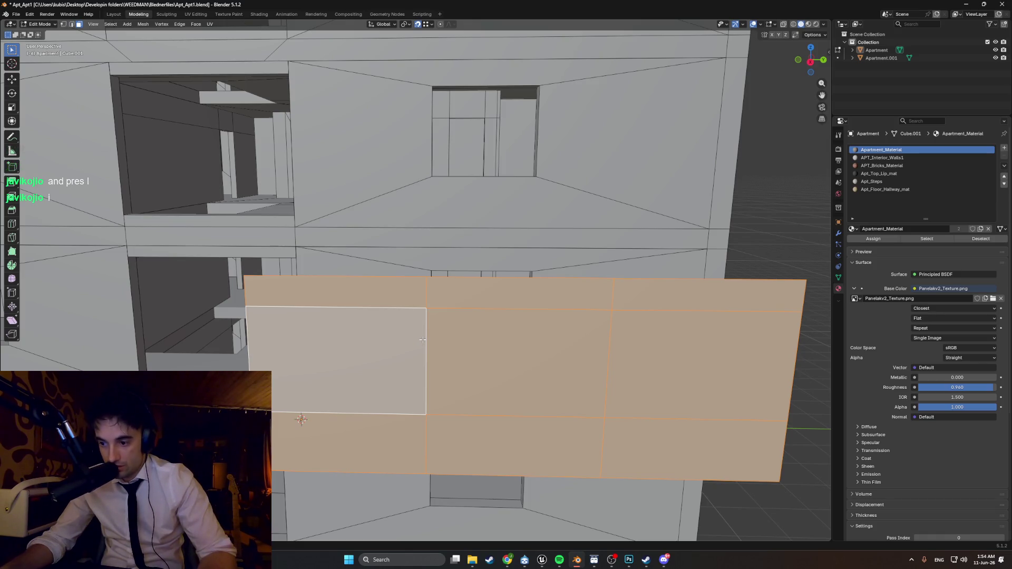
click(379, 360)
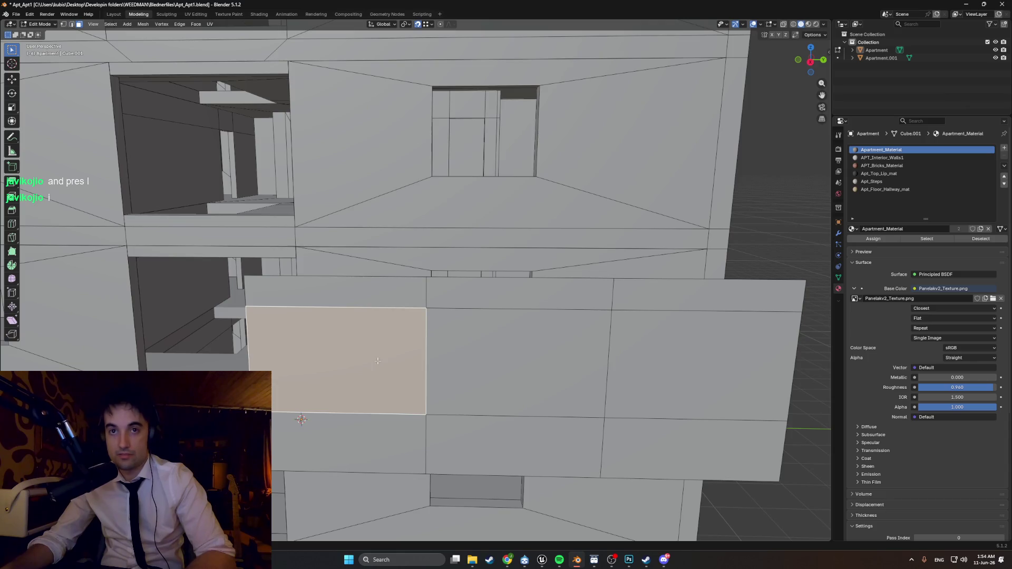
- Try insetting the wall faces, cancel, and undo three times back to the earlier state
key(i)
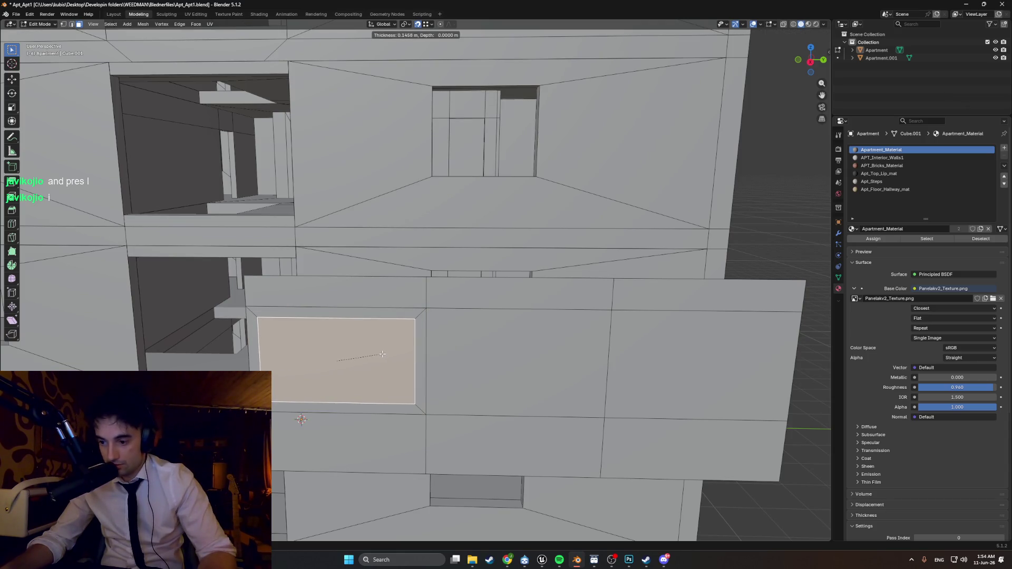
key(Escape)
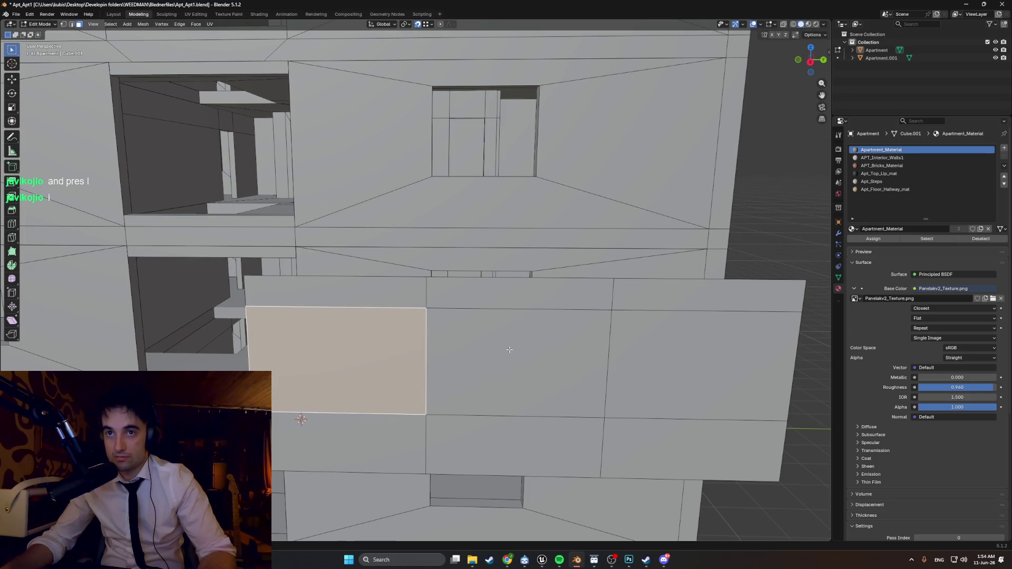
click(511, 349)
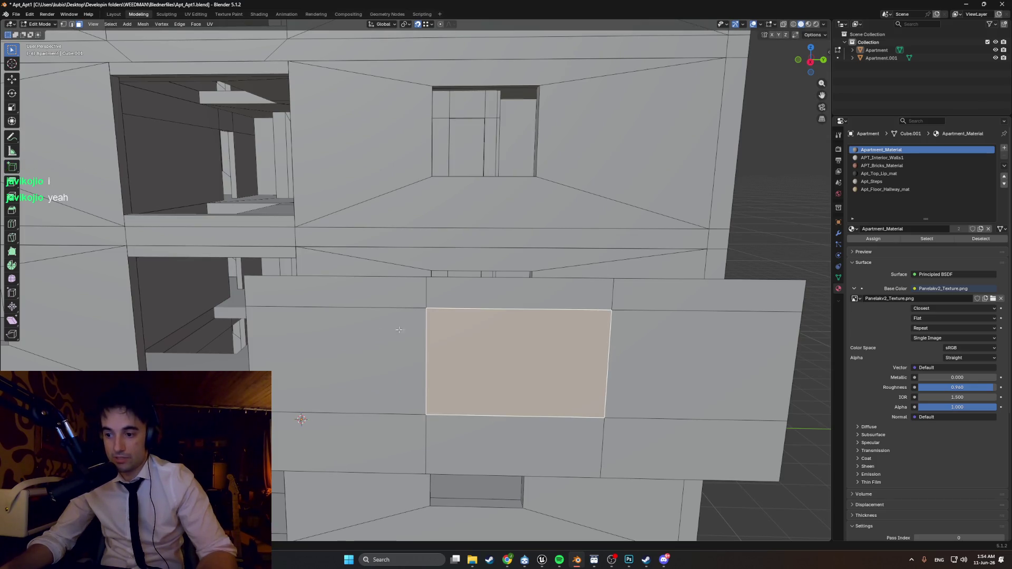
click(342, 333)
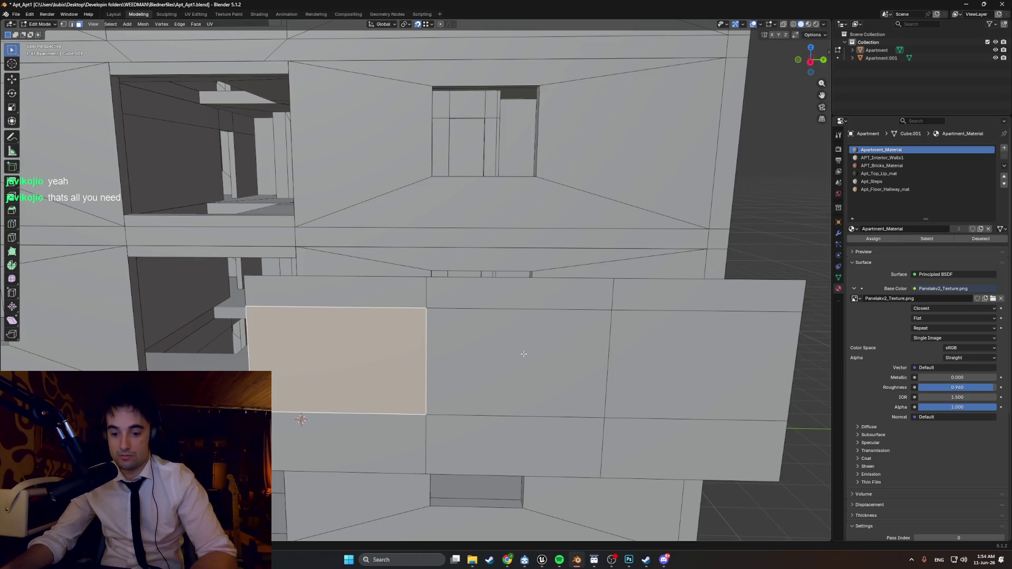
key(i)
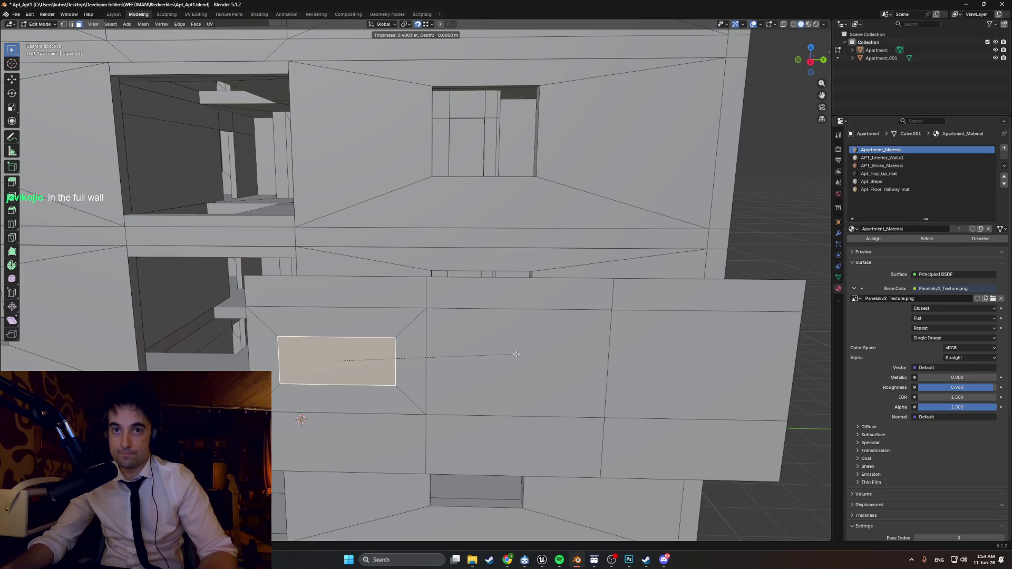
key(Escape)
key(ctrl+z)
key(ctrl+z)
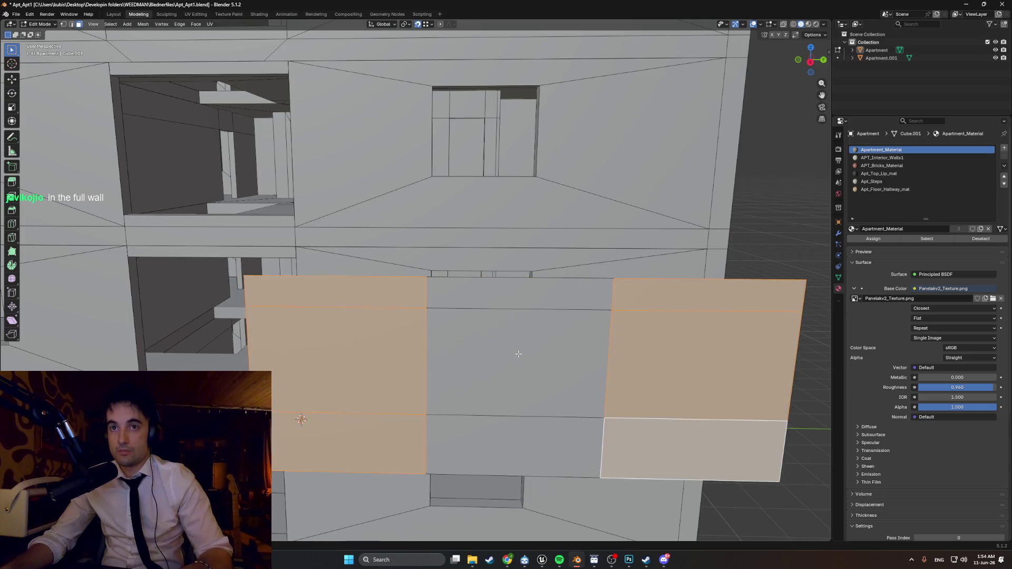
key(ctrl+z)
key(ctrl+z)
key(ctrl+z)
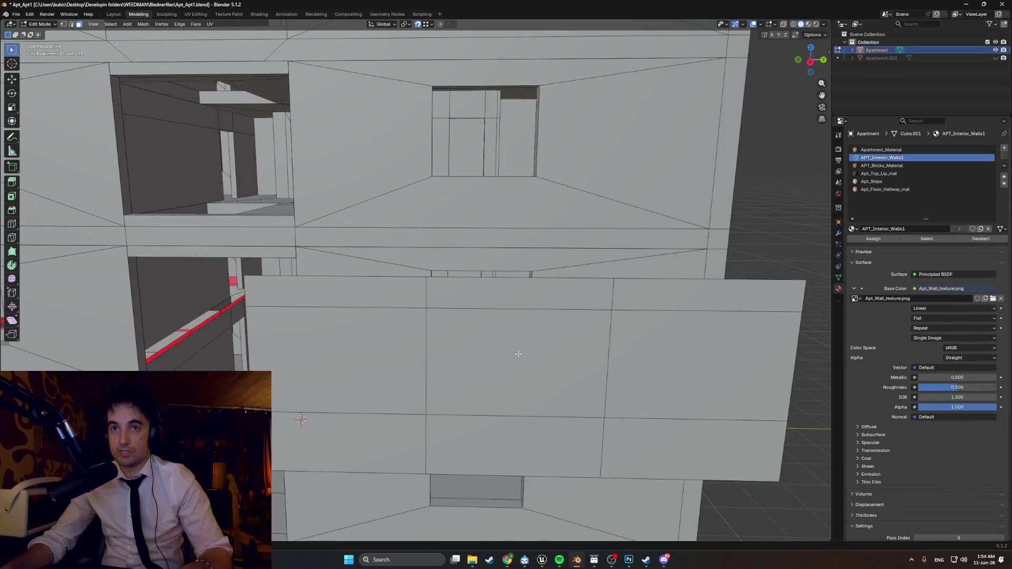
key(ctrl+z)
key(ctrl+z)
key(ctrl+z)
key(ctrl+z)
key(ctrl+z)
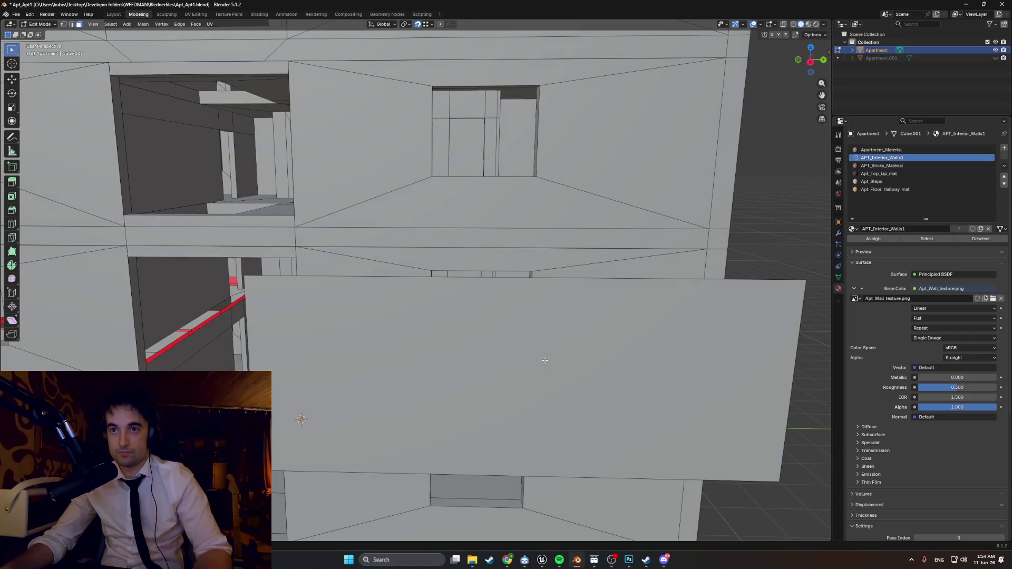
- Inset the large front face and select the inset's top edge
click(545, 361)
key(i)
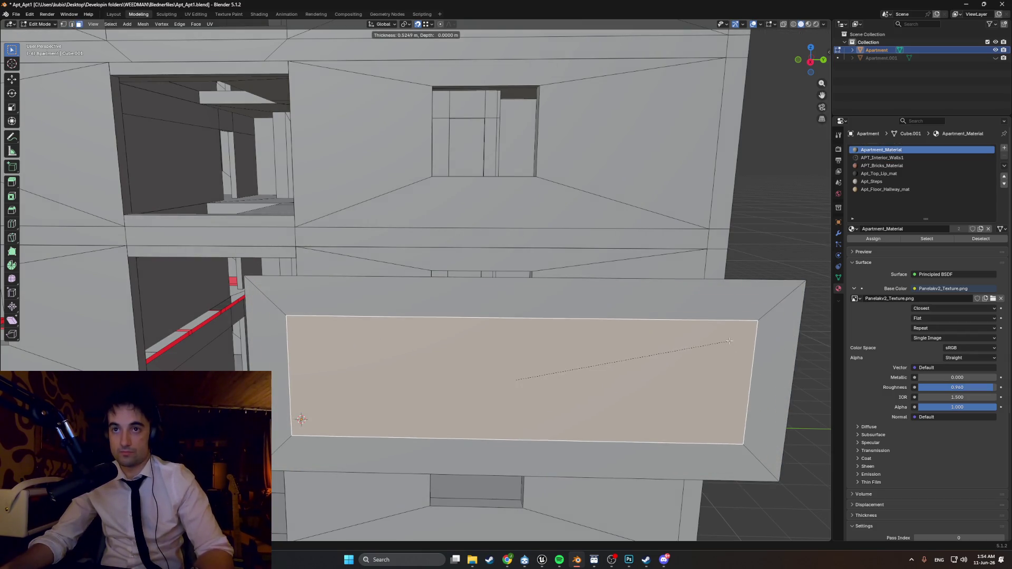
click(442, 338)
key(2)
click(442, 333)
key(g)
key(z)
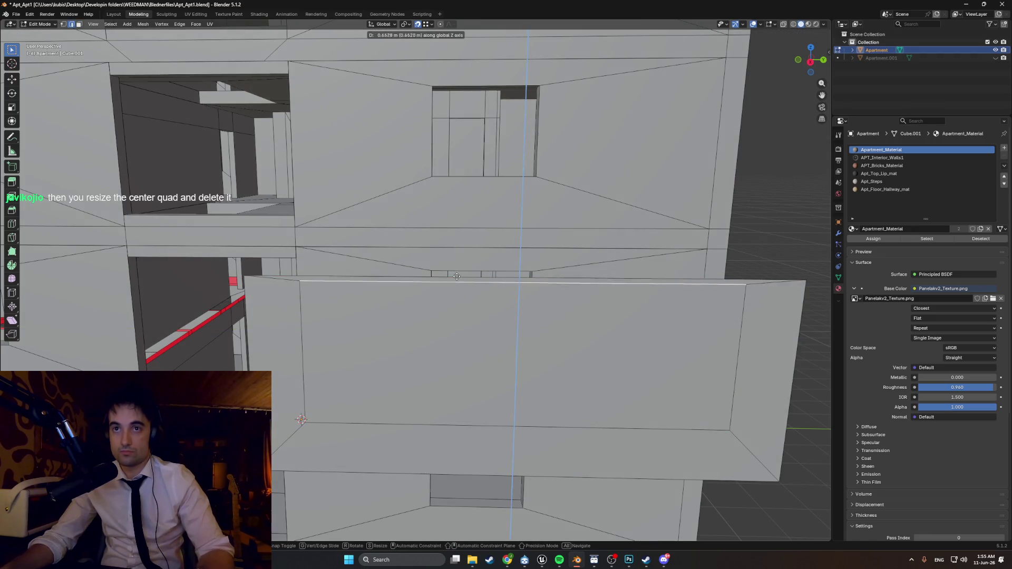
right_click(457, 276)
mouse_move(456, 276)
middle_down()
mouse_move(328, 293)
mouse_move(368, 293)
middle_up()
scroll(328, 292, up, 3)
- Adjust the inset edge's height with repeated vertical moves along Z
key(g)
key(z)
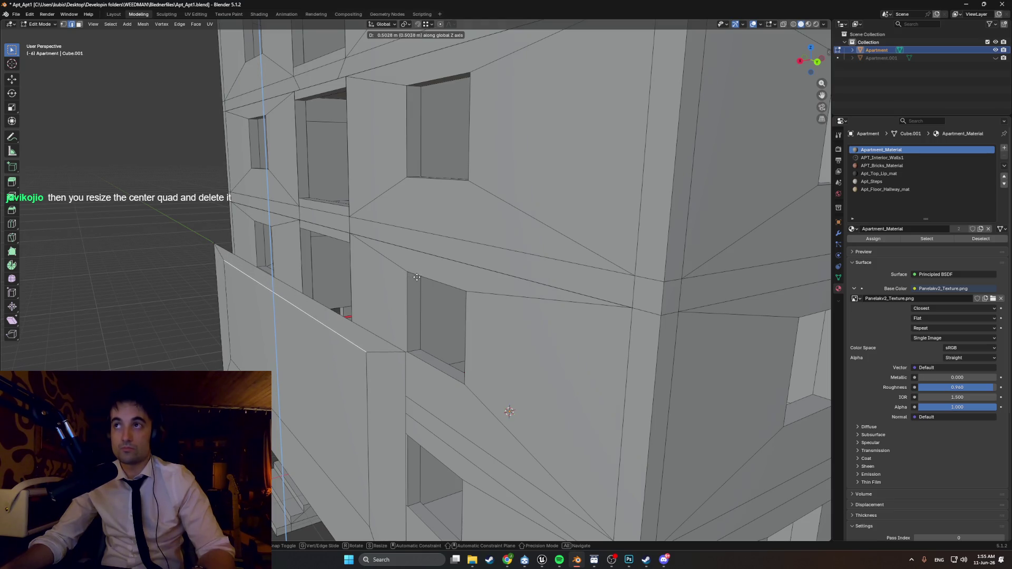
click(410, 274)
middle_drag(410, 274, 389, 271)
key(g)
key(z)
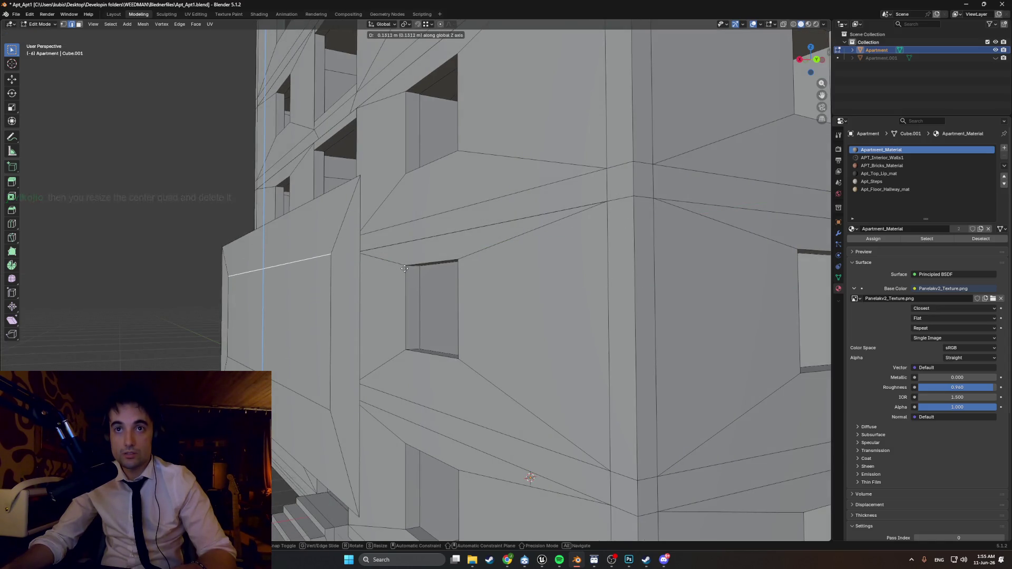
click(330, 312)
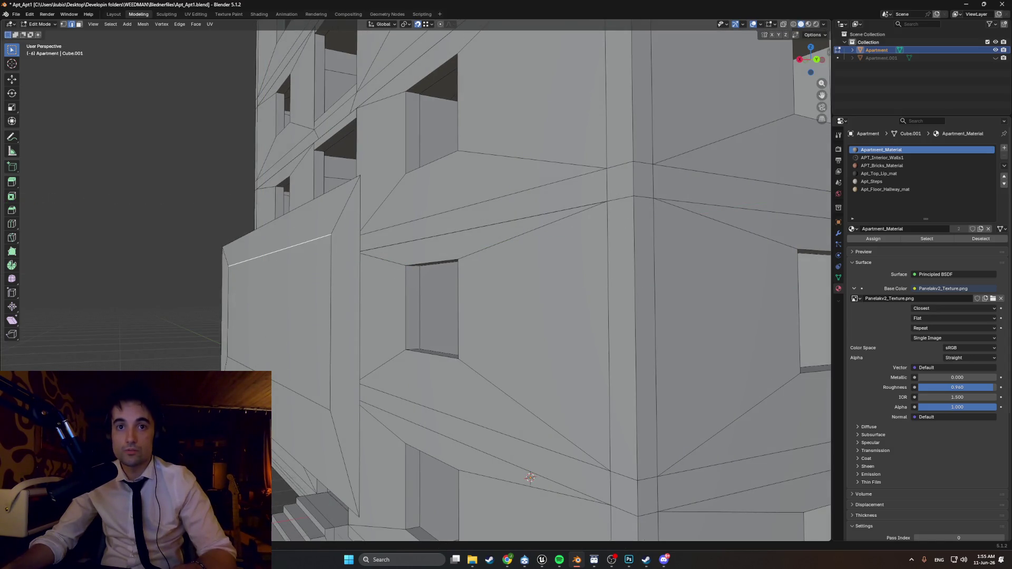
key(g)
click(410, 351)
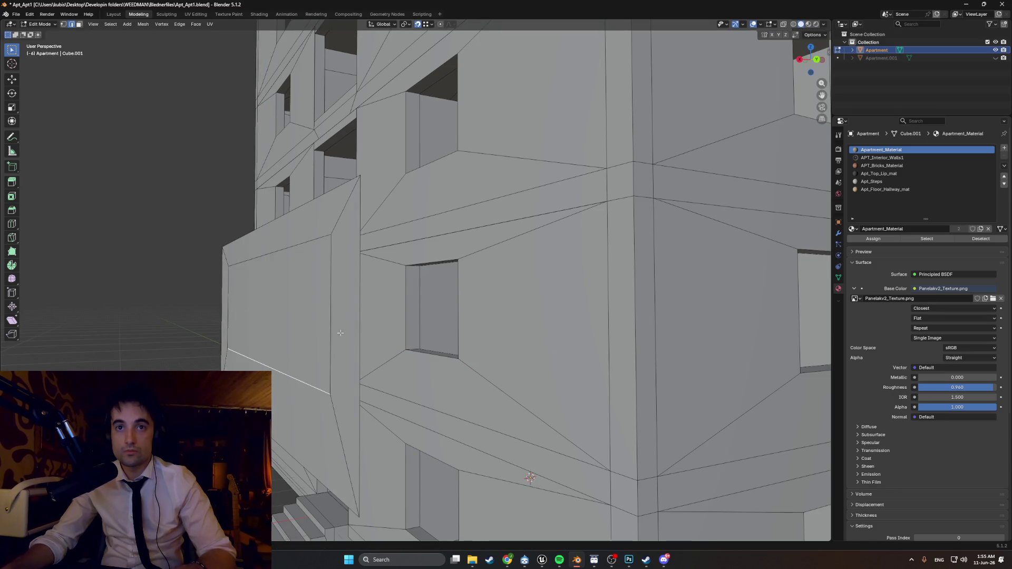
- Move the vertical edge along Y to its new position and check it
key(g)
key(y)
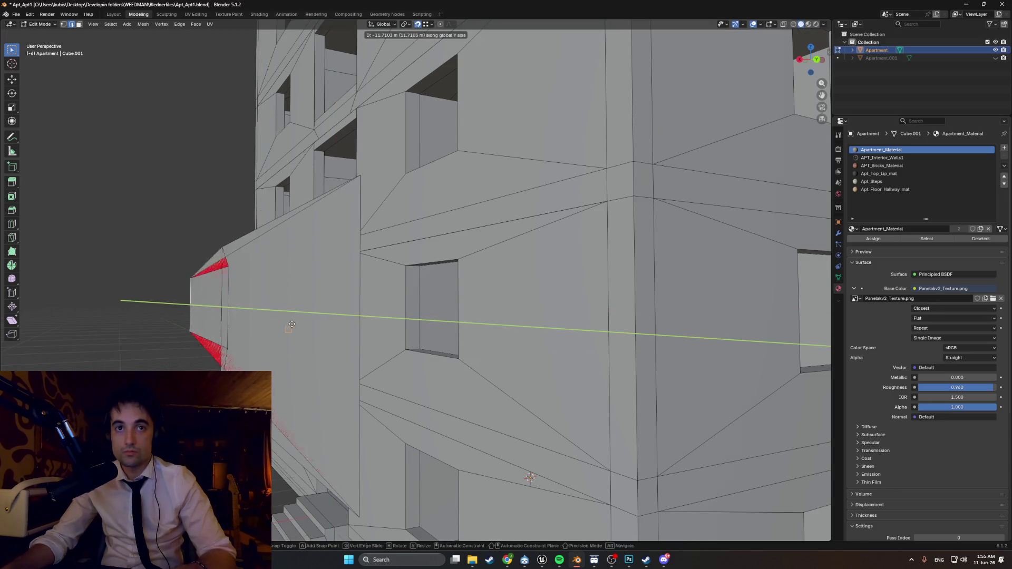
click(454, 319)
middle_drag(454, 319, 436, 370)
scroll(437, 370, up, 2)
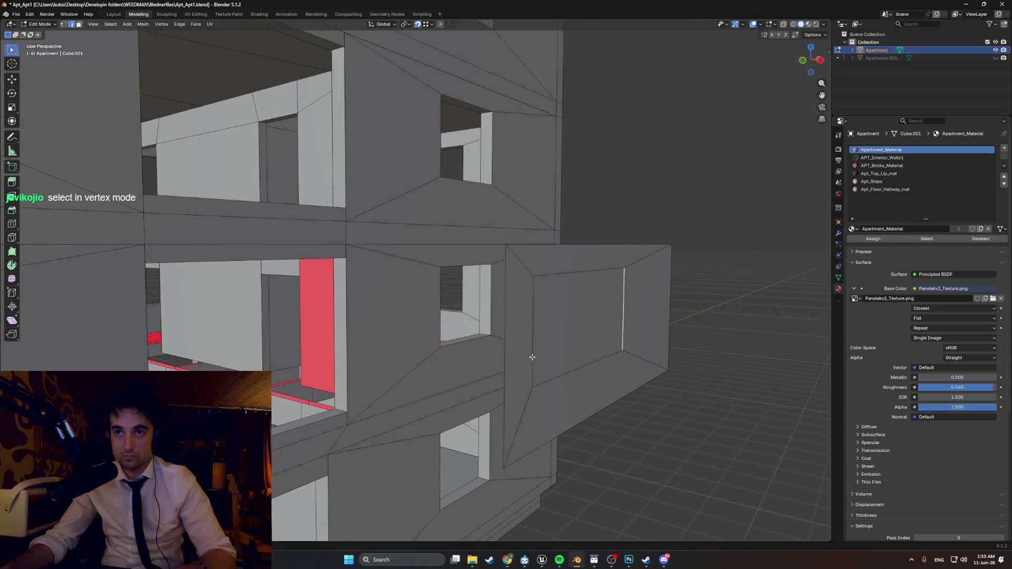
- Move the vertical facade edge along the Y axis to sit beside the window box
mouse_move(534, 346)
middle_down()
mouse_move(556, 341)
mouse_move(544, 338)
mouse_move(562, 327)
middle_up()
scroll(556, 342, up, 5)
scroll(467, 343, down, 5)
middle_drag(468, 343, 436, 366)
key(g)
key(y)
click(434, 263)
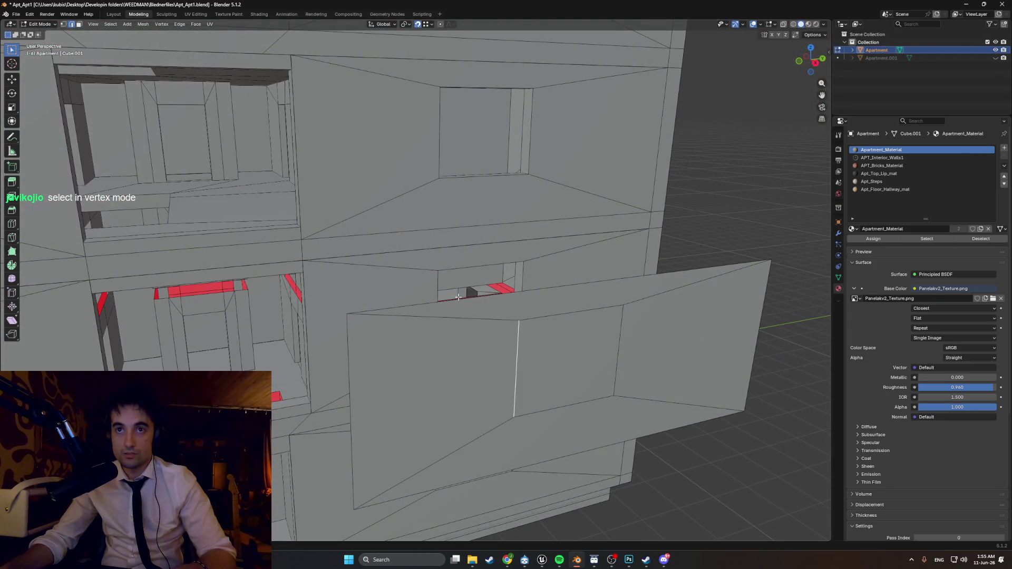
- Select the panel face beside the window box, then start and cancel a loop cut
middle_drag(434, 263, 498, 324)
click(372, 324)
middle_drag(414, 310, 408, 304)
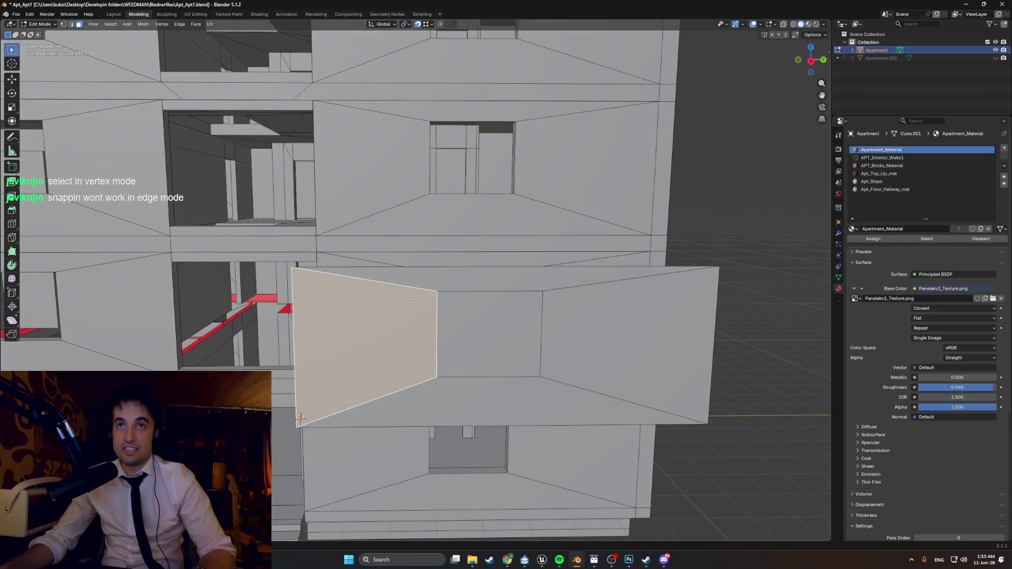
mouse_move(425, 345)
middle_down()
mouse_move(463, 332)
mouse_move(472, 340)
mouse_move(458, 357)
mouse_move(436, 355)
mouse_move(460, 358)
mouse_move(474, 343)
mouse_move(436, 350)
mouse_move(420, 341)
middle_up()
key(ctrl+r)
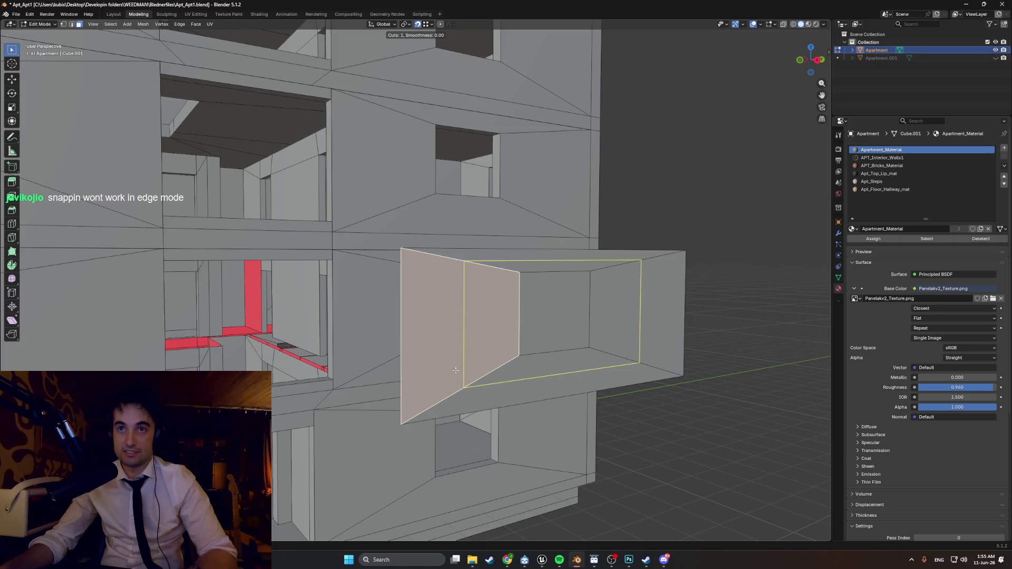
key(Escape)
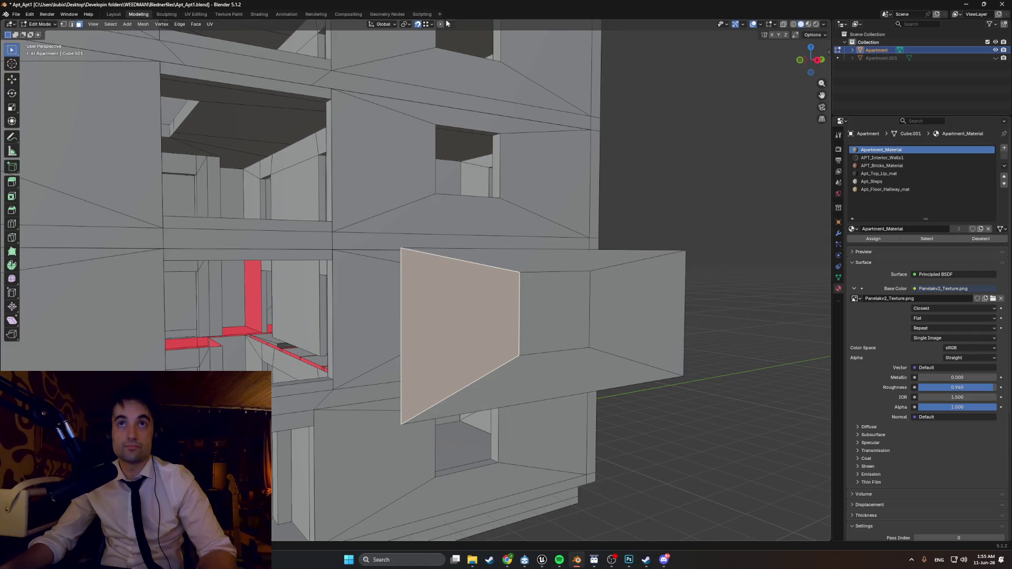
- Check the Snap popover settings without changing them
click(430, 25)
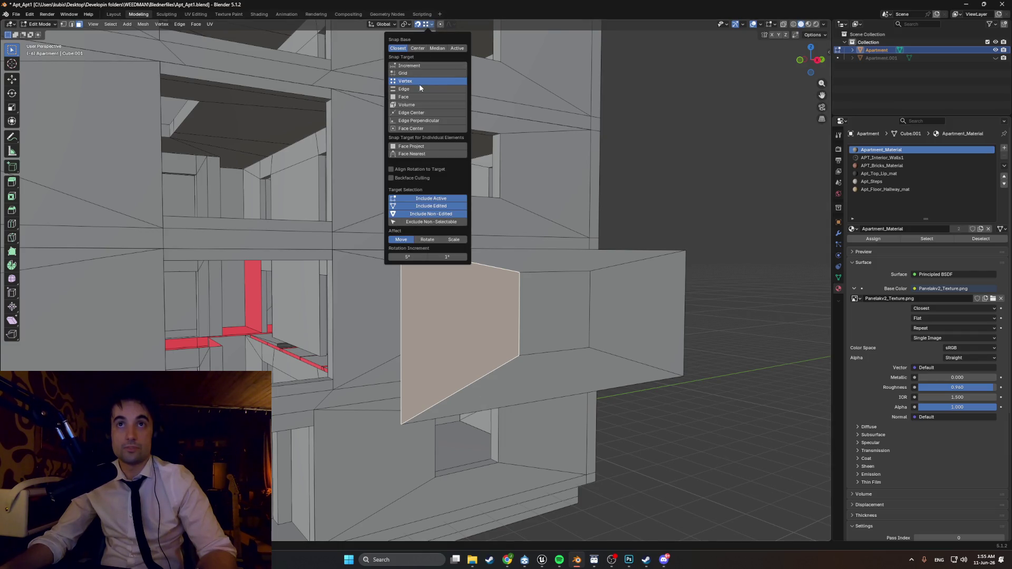
click(428, 28)
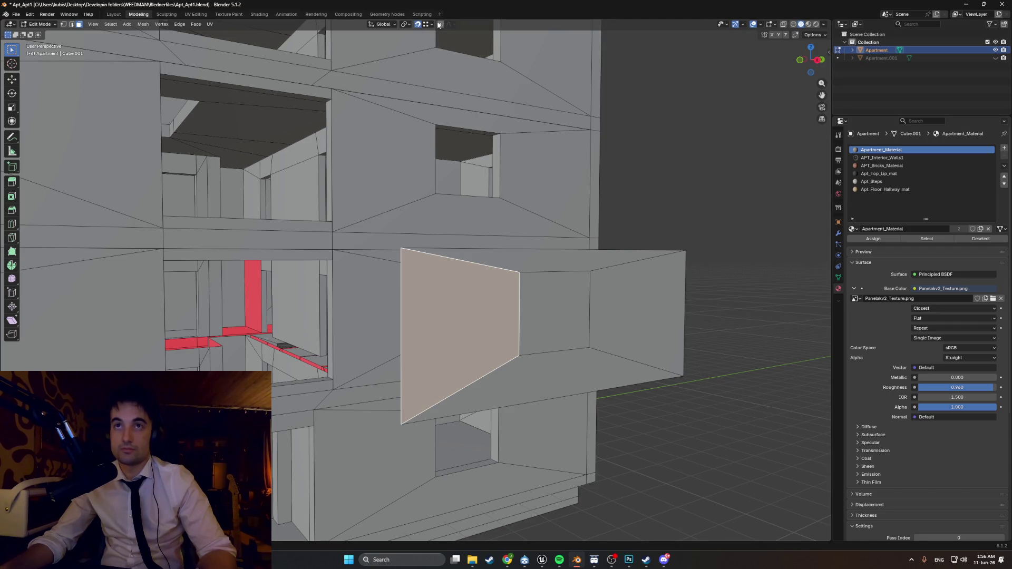
click(433, 24)
click(433, 25)
click(432, 25)
click(431, 25)
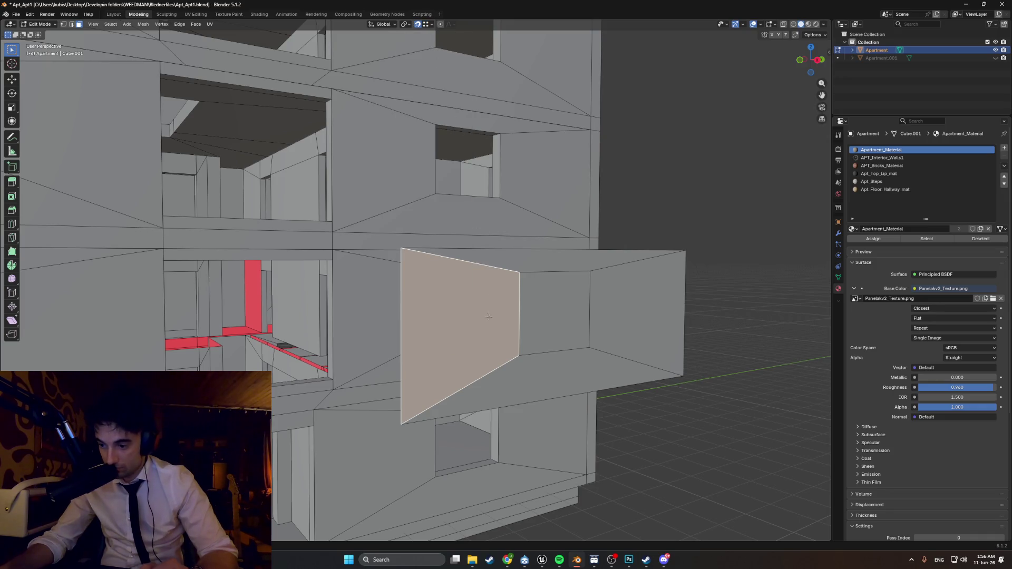
mouse_move(479, 459)
middle_down()
mouse_move(537, 373)
mouse_move(648, 372)
mouse_move(522, 379)
mouse_move(542, 391)
mouse_move(520, 397)
mouse_move(550, 379)
middle_up()
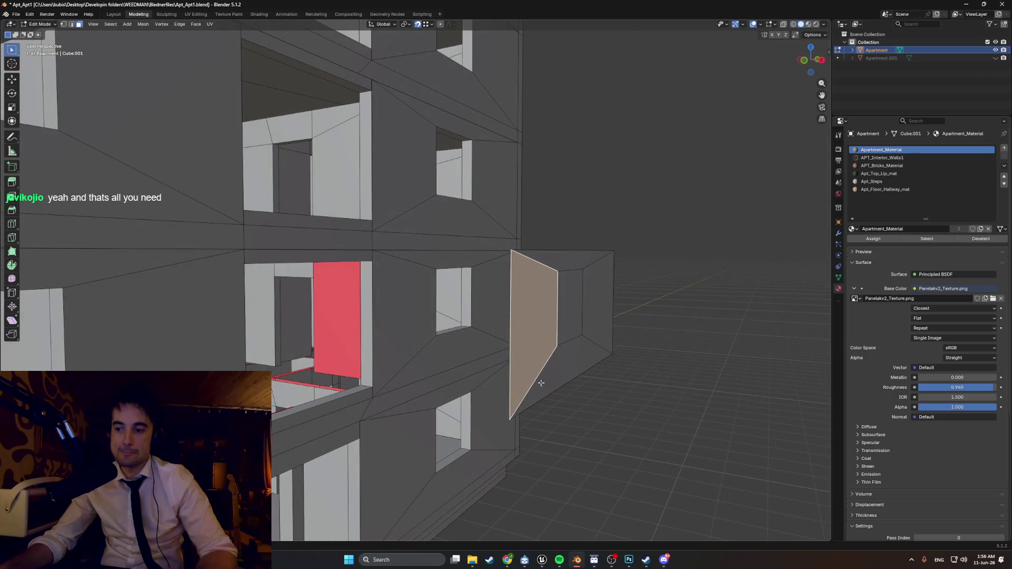
- Switch the viewport to see-through X-ray shading around the selected face
mouse_move(488, 385)
middle_down()
mouse_move(556, 384)
mouse_move(527, 217)
middle_up()
scroll(492, 383, up, 5)
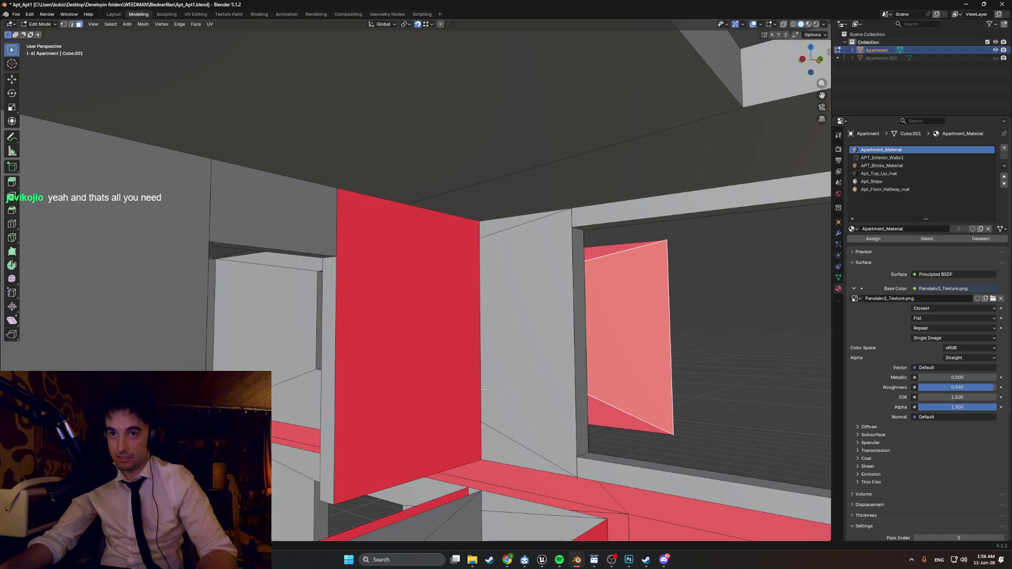
mouse_move(601, 411)
middle_down()
mouse_move(506, 413)
mouse_move(442, 429)
mouse_move(415, 411)
middle_up()
scroll(505, 413, down, 3)
key(z)
click(332, 409)
mouse_move(332, 409)
middle_down()
mouse_move(306, 401)
mouse_move(321, 400)
mouse_move(308, 369)
middle_up()
- In edge select mode, try a Y-axis edge move, cancel it, and check snapping
key(2)
key(g)
key(y)
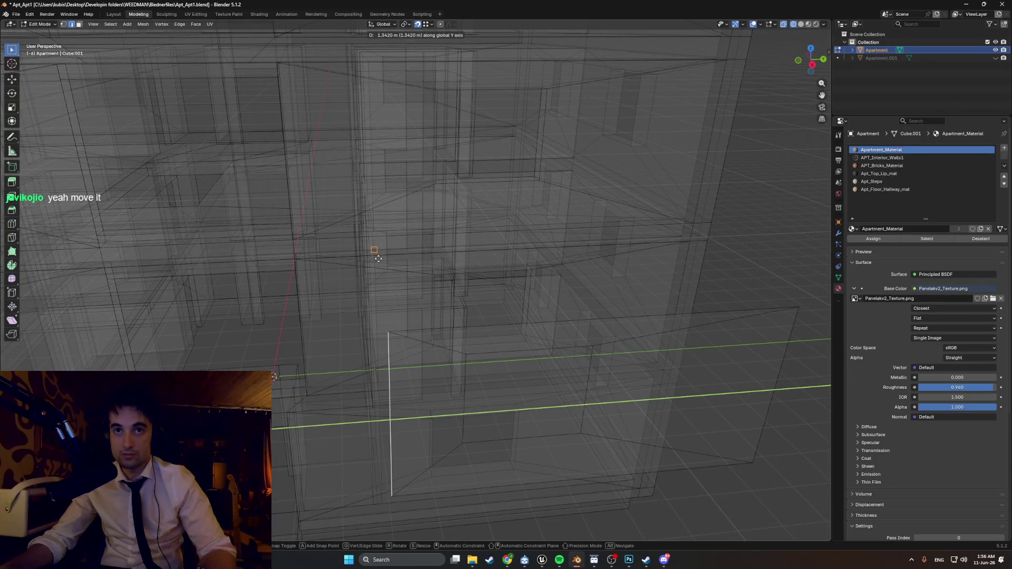
key(Escape)
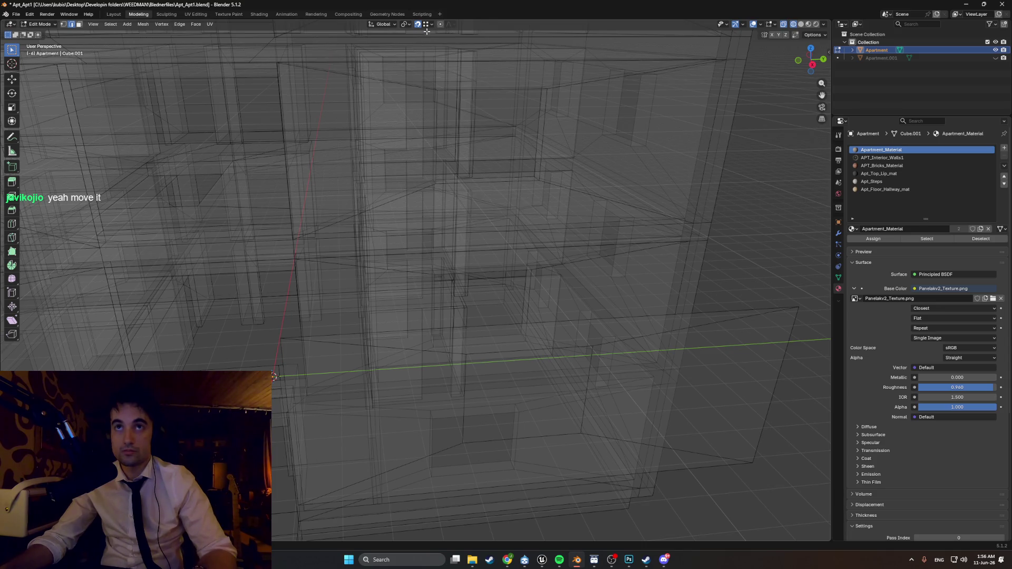
click(428, 24)
mouse_move(321, 376)
middle_down()
mouse_move(350, 350)
mouse_move(266, 345)
middle_up()
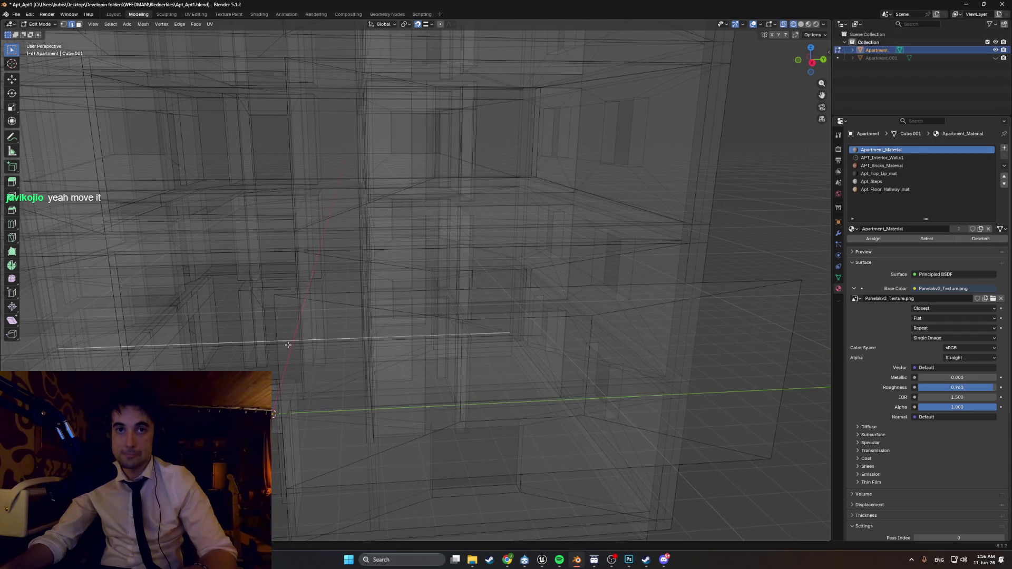
- Return to Solid shading and slide the edge along Y to meet the window box side
key(shift+z)
mouse_move(338, 339)
middle_down()
mouse_move(253, 337)
mouse_move(156, 312)
middle_up()
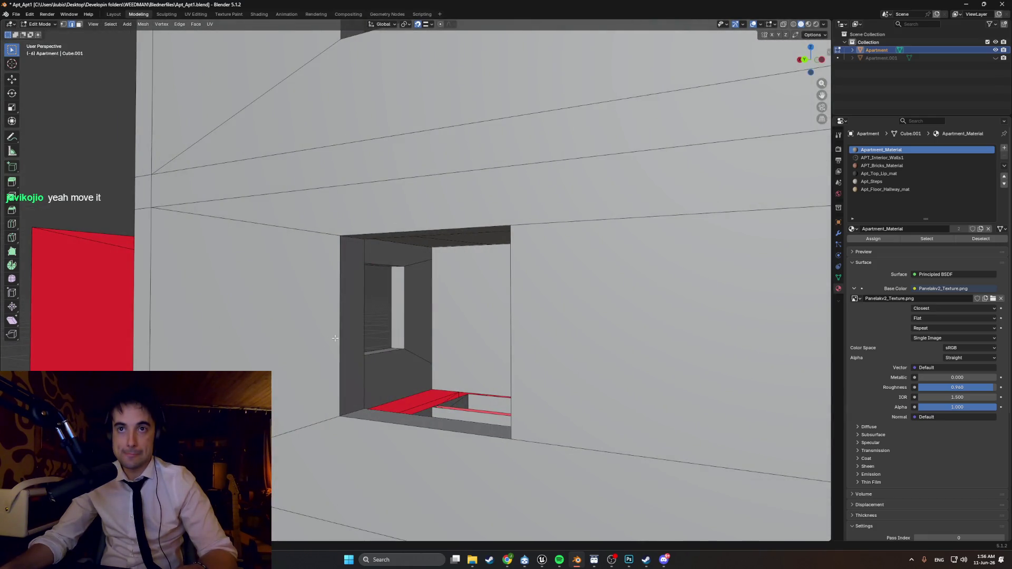
key(g)
key(y)
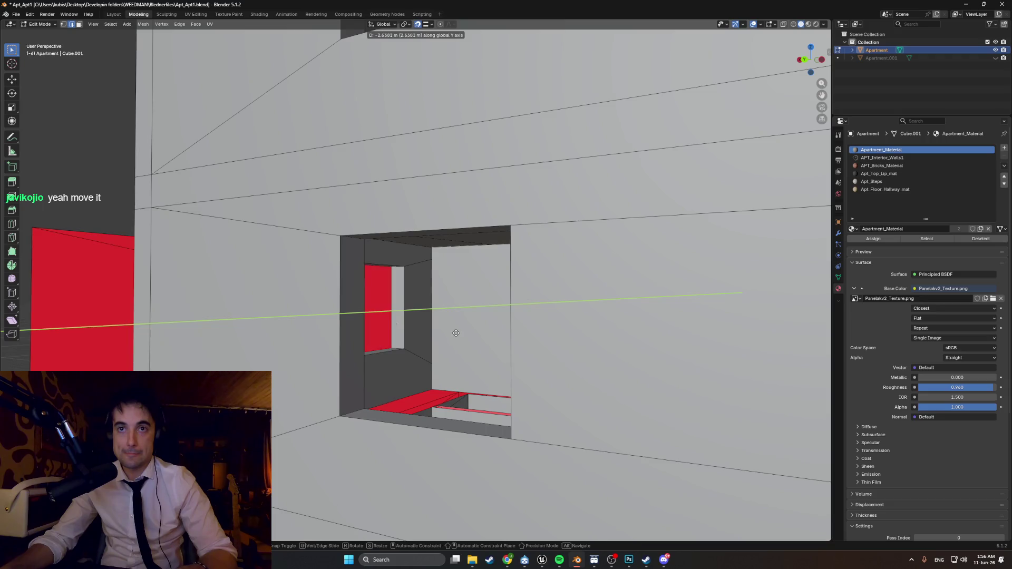
click(434, 324)
- Orbit and zoom around the facade to inspect the moved edge against the window box
mouse_move(433, 324)
middle_down()
mouse_move(311, 335)
mouse_move(458, 335)
middle_up()
scroll(311, 335, down, 6)
scroll(458, 335, up, 8)
mouse_move(562, 327)
middle_down()
mouse_move(553, 334)
mouse_move(539, 297)
mouse_move(505, 294)
mouse_move(444, 370)
middle_up()
scroll(445, 370, up, 6)
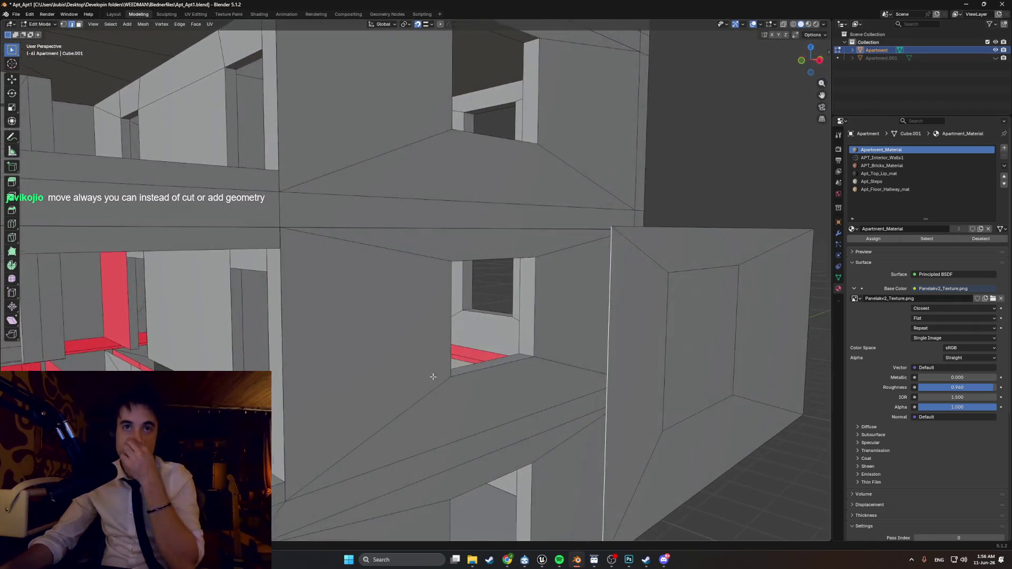
scroll(359, 355, down, 2)
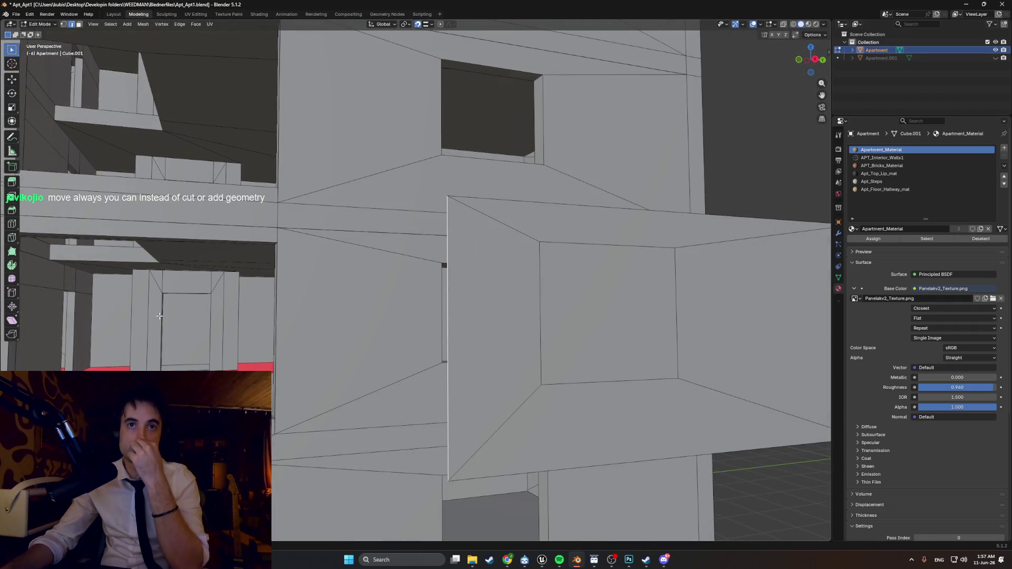
scroll(257, 326, down, 2)
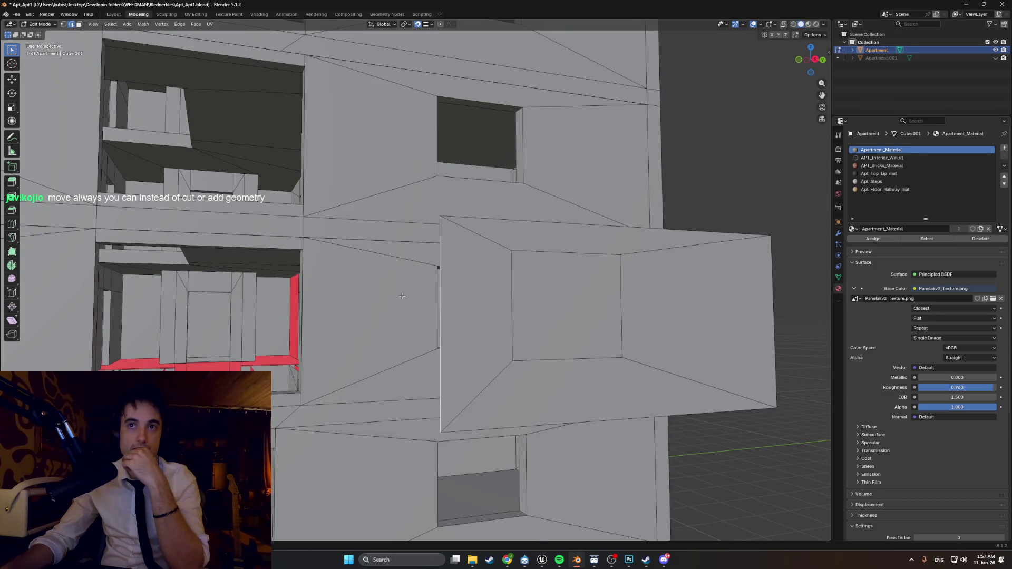
middle_drag(402, 295, 391, 311)
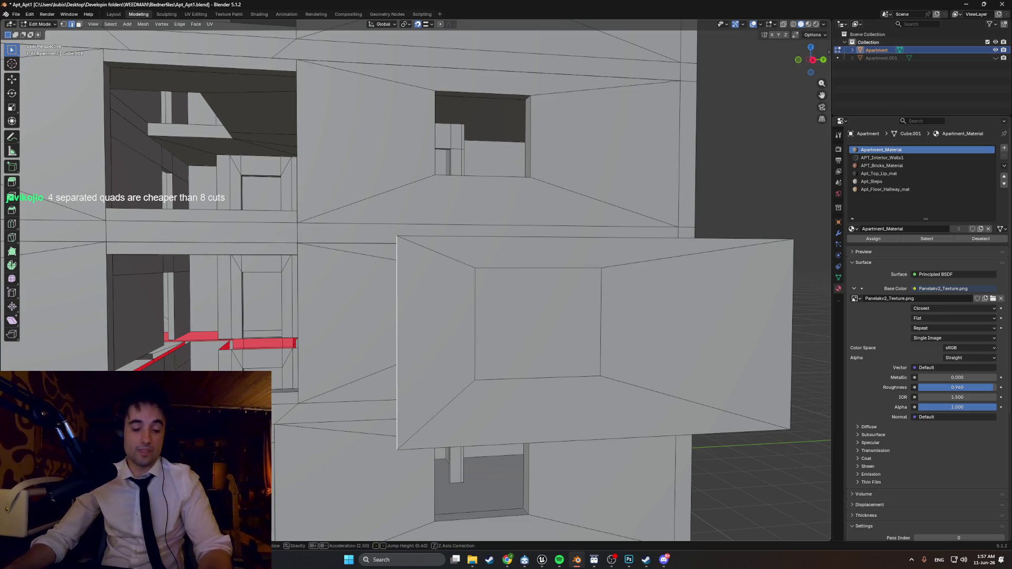
key(shift+grave)
key(s)
key(w)
key(s)
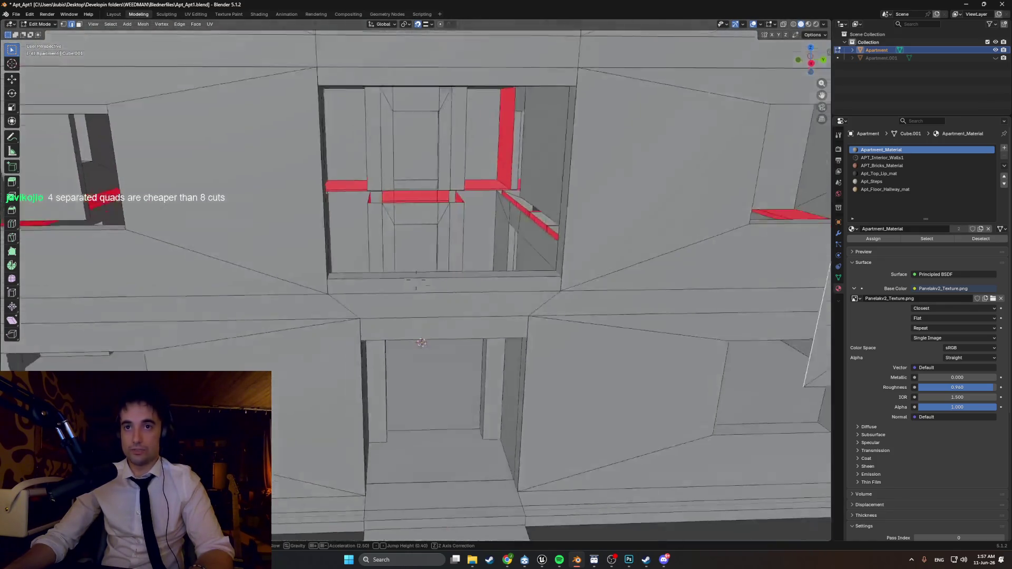
key(d)
key(w)
key(w)
key(w)
key(w)
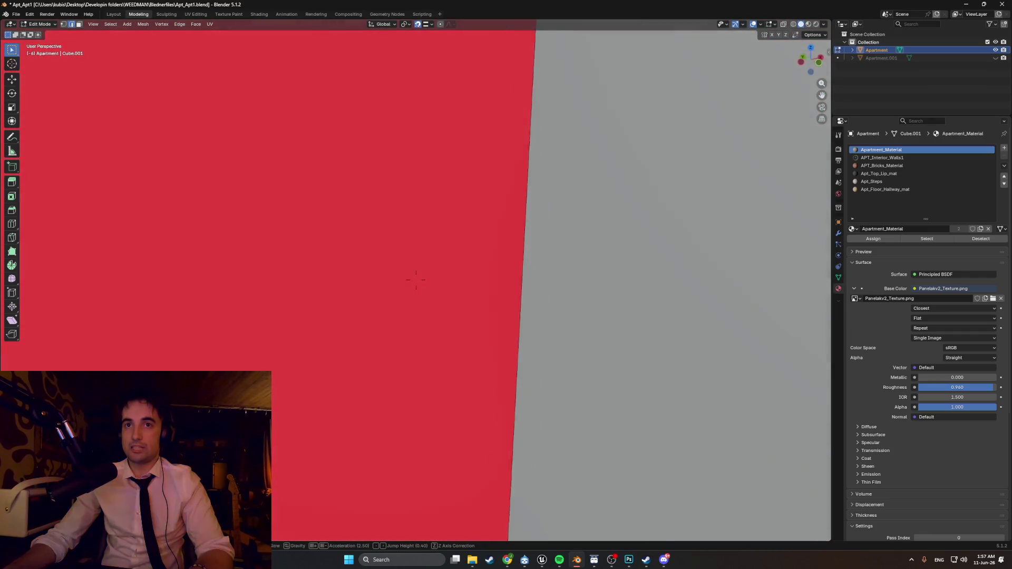
key(s)
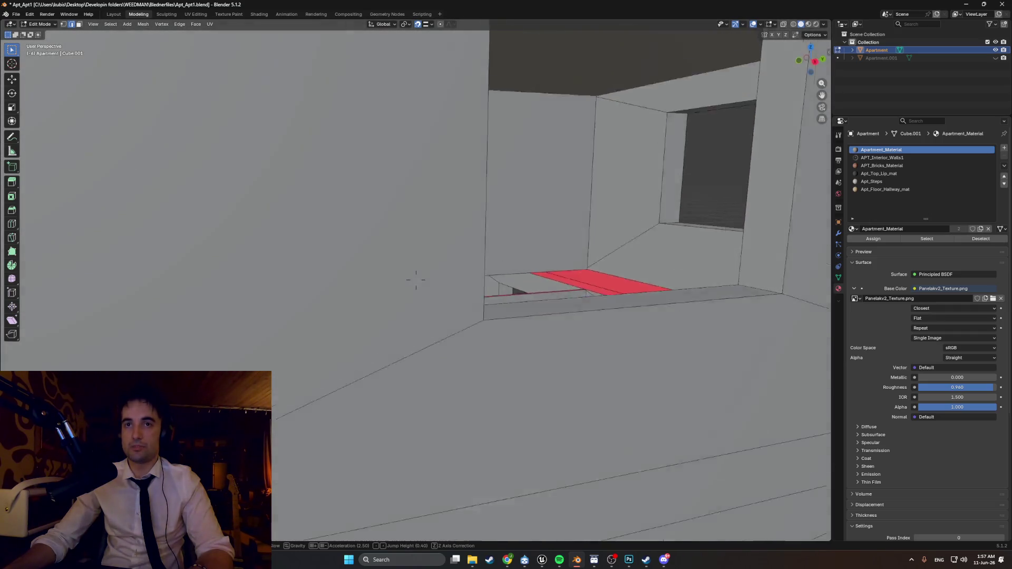
mouse_move(416, 280)
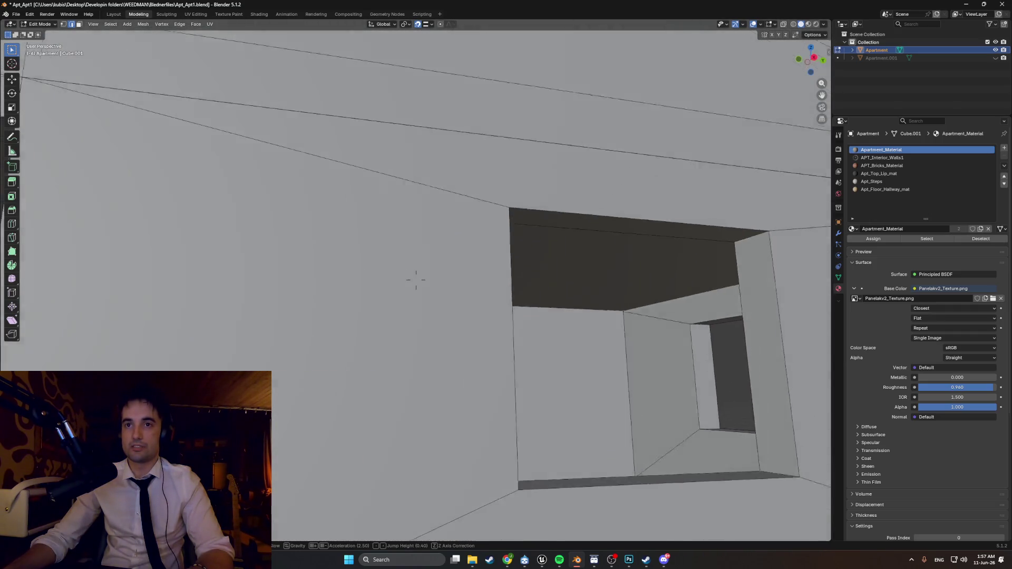
key(w)
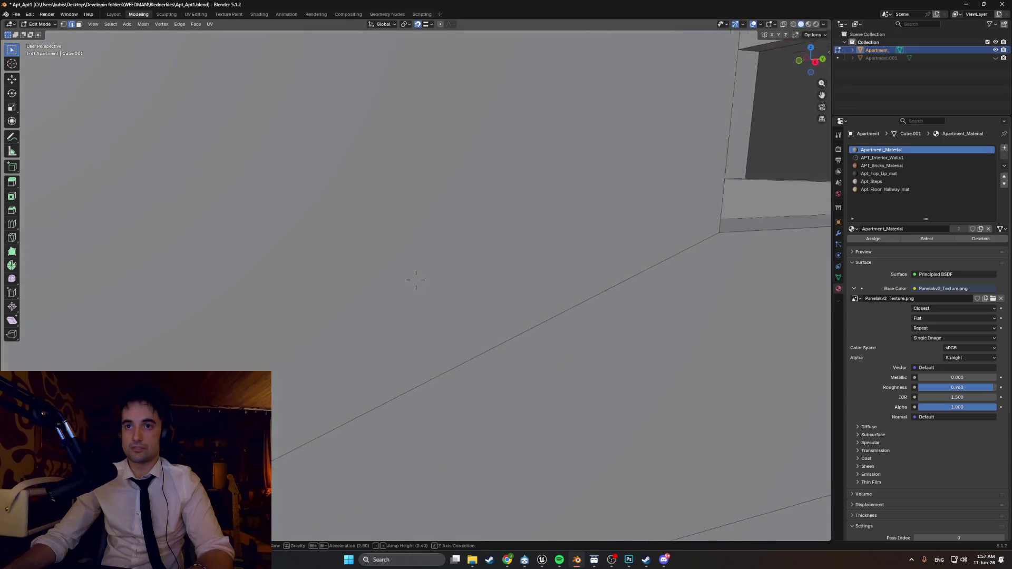
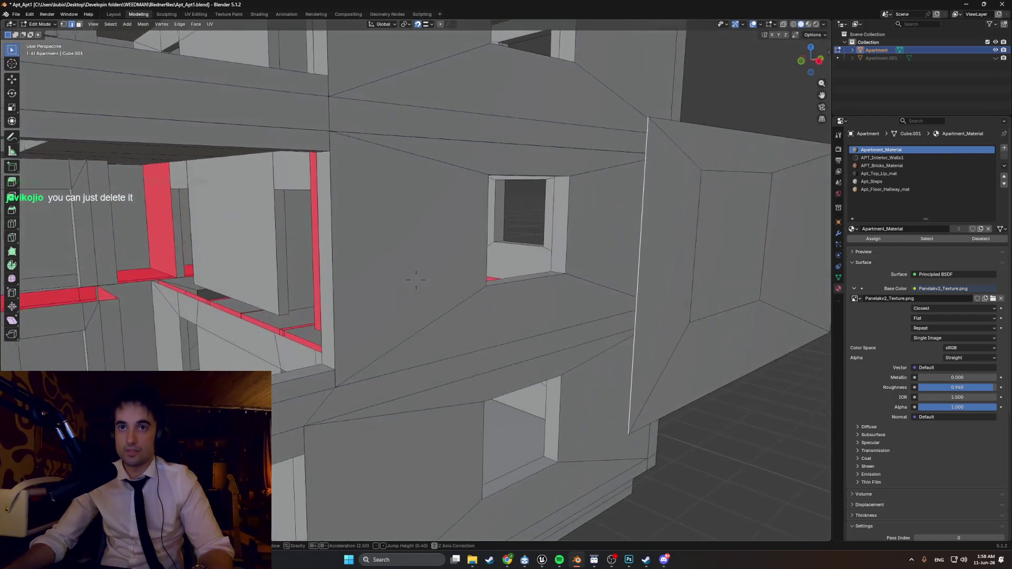
- In X-ray, slide the first four balcony dividing edges along Y
click(415, 280)
key(alt+z)
middle_drag(470, 270, 316, 426)
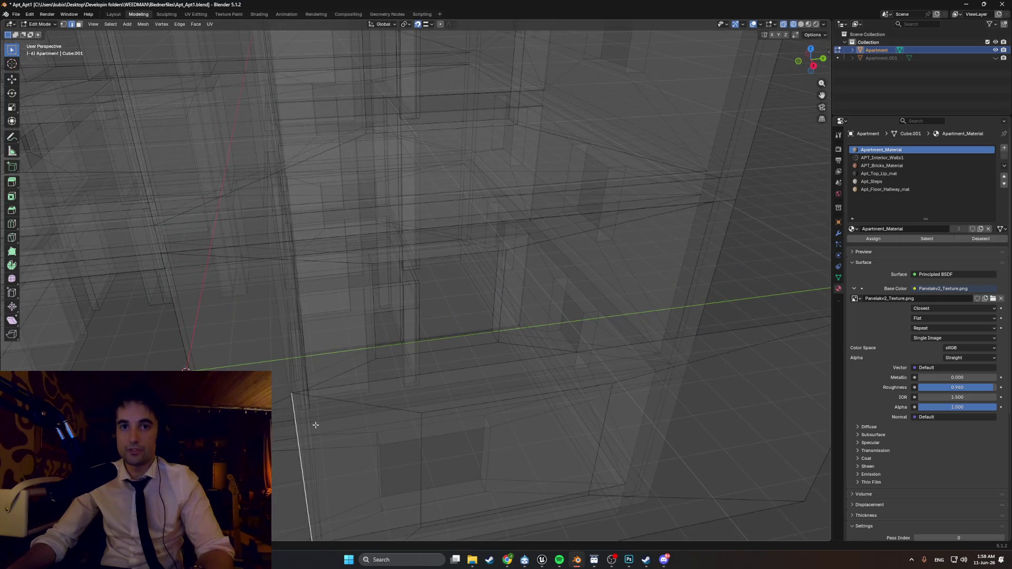
key(g)
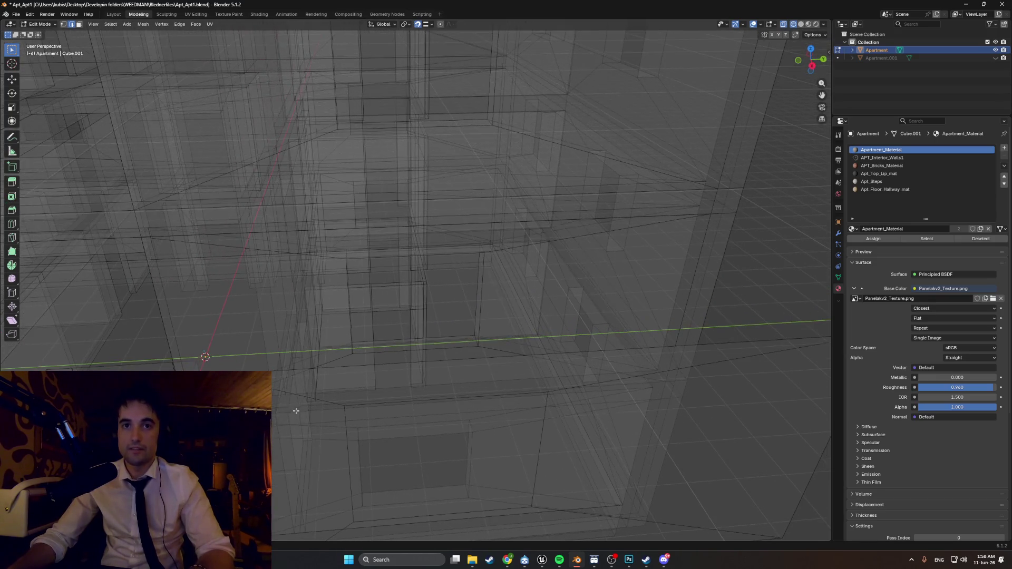
key(y)
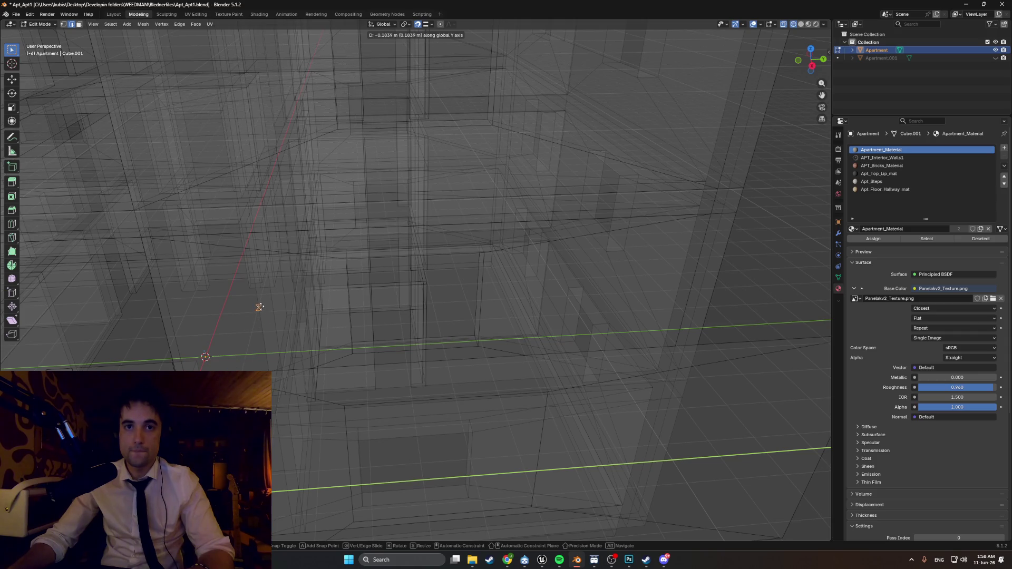
click(258, 304)
mouse_move(249, 329)
middle_down()
mouse_move(266, 311)
mouse_move(327, 309)
mouse_move(333, 249)
mouse_move(431, 270)
middle_up()
key(g)
key(y)
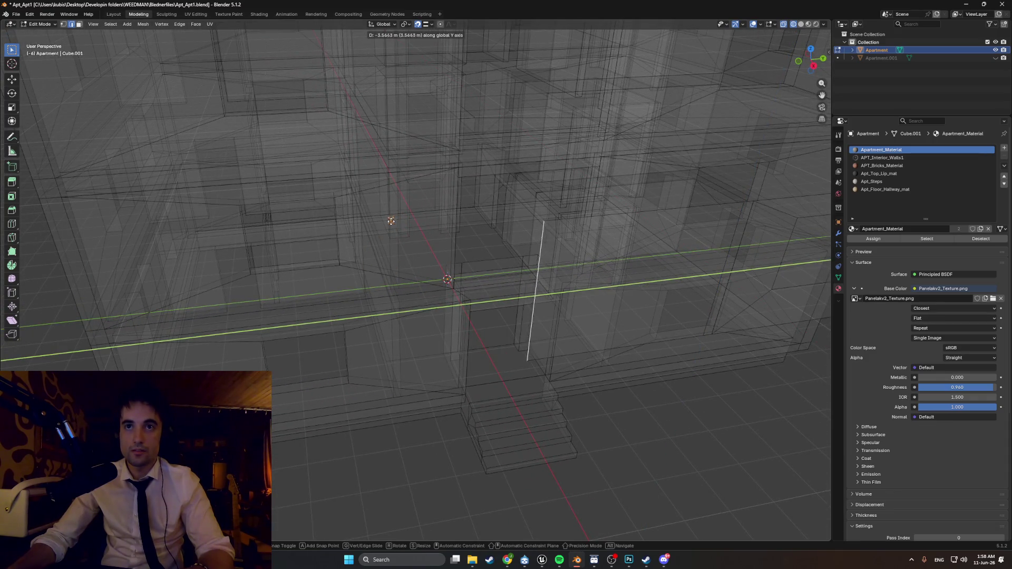
click(399, 242)
mouse_move(400, 244)
middle_down()
mouse_move(473, 248)
mouse_move(435, 268)
middle_up()
key(g)
key(y)
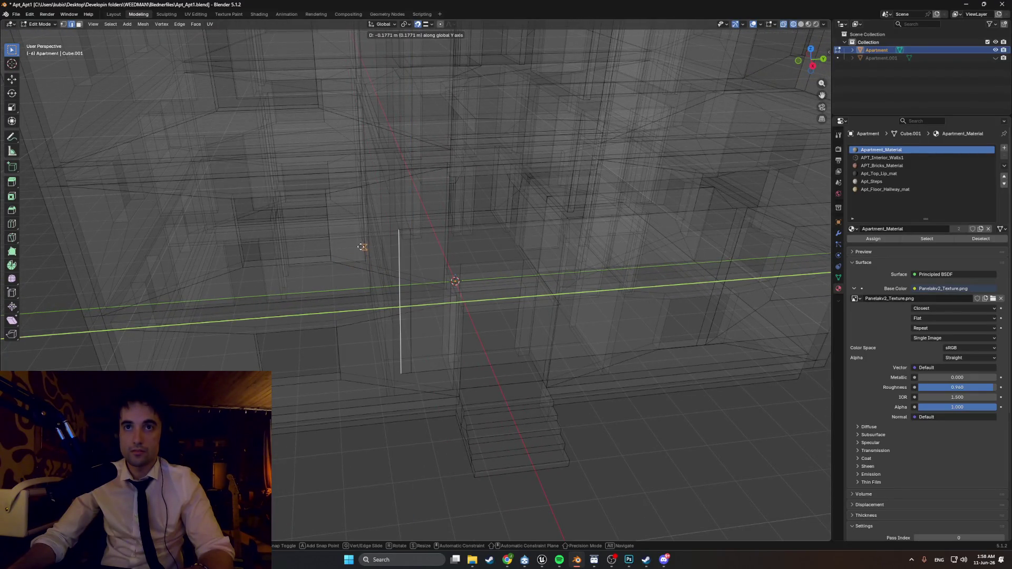
click(369, 243)
mouse_move(371, 243)
middle_down()
mouse_move(374, 267)
mouse_move(357, 307)
mouse_move(366, 203)
mouse_move(381, 192)
middle_up()
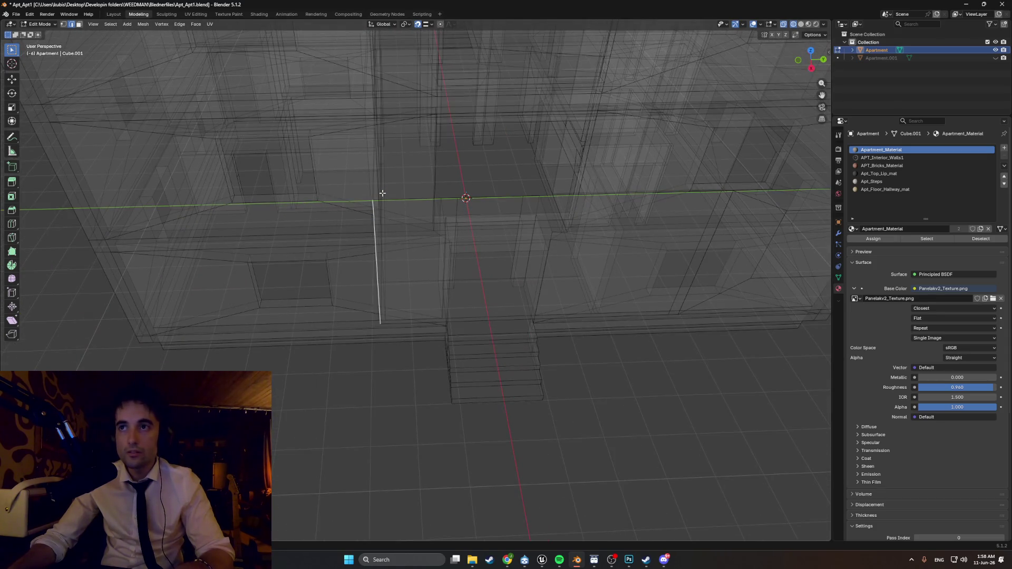
key(g)
key(y)
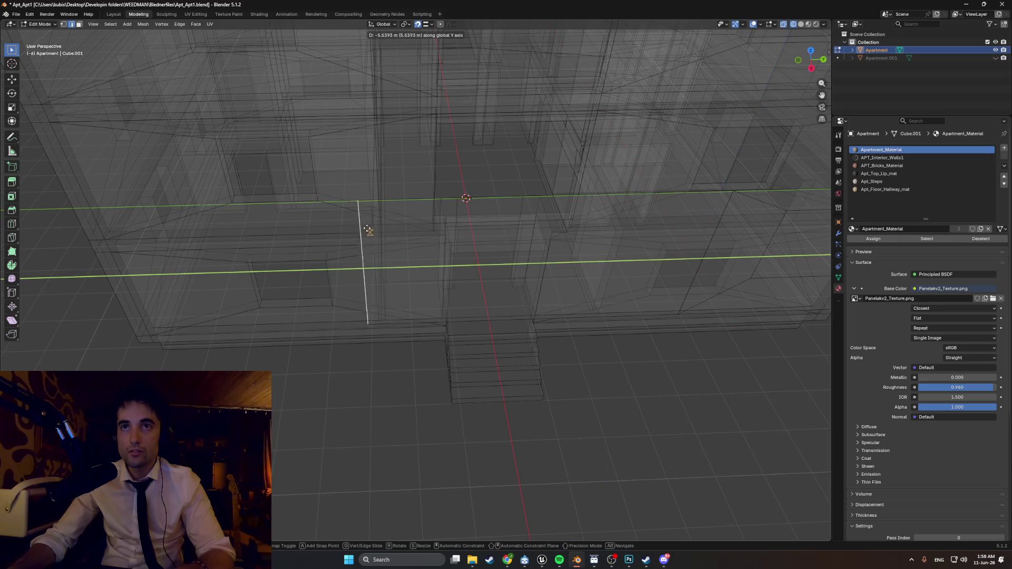
click(425, 207)
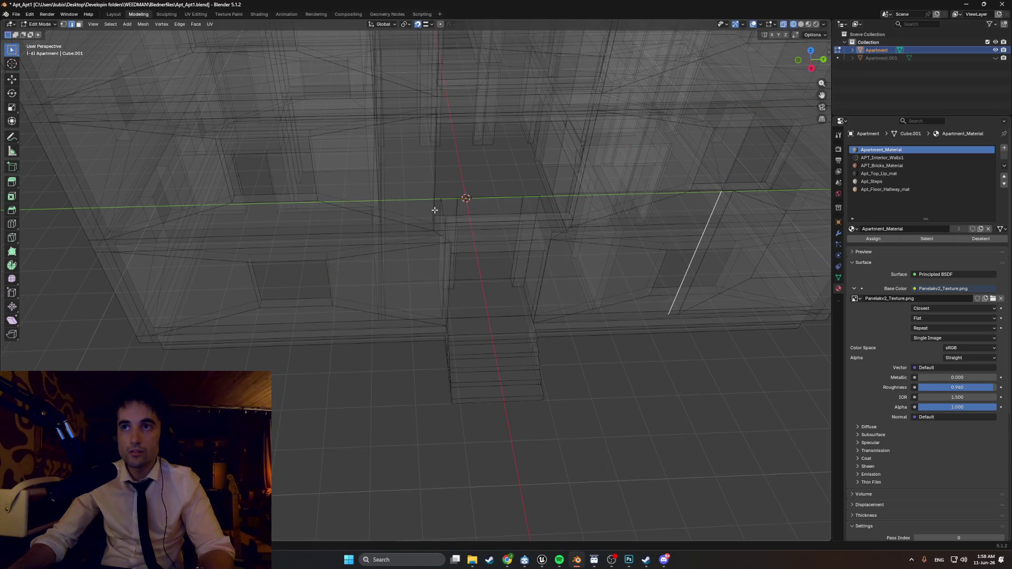
- Slide the remaining balcony dividing edges along Y to line up with the facade
key(g)
right_click(379, 261)
mouse_move(379, 260)
middle_down()
mouse_move(443, 174)
mouse_move(399, 166)
mouse_move(407, 147)
middle_up()
key(g)
key(y)
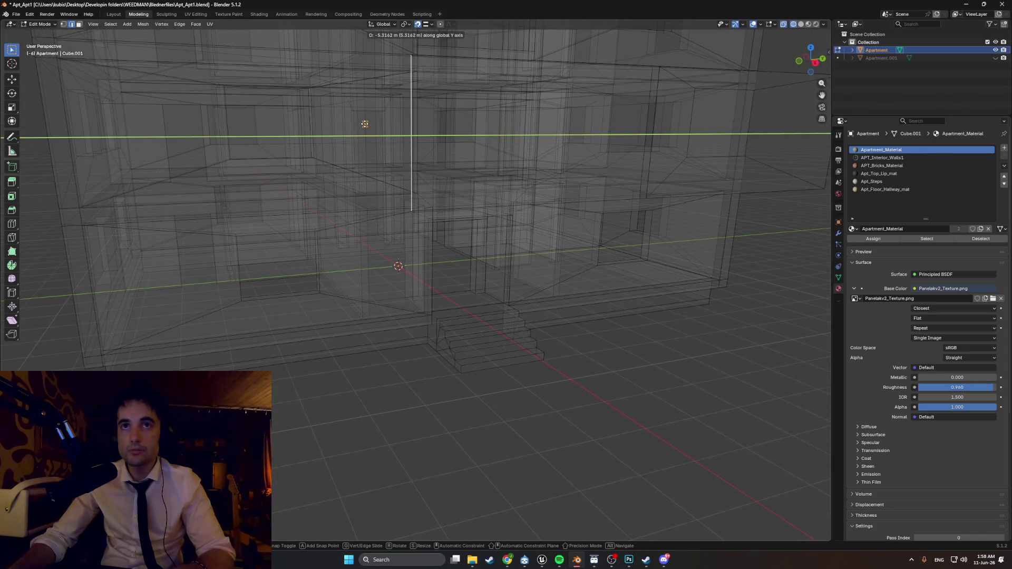
key(y)
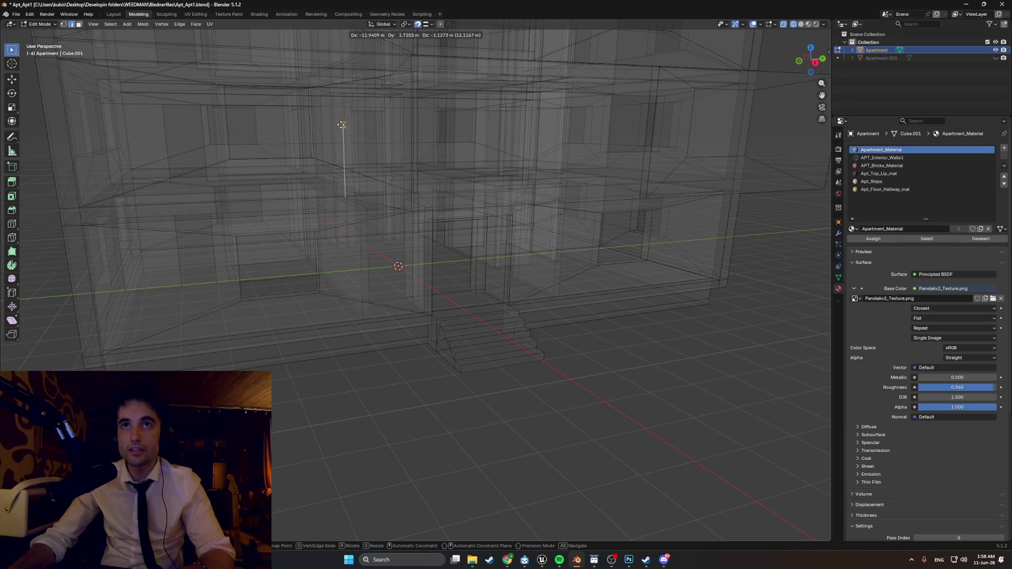
key(y)
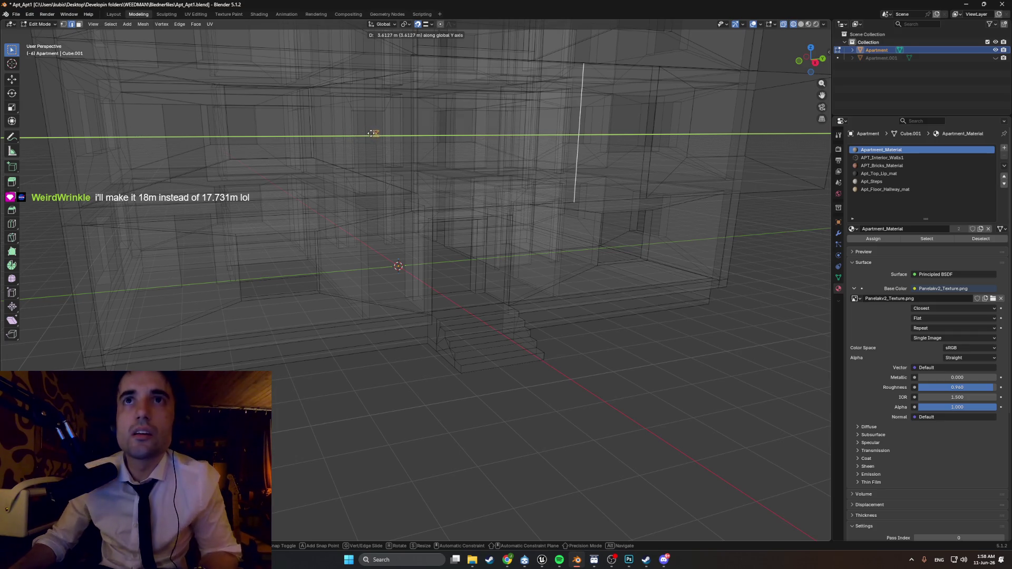
click(376, 132)
mouse_move(379, 126)
middle_down()
mouse_move(474, 125)
mouse_move(420, 147)
middle_up()
key(g)
key(y)
click(347, 138)
mouse_move(371, 135)
middle_down()
mouse_move(369, 105)
mouse_move(418, 237)
middle_up()
key(g)
key(y)
click(215, 225)
- Return to solid shading and select the central balcony panel face
mouse_move(215, 226)
middle_down()
mouse_move(293, 244)
mouse_move(264, 239)
middle_up()
key(z)
click(352, 263)
mouse_move(353, 263)
middle_down()
mouse_move(385, 291)
mouse_move(492, 320)
mouse_move(487, 336)
mouse_move(569, 327)
middle_up()
scroll(432, 300, up, 3)
click(492, 320)
scroll(492, 319, down, 3)
- Inset the central and left balcony panel faces together
key(i)
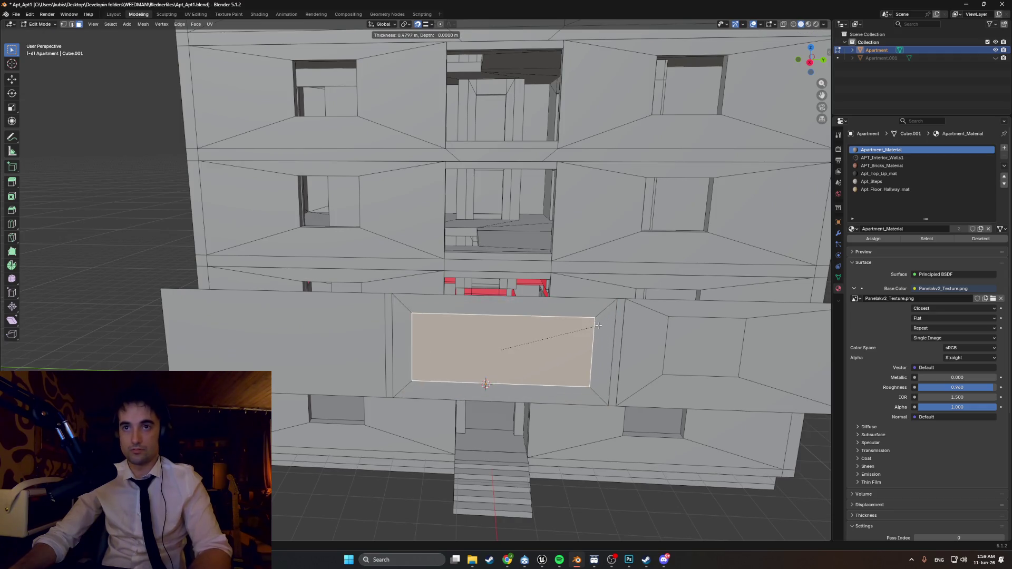
key(Escape)
shift+click(374, 328)
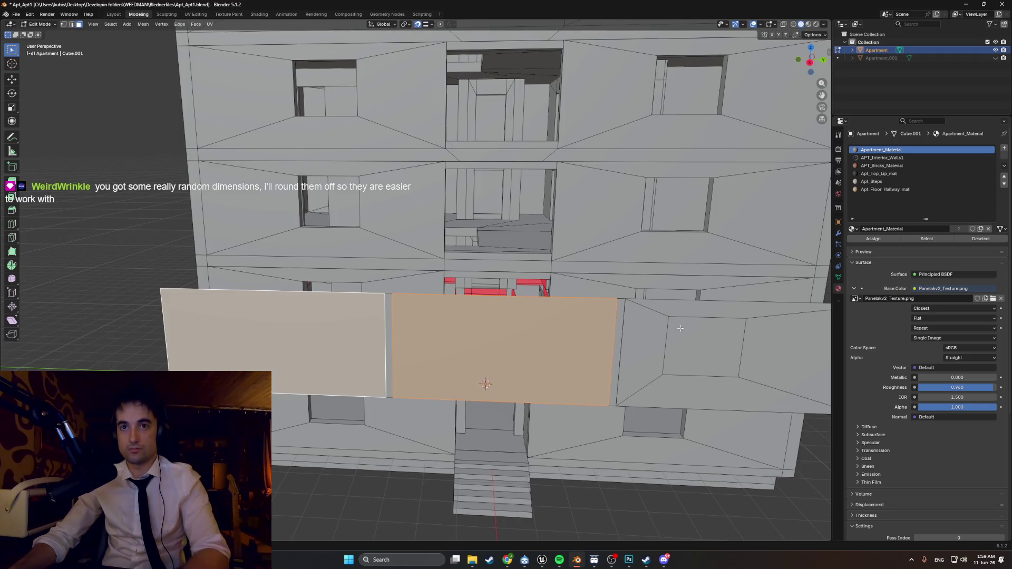
key(i)
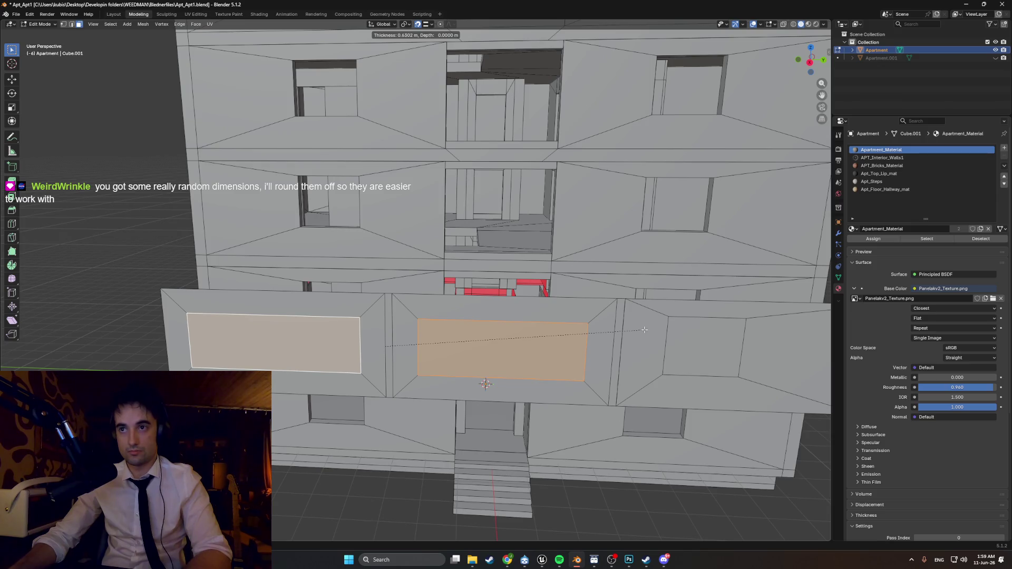
click(644, 329)
mouse_move(644, 329)
middle_down()
mouse_move(636, 350)
mouse_move(457, 327)
middle_up()
- In edge mode, lower the central inset's top edge along Z by about 0.41 m
key(2)
click(457, 328)
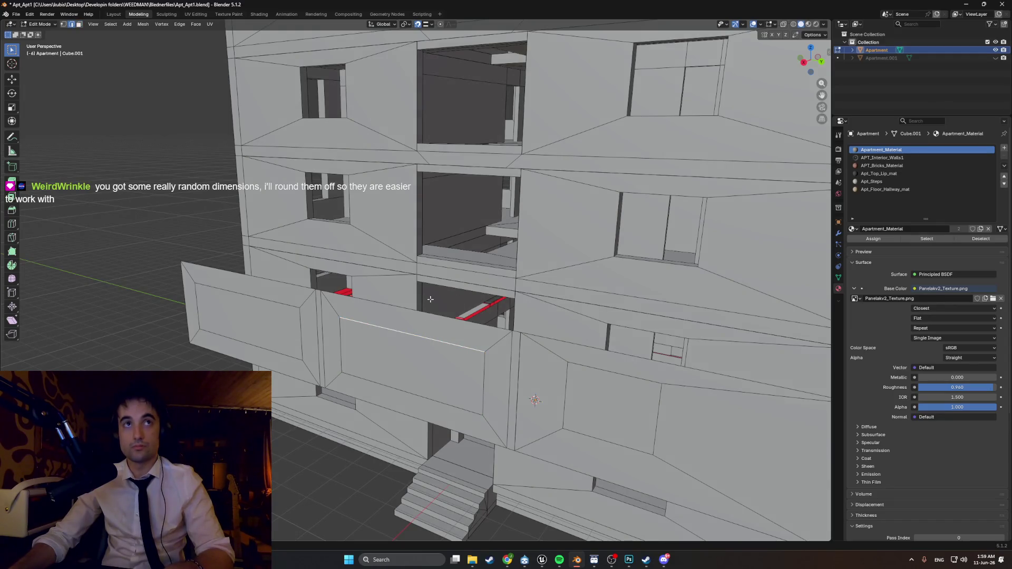
key(g)
key(z)
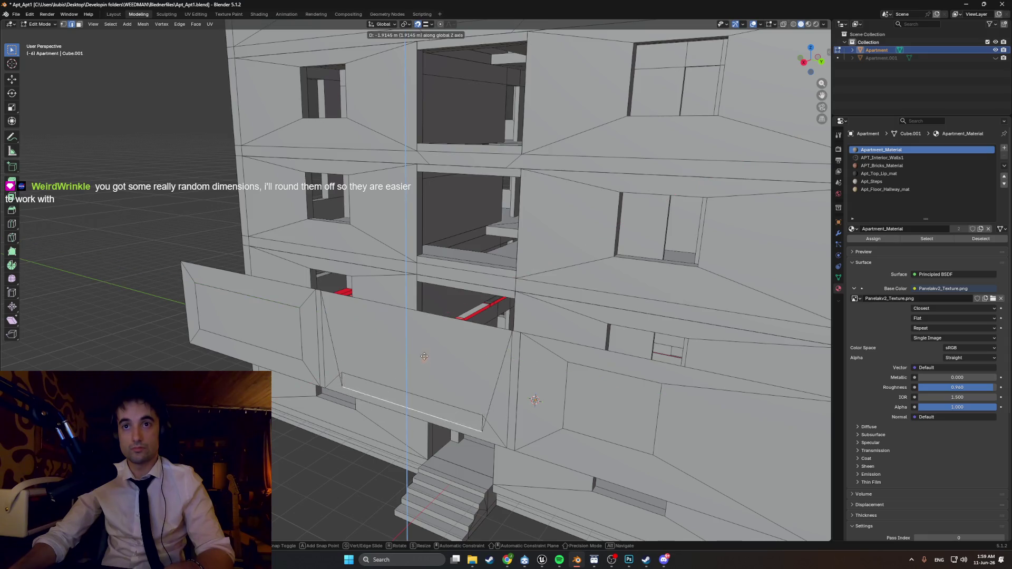
click(455, 287)
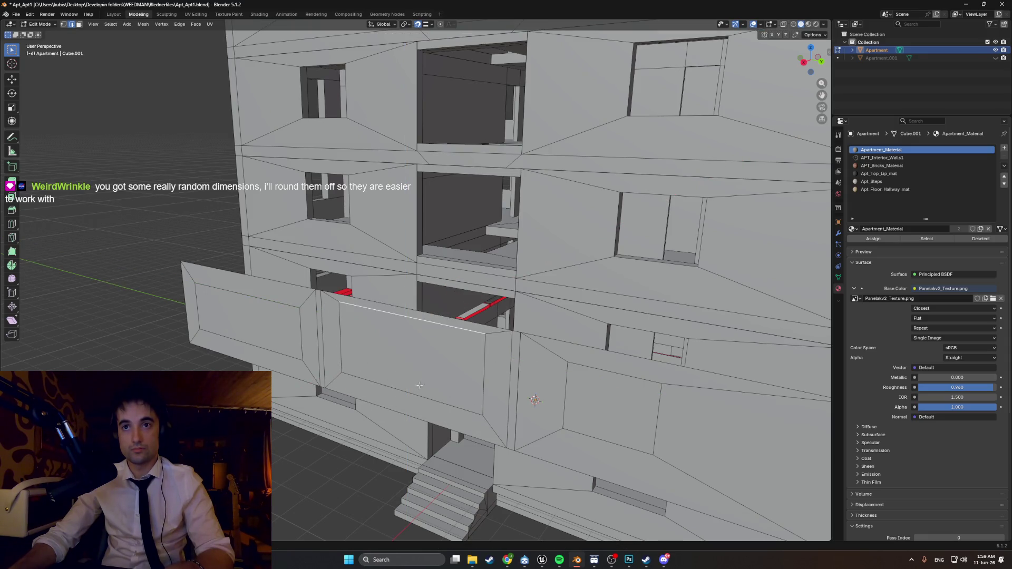
mouse_move(417, 378)
middle_down()
mouse_move(442, 348)
mouse_move(347, 360)
middle_up()
key(g)
key(z)
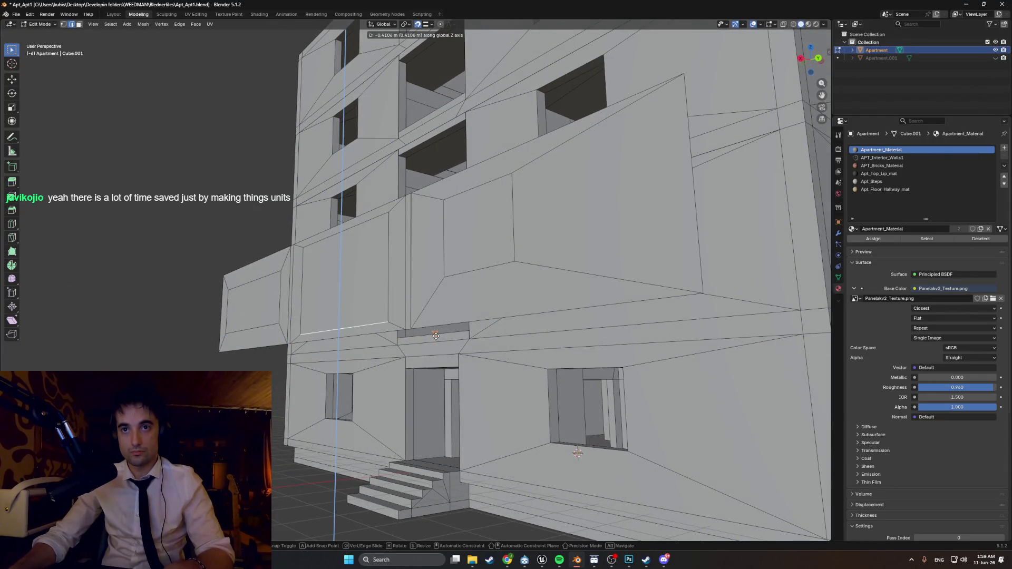
- Confirm the central inset's top edge about 0.41 m lower
click(435, 335)
middle_drag(435, 336, 621, 260)
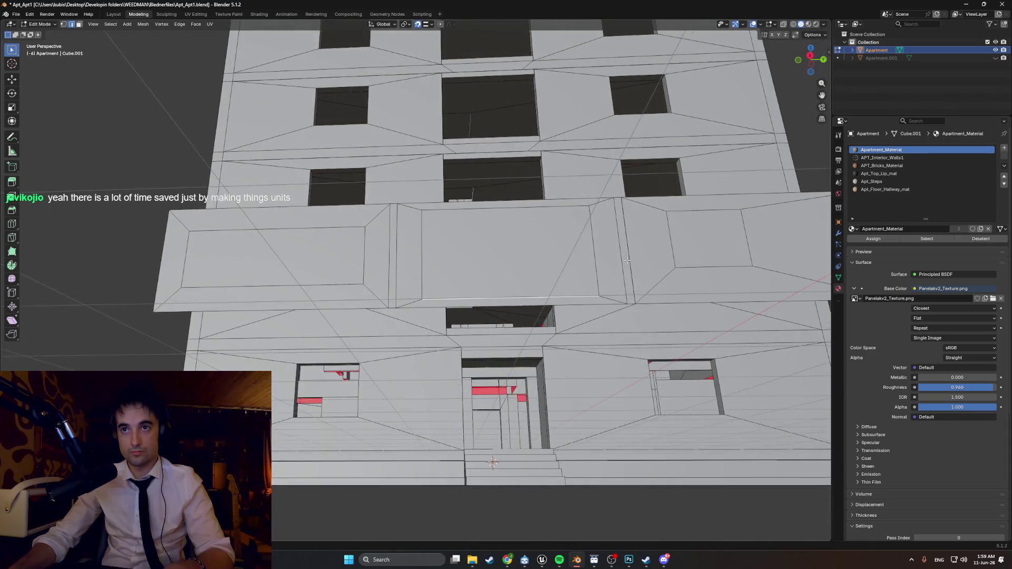
scroll(621, 261, up, 6)
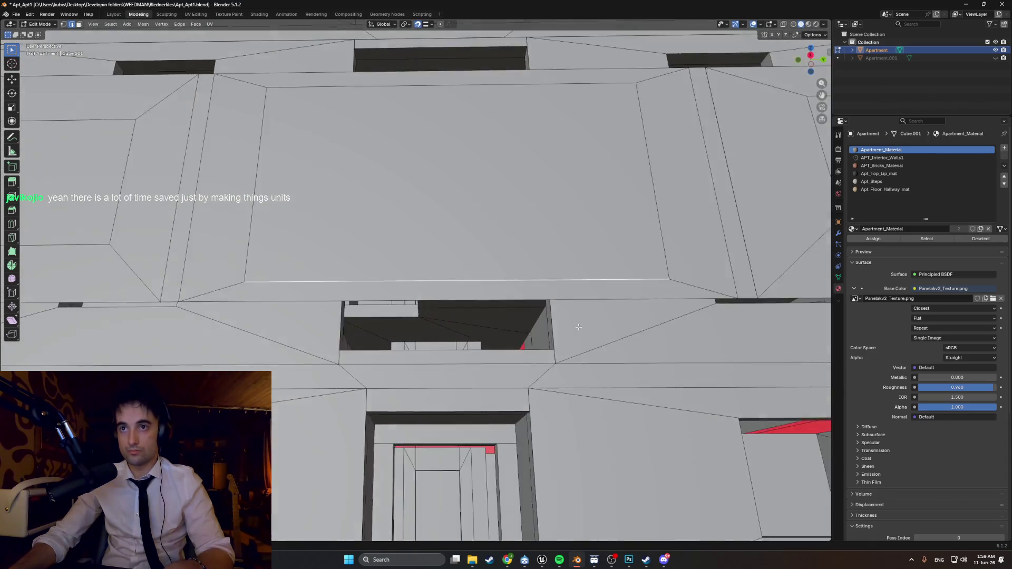
middle_drag(578, 327, 665, 221)
- Slide both vertical side edges of the central inset along Y to adjust its width
key(g)
key(y)
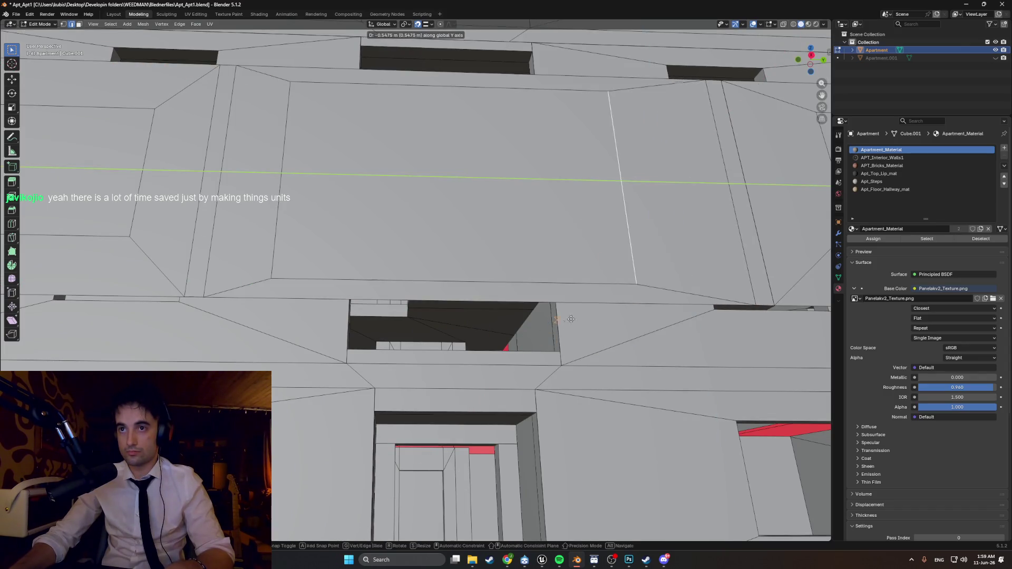
click(560, 327)
middle_drag(560, 326, 516, 285)
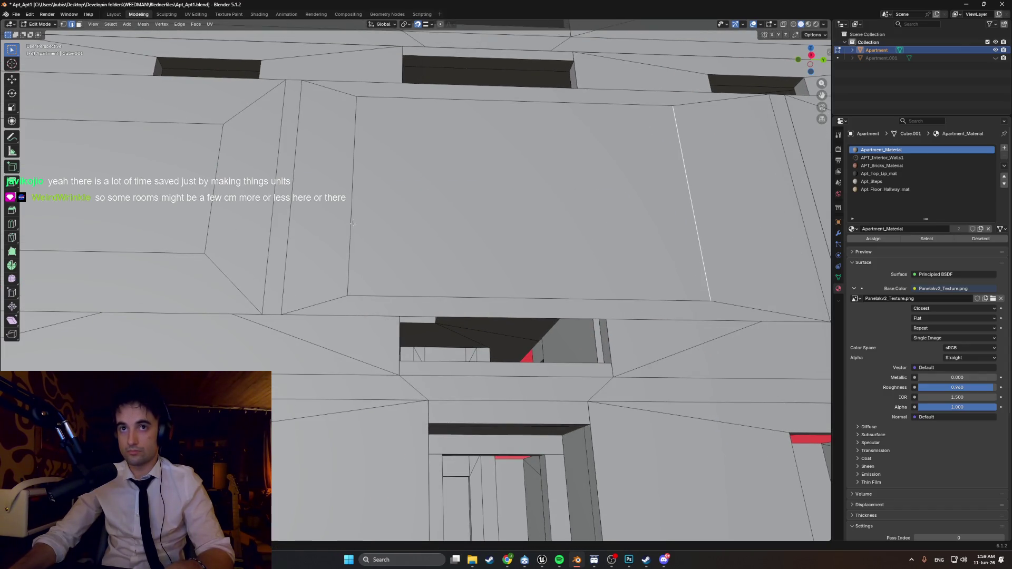
key(g)
key(y)
click(395, 339)
mouse_move(396, 339)
middle_down()
mouse_move(497, 343)
mouse_move(485, 346)
middle_up()
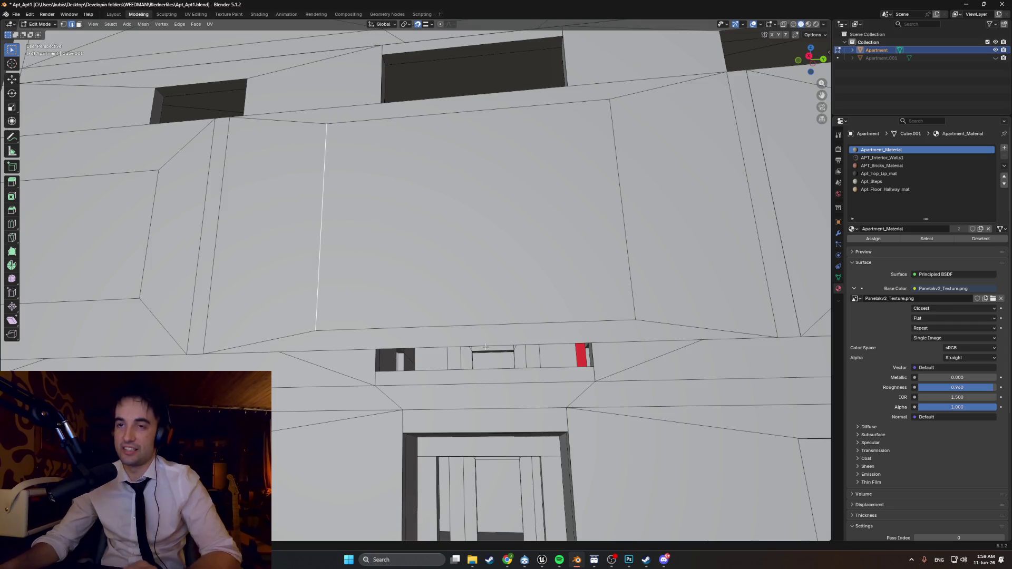
scroll(486, 346, down, 10)
mouse_move(505, 321)
middle_down()
mouse_move(428, 287)
mouse_move(477, 278)
mouse_move(429, 280)
mouse_move(485, 346)
mouse_move(455, 345)
middle_up()
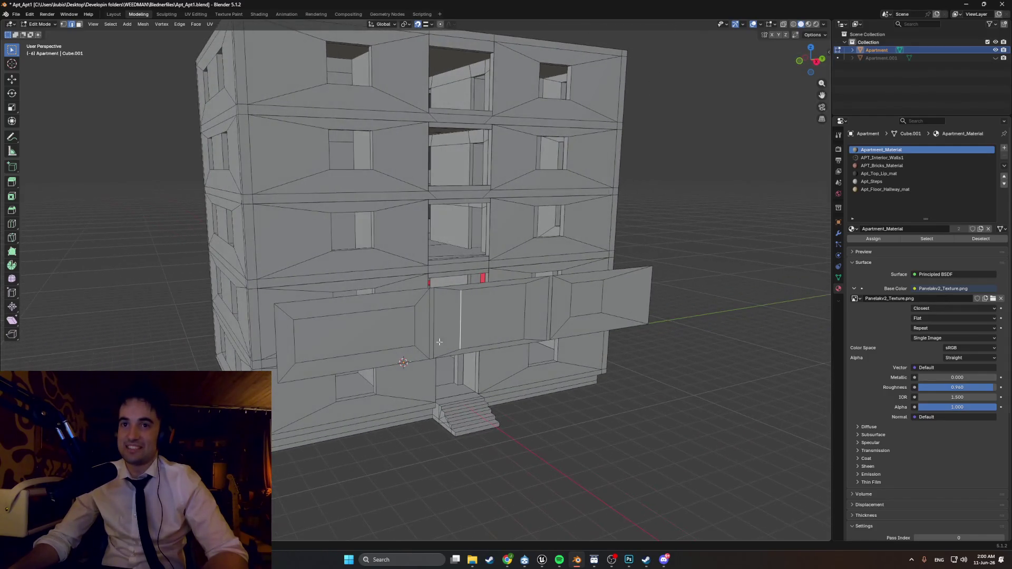
- Select an edge of the left balcony inset and raise it along Z
click(362, 311)
scroll(385, 285, up, 5)
mouse_move(429, 264)
middle_down()
mouse_move(462, 310)
mouse_move(506, 307)
mouse_move(429, 311)
mouse_move(424, 297)
mouse_move(406, 312)
mouse_move(371, 282)
middle_up()
scroll(463, 309, down, 5)
key(g)
key(z)
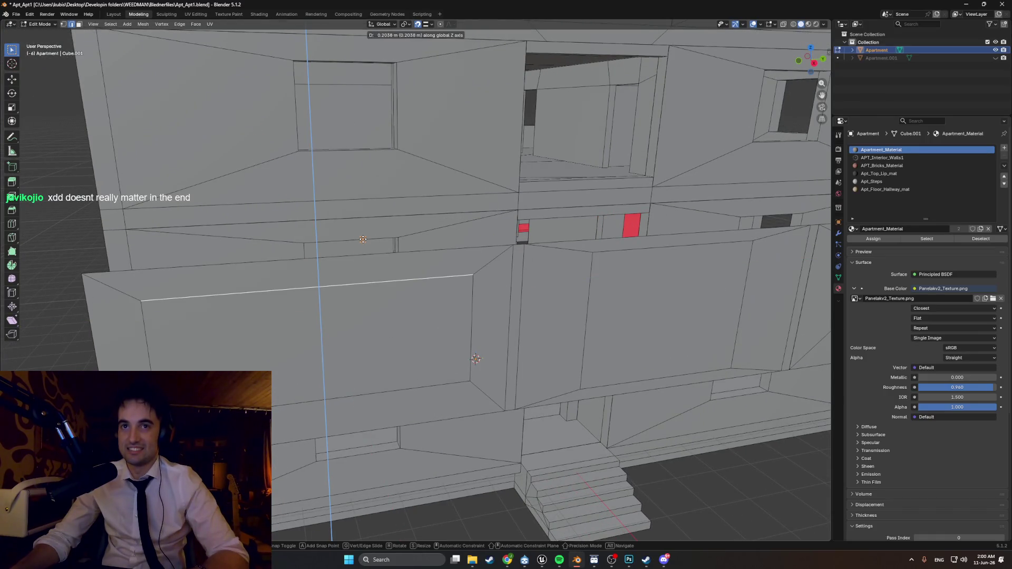
click(362, 239)
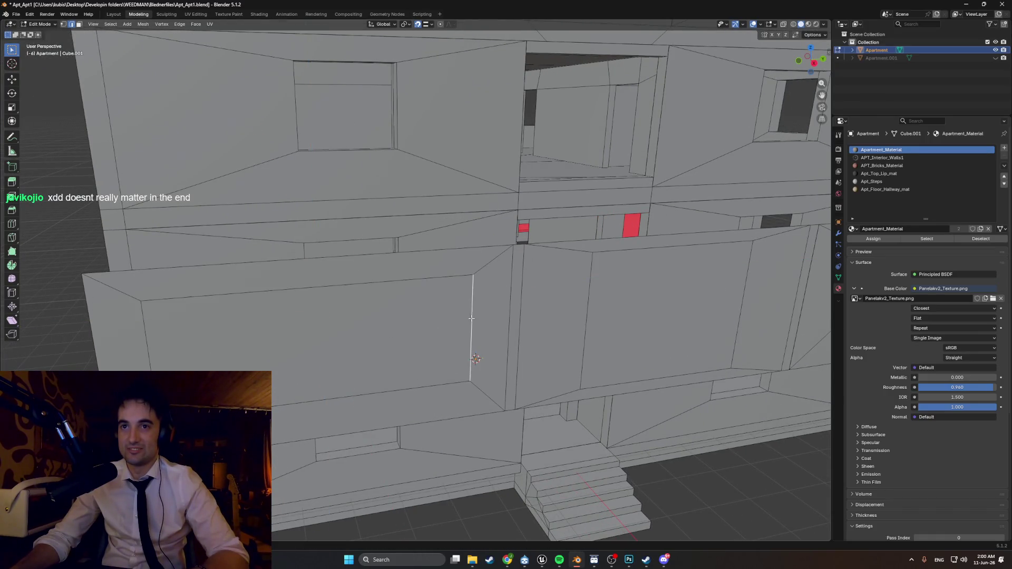
- Slide the left inset's vertical edge along Y, ending further left
key(g)
key(y)
click(400, 249)
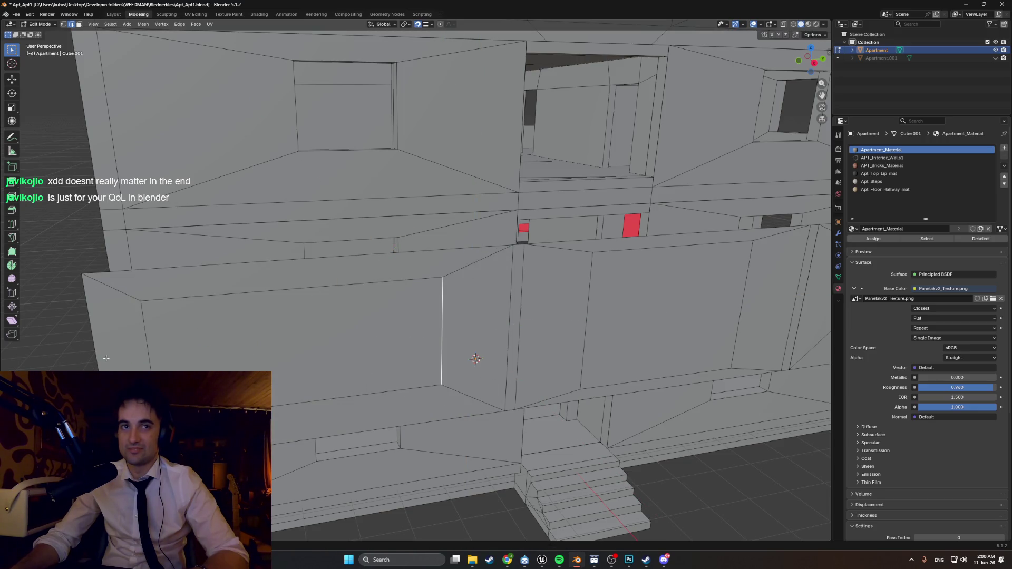
key(g)
key(x)
key(y)
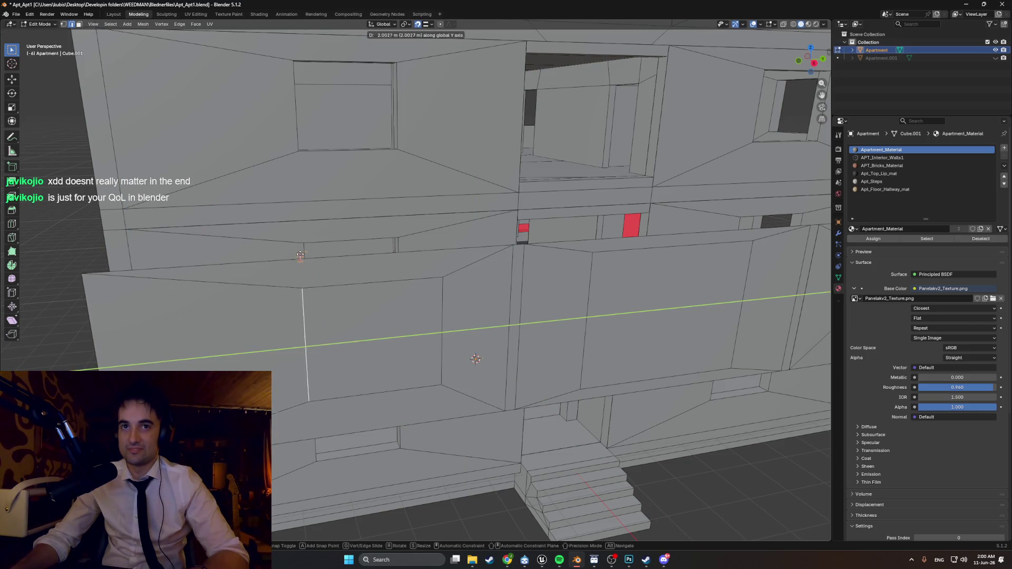
click(301, 249)
- Lower another left inset edge along Z, then add the right panel's inset face to the selection
middle_drag(383, 393, 252, 248)
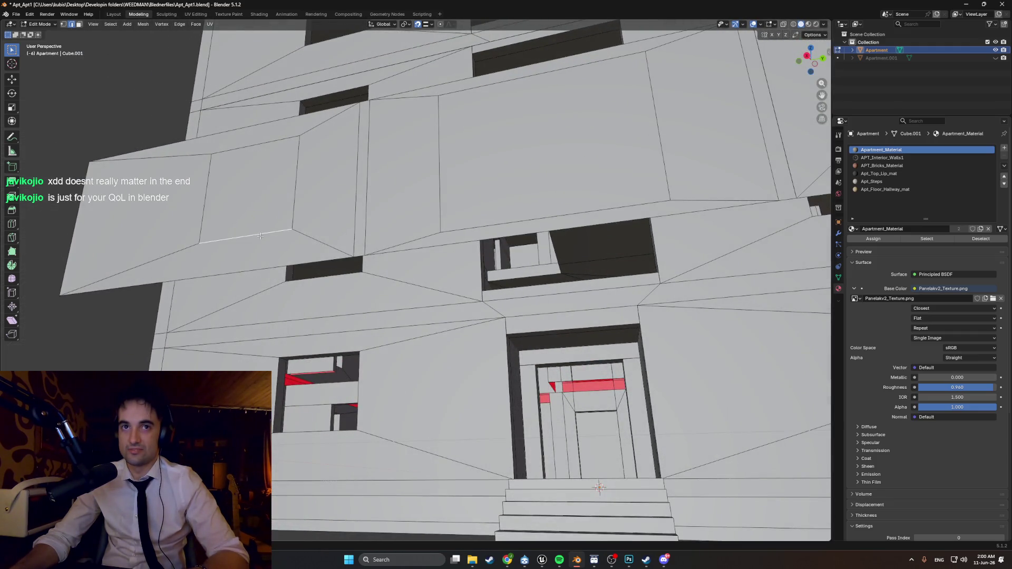
key(g)
key(z)
click(309, 282)
middle_drag(309, 283, 448, 298)
shift+click(617, 265)
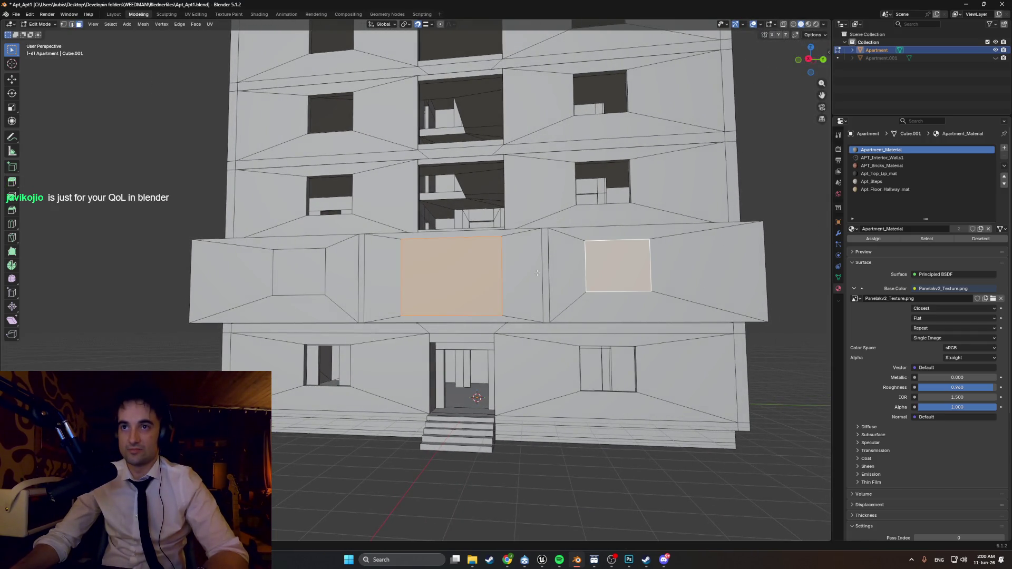
shift+click(302, 268)
key(x)
click(297, 271)
mouse_move(297, 271)
middle_down()
mouse_move(253, 279)
mouse_move(405, 305)
mouse_move(369, 317)
mouse_move(427, 318)
mouse_move(387, 305)
mouse_move(373, 316)
mouse_move(354, 309)
mouse_move(393, 315)
mouse_move(394, 299)
middle_up()
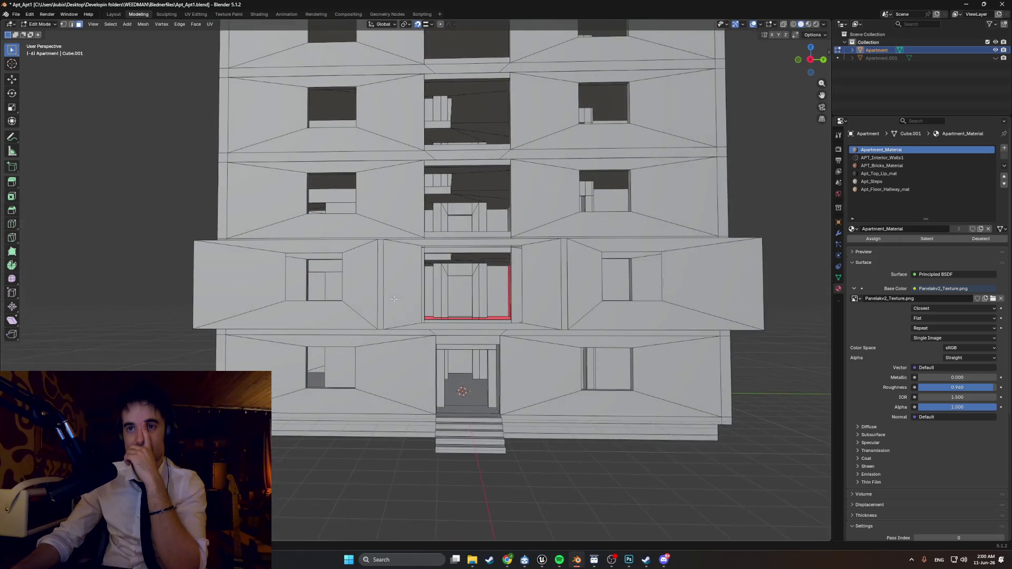
- In Right Orthographic view, slide the elevator opening's right edge outward along Y
key(KP_3)
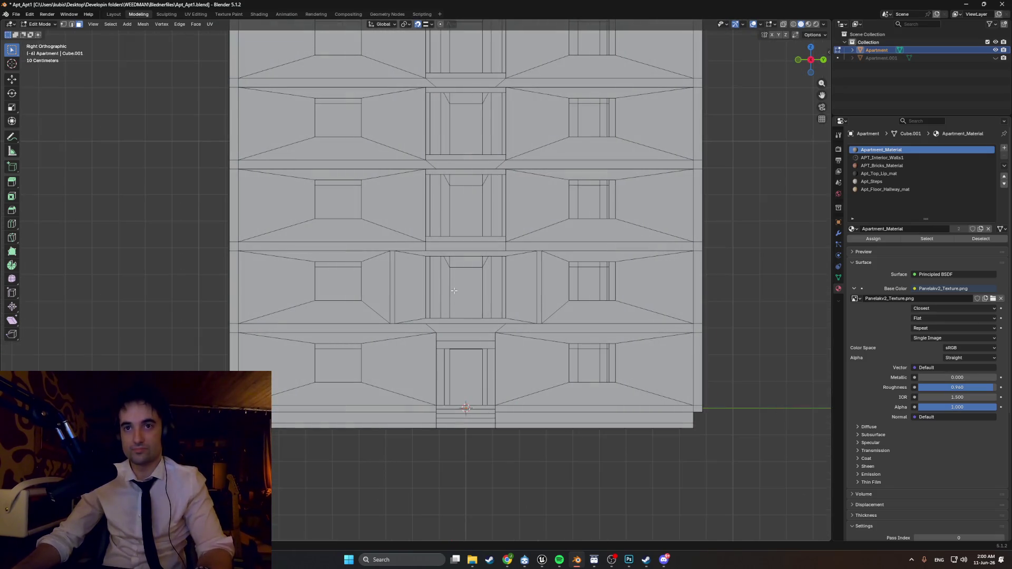
scroll(454, 291, up, 4)
key(g)
key(y)
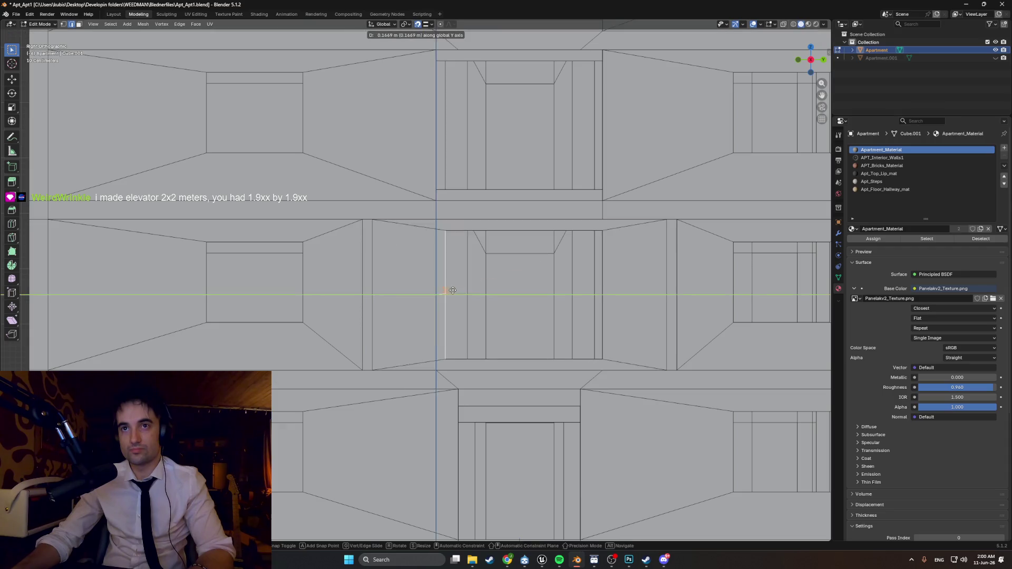
click(451, 290)
middle_drag(450, 291, 442, 307)
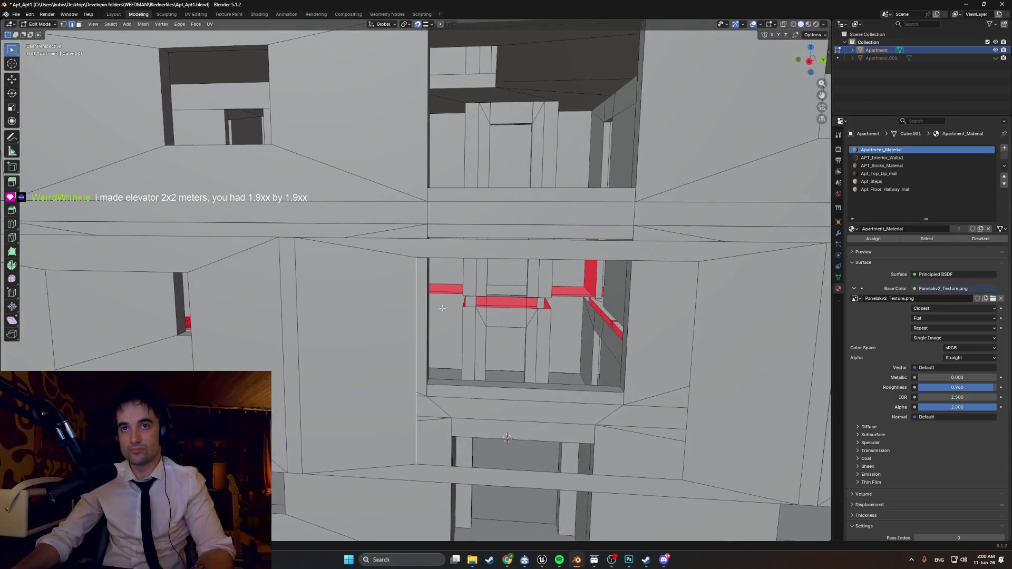
key(KP_3)
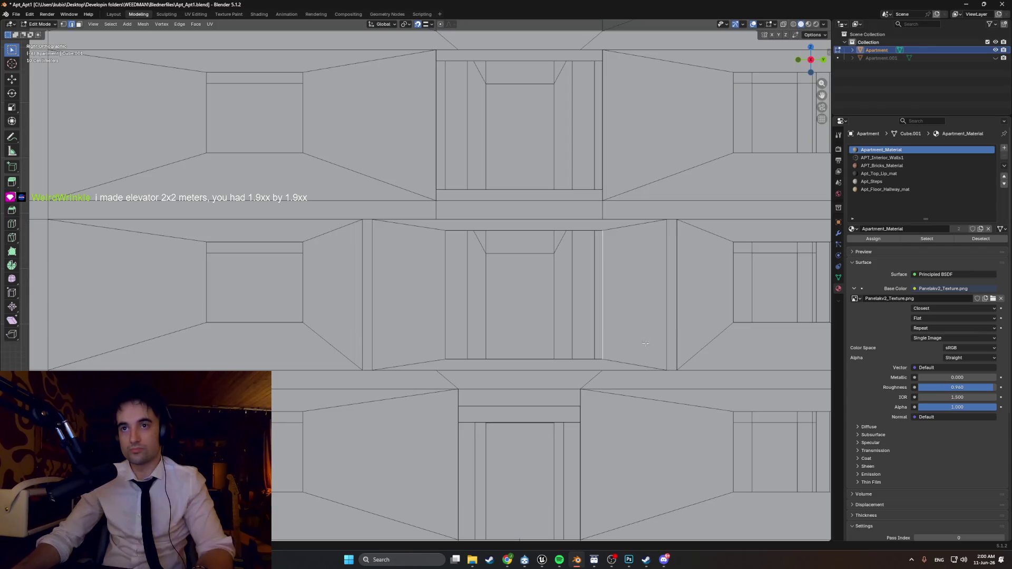
key(g)
key(y)
alt+middle_drag(588, 299, 661, 361)
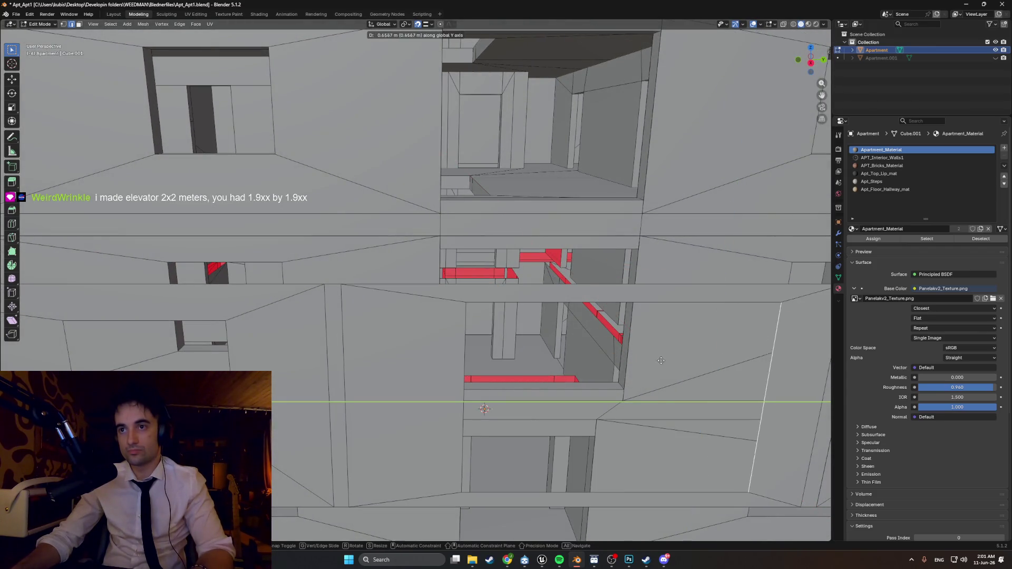
click(630, 347)
- Shift the elevator opening's left edge outward along Y
click(462, 357)
key(g)
key(y)
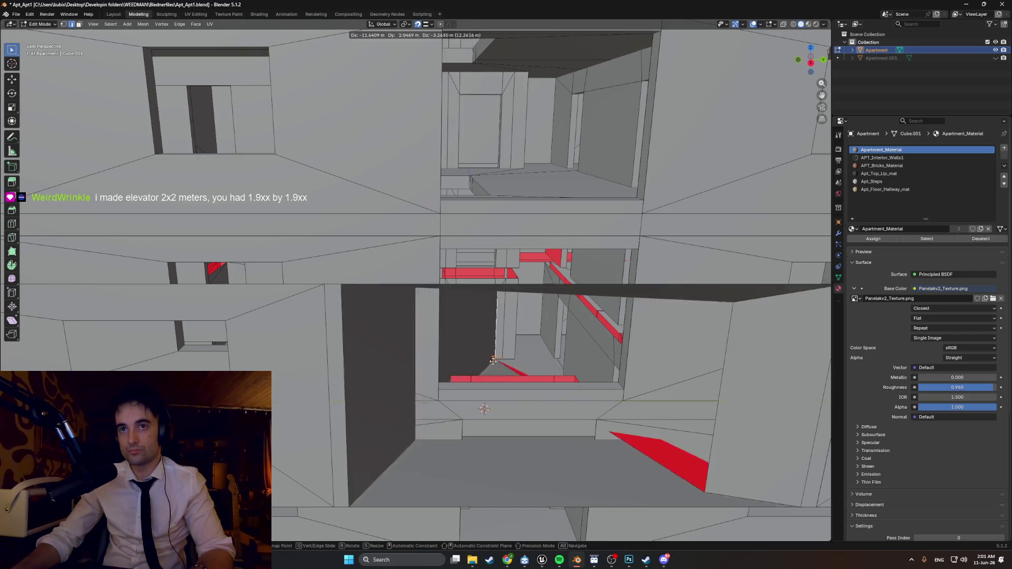
click(491, 369)
mouse_move(492, 369)
alt+middle_down()
mouse_move(507, 324)
mouse_move(446, 330)
mouse_move(462, 378)
alt+middle_up()
scroll(508, 323, down, 6)
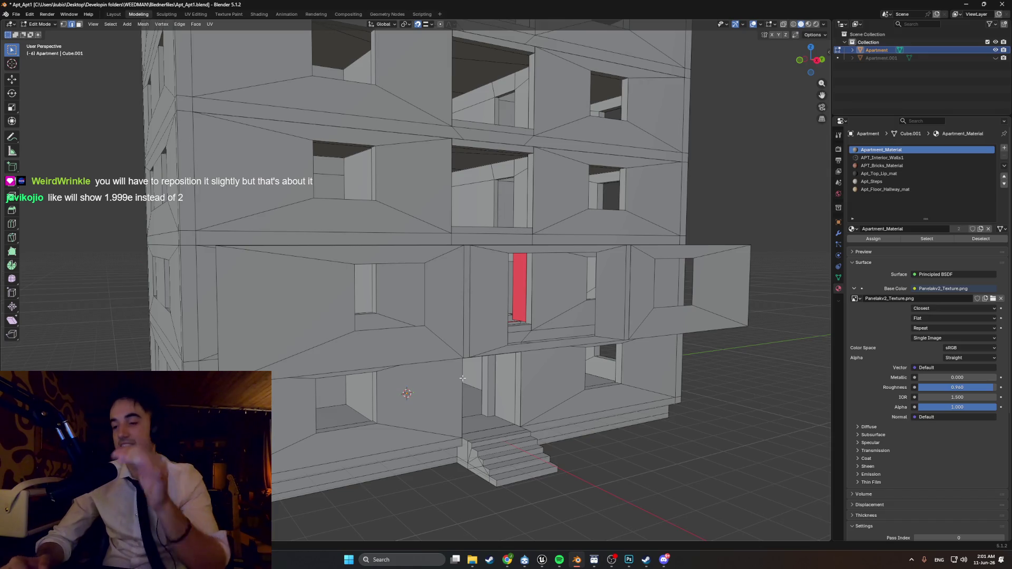
mouse_move(586, 408)
middle_down()
mouse_move(574, 374)
mouse_move(587, 316)
mouse_move(519, 341)
mouse_move(530, 342)
middle_up()
scroll(587, 316, up, 4)
scroll(586, 316, down, 5)
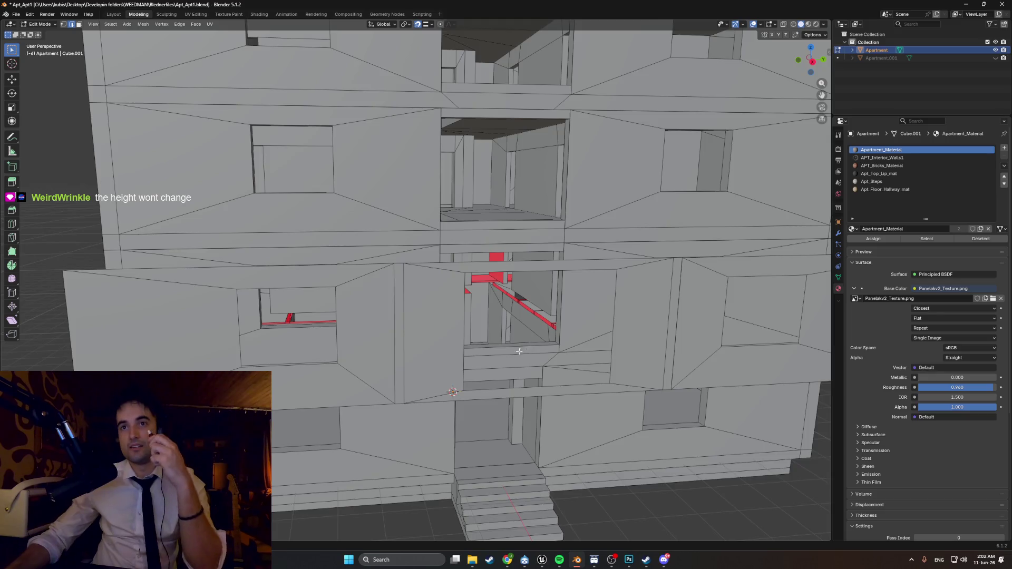
scroll(521, 351, down, 6)
mouse_move(520, 351)
middle_down()
mouse_move(435, 348)
mouse_move(399, 320)
mouse_move(422, 312)
middle_up()
scroll(375, 329, up, 4)
scroll(375, 328, down, 5)
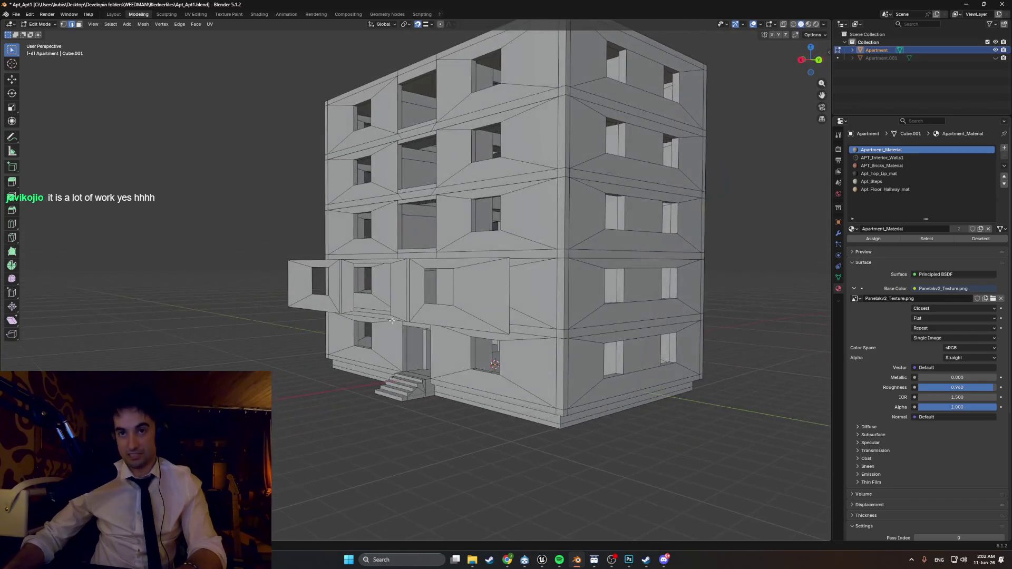
- Orbit and zoom around the building to reach a near-front view of the projecting floor
scroll(392, 320, up, 4)
mouse_move(391, 321)
middle_down()
mouse_move(433, 300)
mouse_move(496, 308)
middle_up()
mouse_move(446, 346)
middle_down()
mouse_move(327, 322)
mouse_move(385, 326)
mouse_move(354, 328)
mouse_move(415, 313)
mouse_move(473, 324)
middle_up()
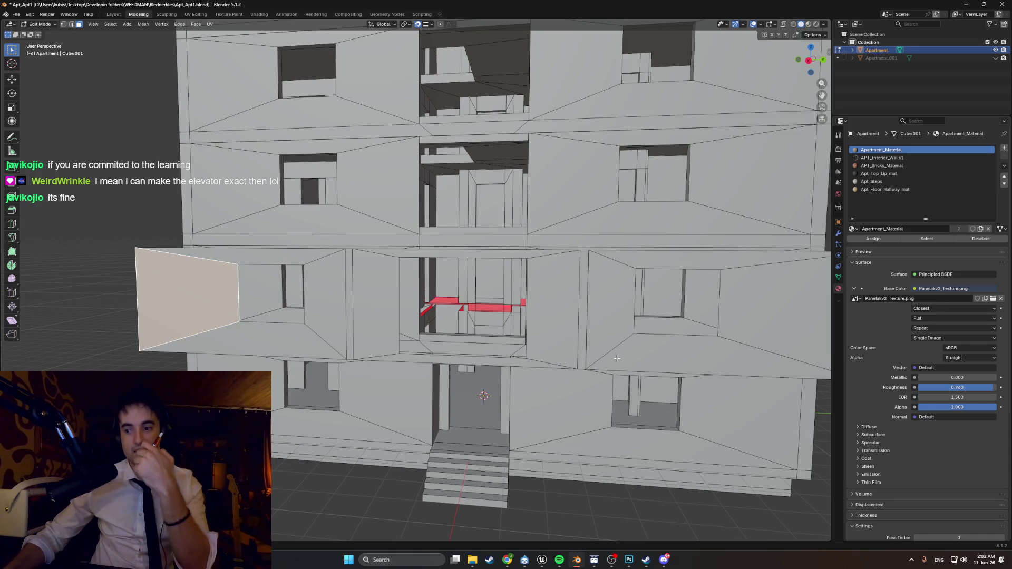
mouse_move(616, 357)
middle_down()
mouse_move(570, 352)
mouse_move(612, 362)
mouse_move(596, 233)
mouse_move(600, 262)
middle_up()
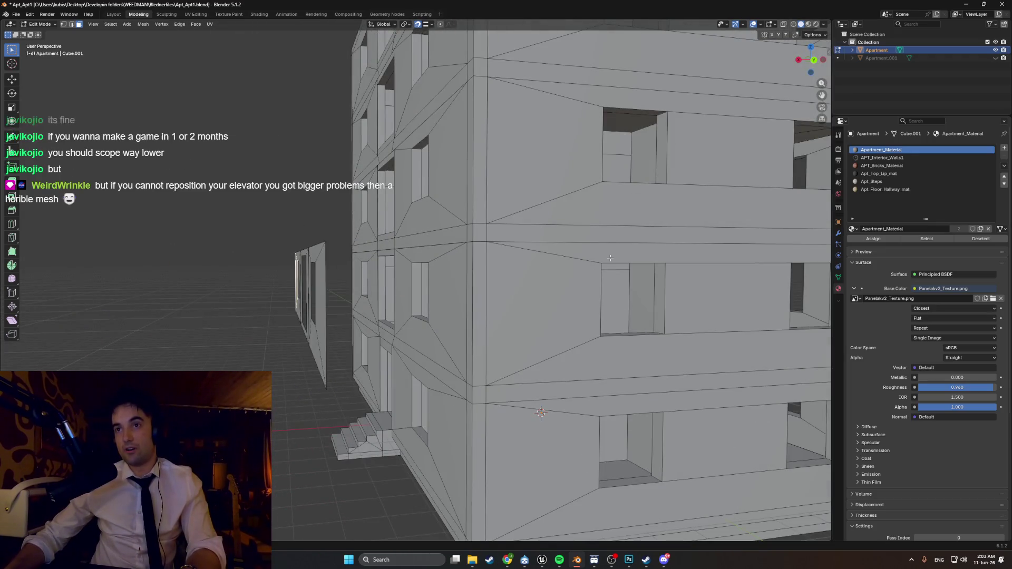
middle_drag(566, 324, 588, 321)
mouse_move(551, 395)
middle_down()
mouse_move(624, 411)
mouse_move(593, 400)
mouse_move(603, 409)
middle_up()
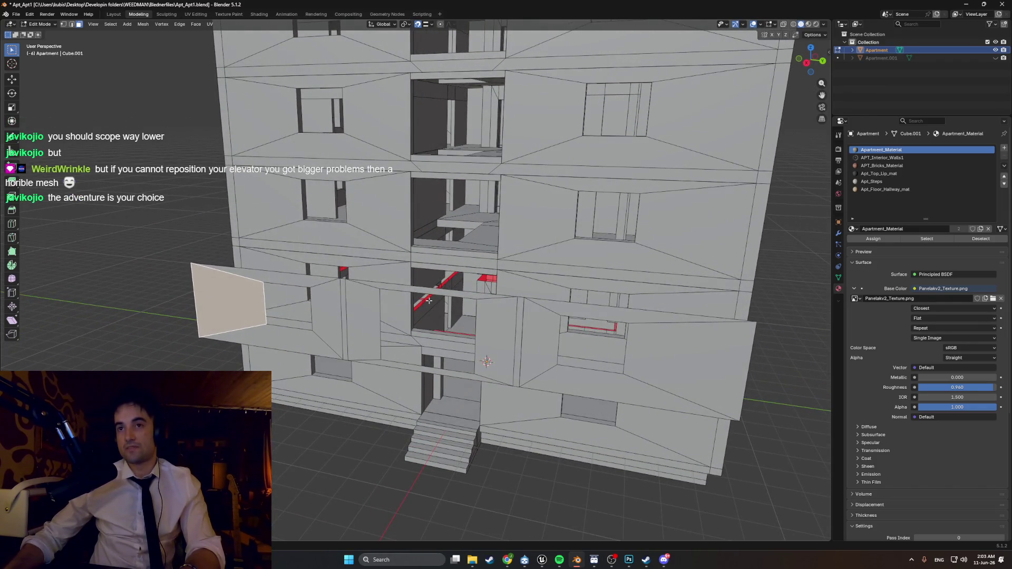
middle_drag(465, 236, 458, 244)
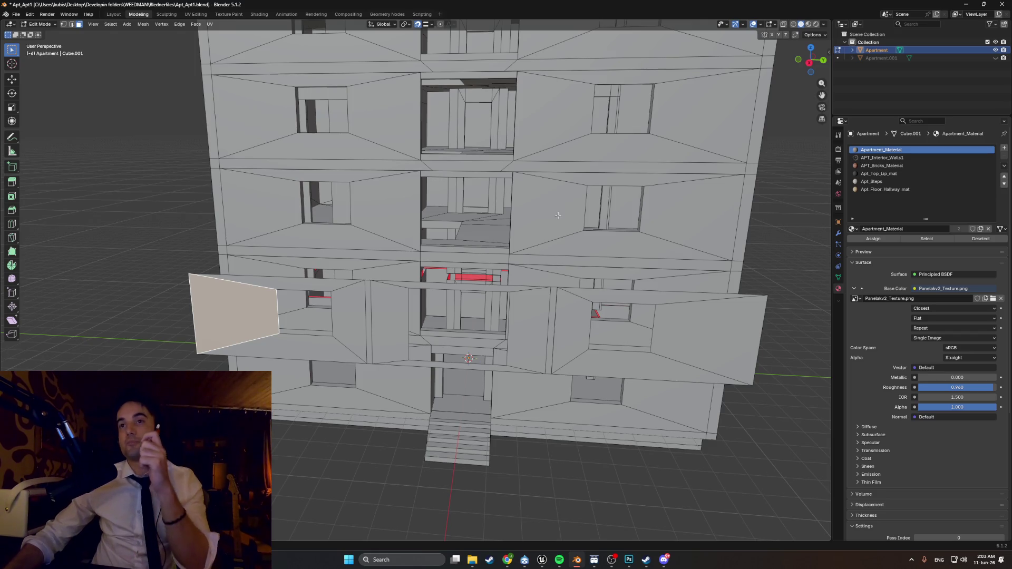
scroll(643, 260, down, 3)
mouse_move(643, 261)
middle_down()
mouse_move(552, 241)
mouse_move(578, 261)
middle_up()
scroll(553, 240, up, 5)
scroll(553, 241, down, 3)
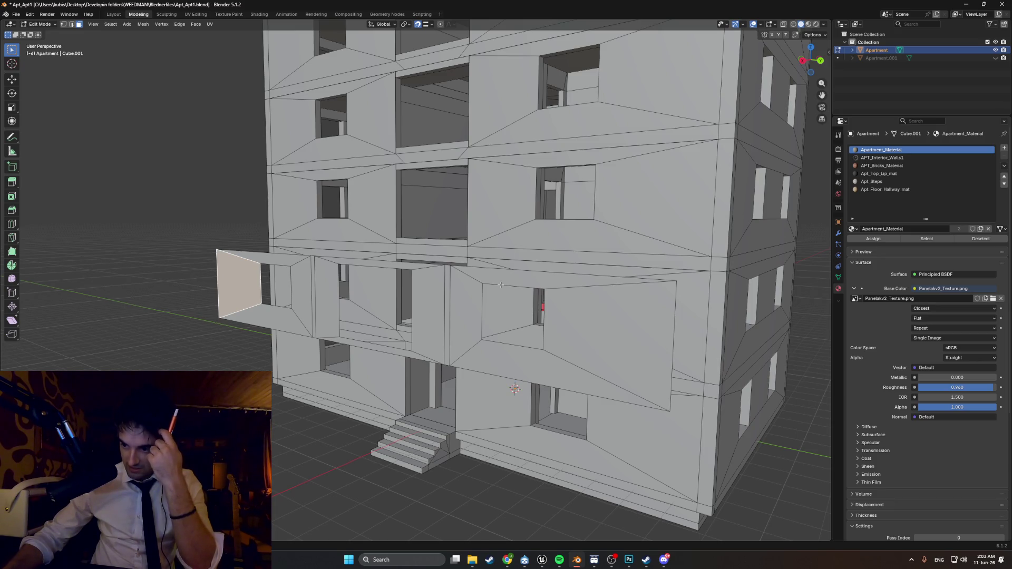
middle_drag(501, 285, 538, 287)
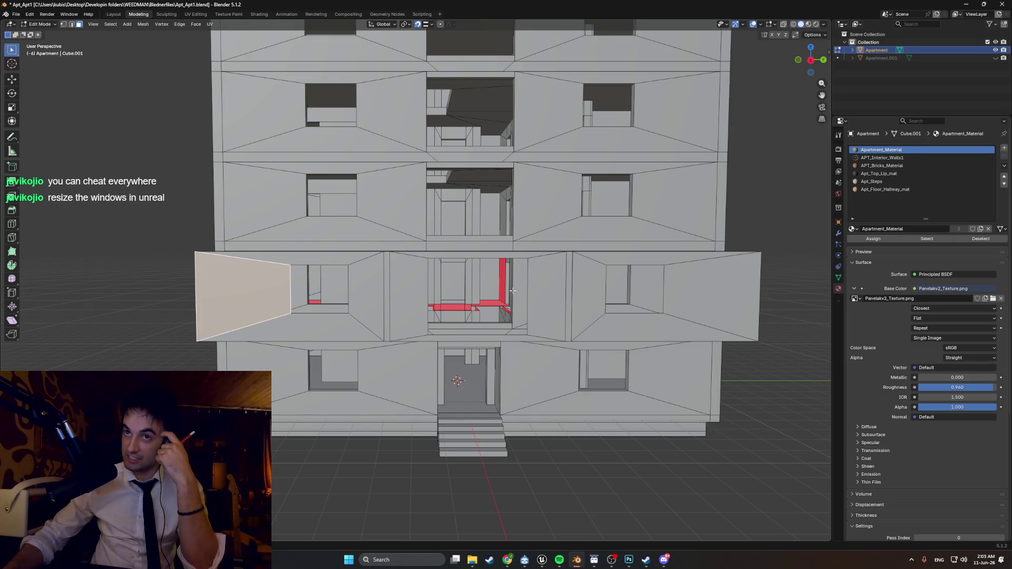
mouse_move(512, 291)
middle_down()
mouse_move(372, 334)
mouse_move(469, 345)
mouse_move(403, 331)
middle_up()
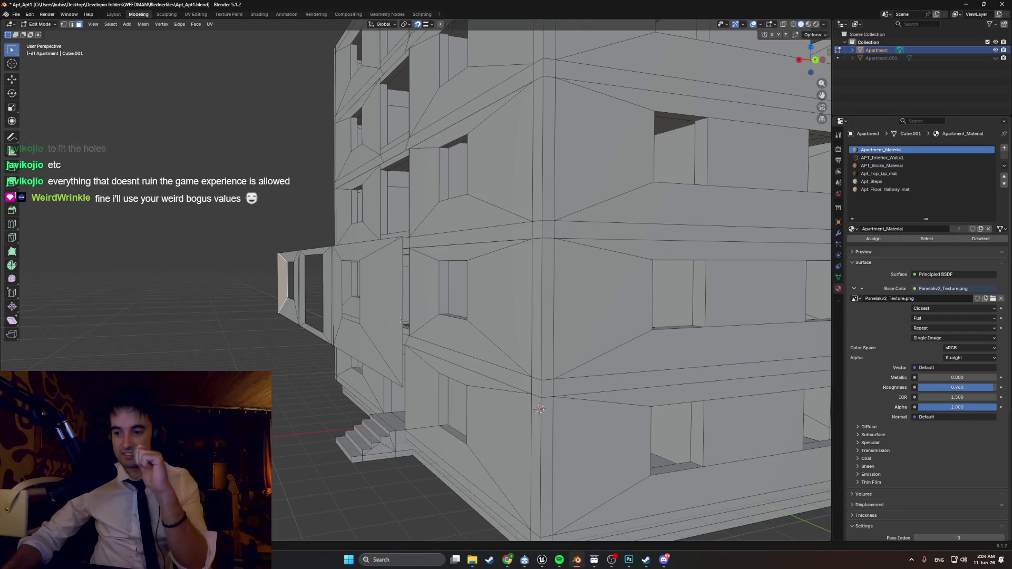
middle_drag(401, 320, 417, 320)
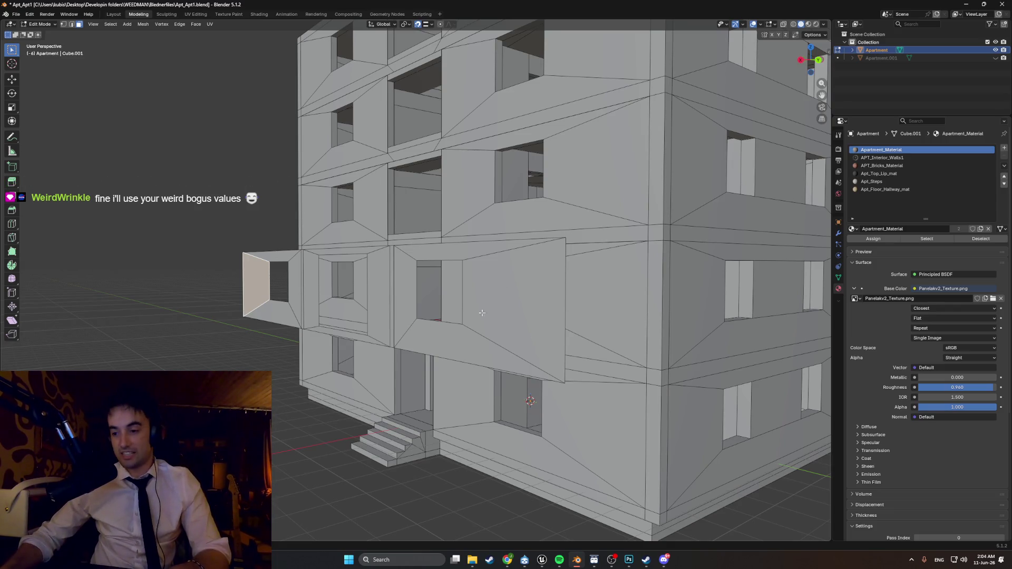
mouse_move(488, 313)
middle_down()
mouse_move(598, 345)
mouse_move(525, 341)
middle_up()
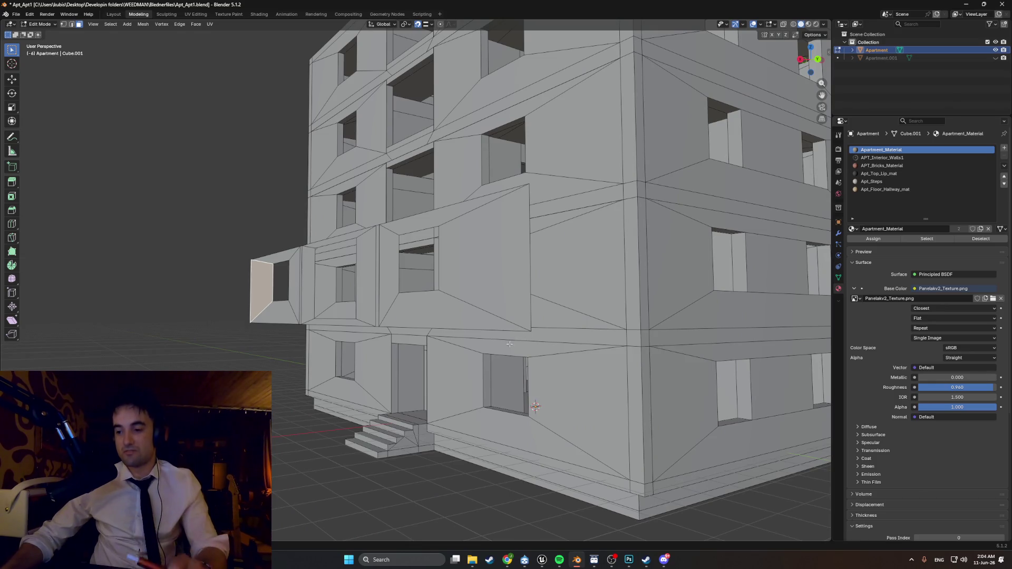
scroll(515, 341, up, 3)
scroll(510, 343, down, 2)
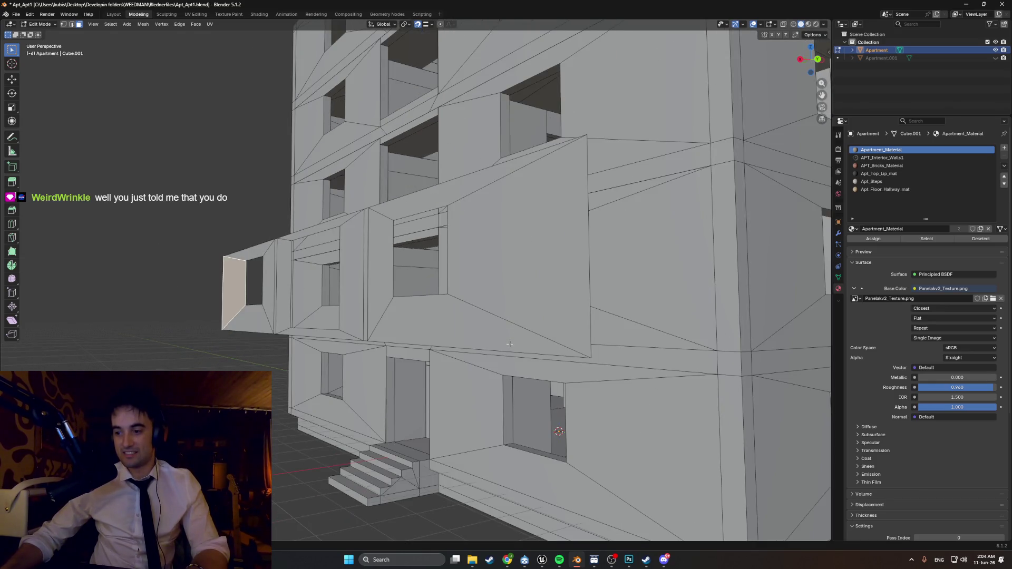
middle_drag(508, 344, 501, 345)
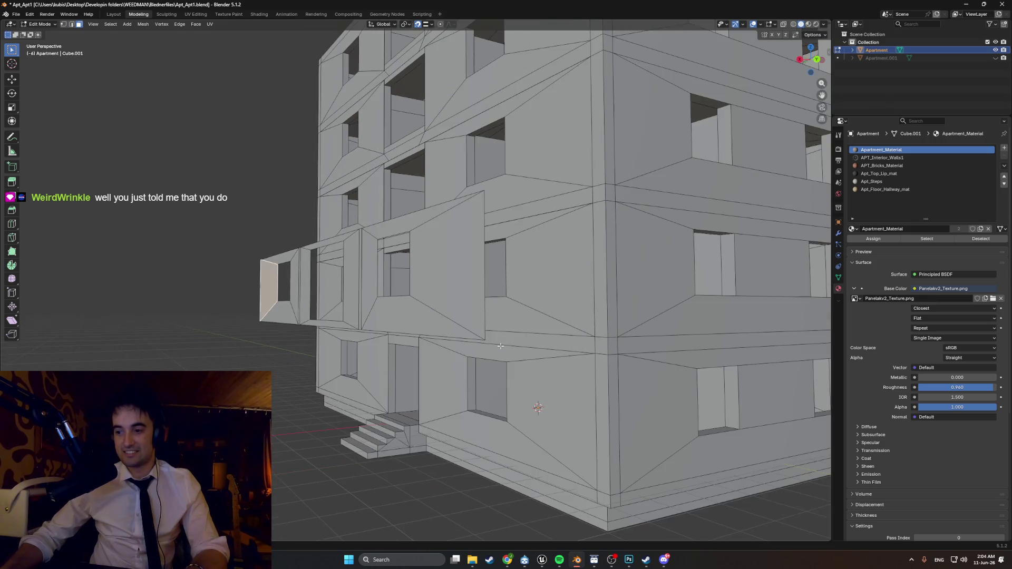
scroll(502, 346, up, 5)
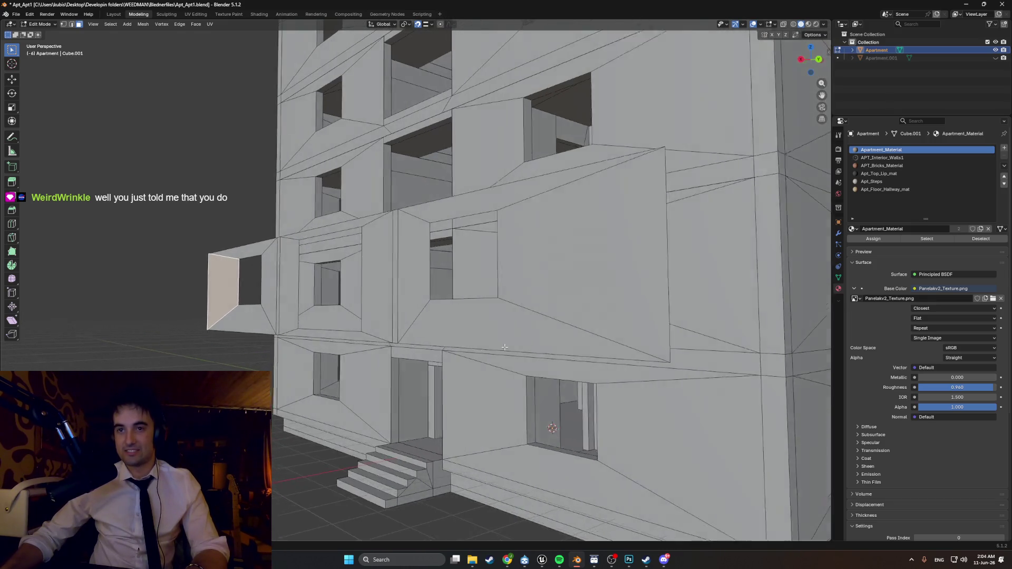
scroll(506, 354, down, 5)
middle_drag(503, 356, 476, 358)
scroll(476, 358, up, 5)
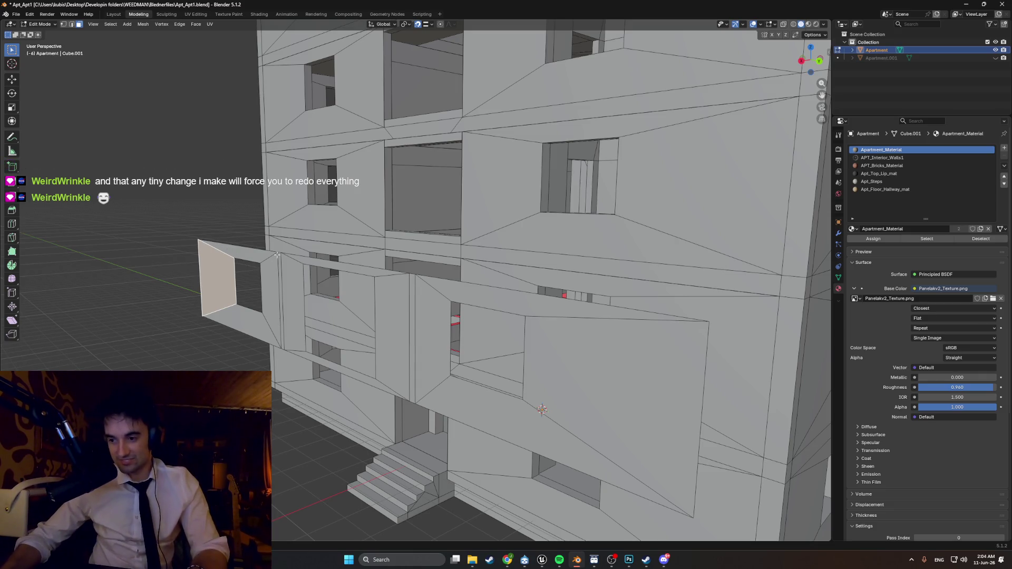
scroll(379, 304, down, 5)
- Select the thin strips on the left and right of the middle balcony box
click(446, 299)
key(alt+a)
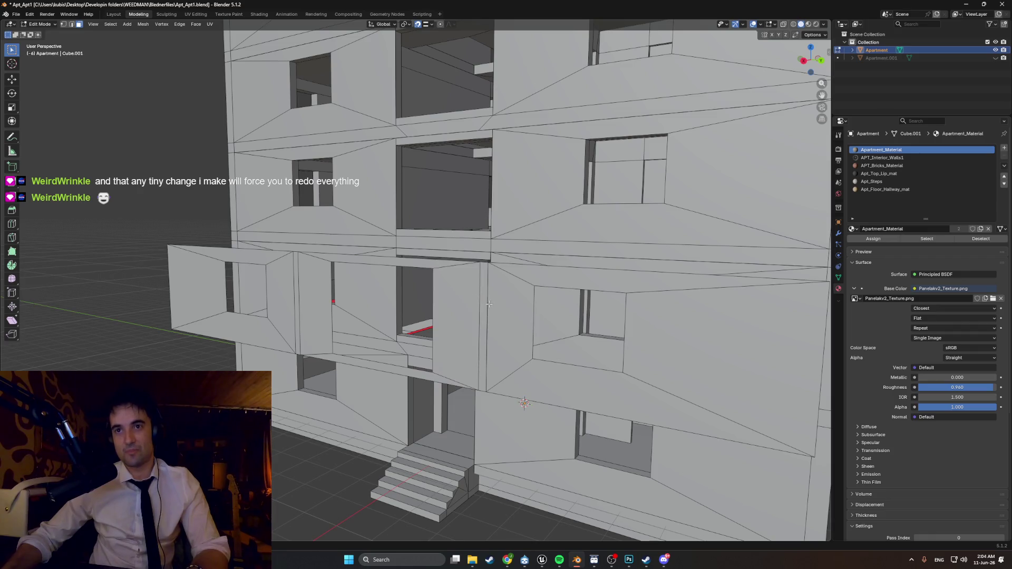
mouse_move(446, 299)
middle_down()
mouse_move(464, 298)
mouse_move(411, 286)
middle_up()
click(430, 295)
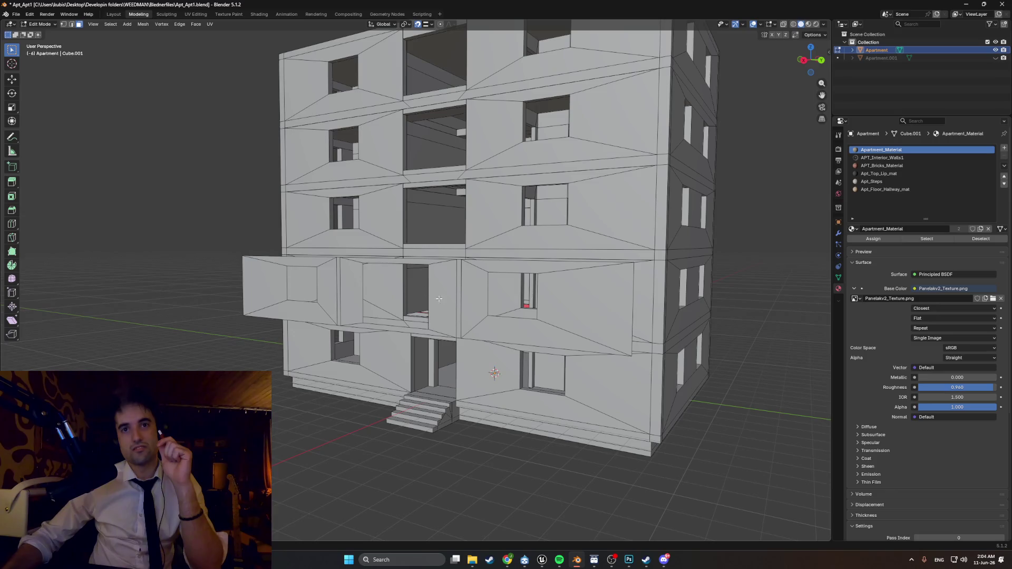
middle_drag(361, 316, 330, 284)
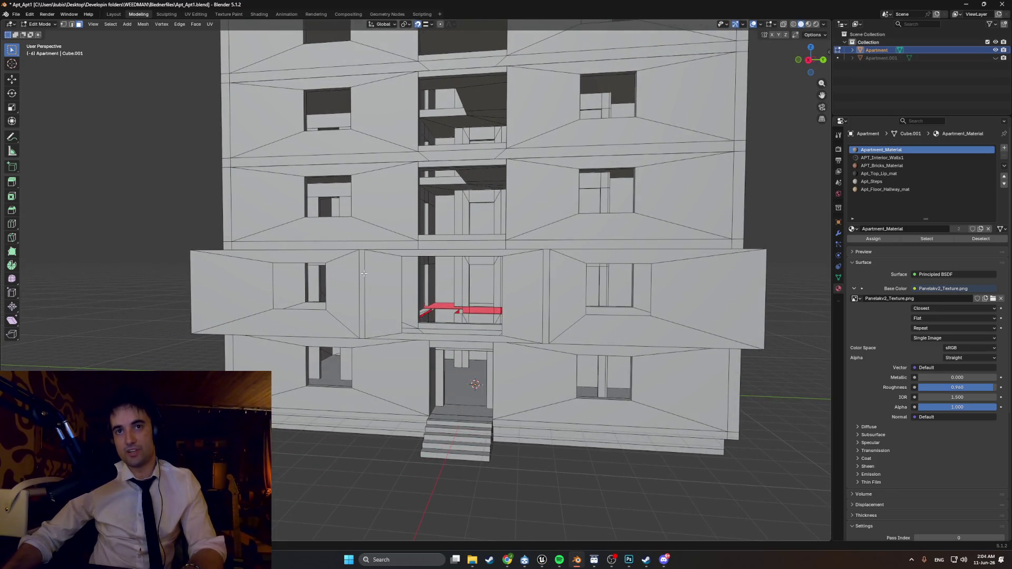
shift+click(548, 284)
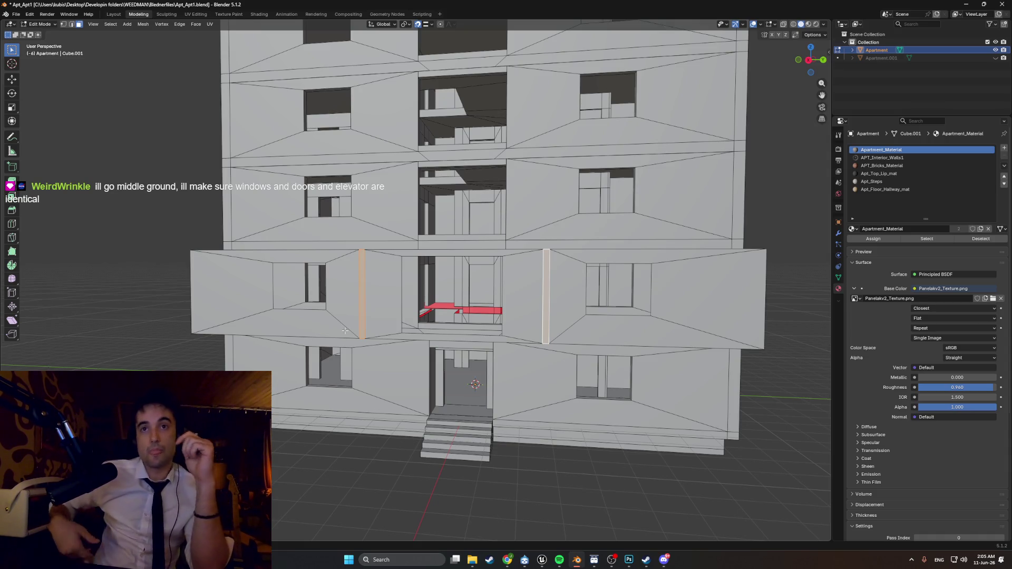
middle_drag(345, 331, 413, 291)
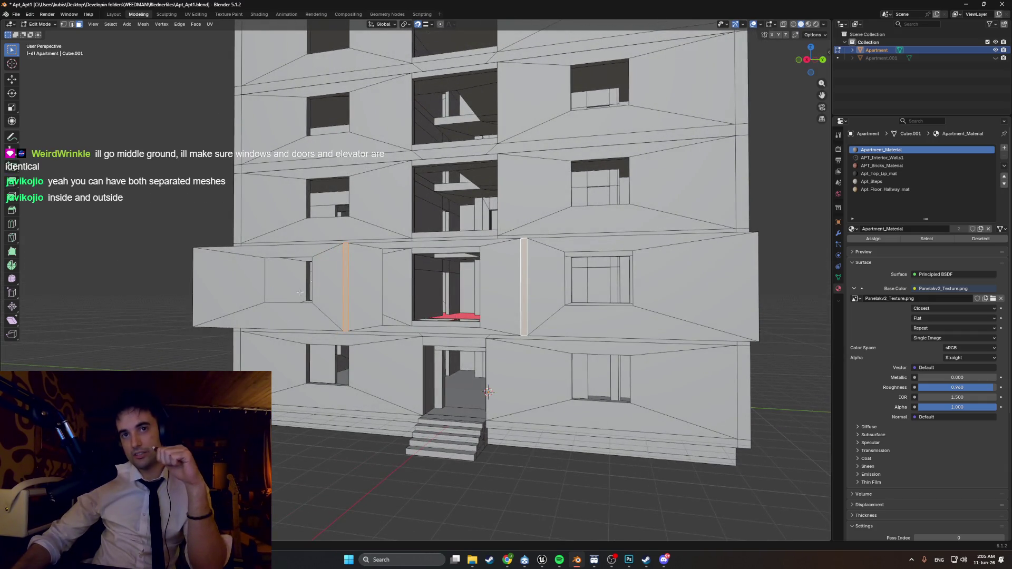
mouse_move(343, 251)
middle_down()
mouse_move(389, 98)
mouse_move(405, 129)
mouse_move(369, 174)
mouse_move(371, 194)
mouse_move(371, 184)
middle_up()
scroll(374, 159, up, 5)
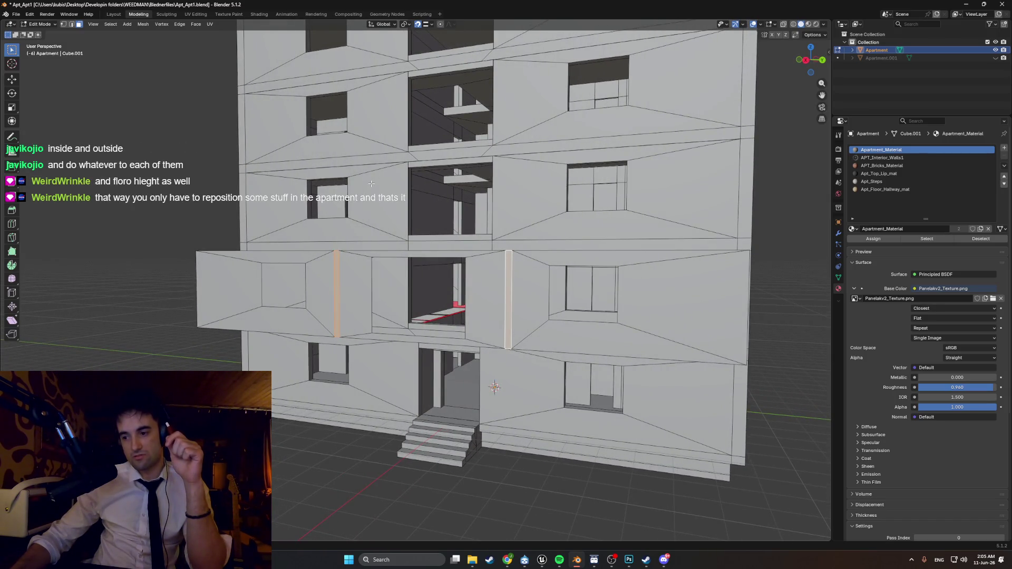
mouse_move(359, 232)
middle_down()
mouse_move(348, 281)
mouse_move(340, 272)
middle_up()
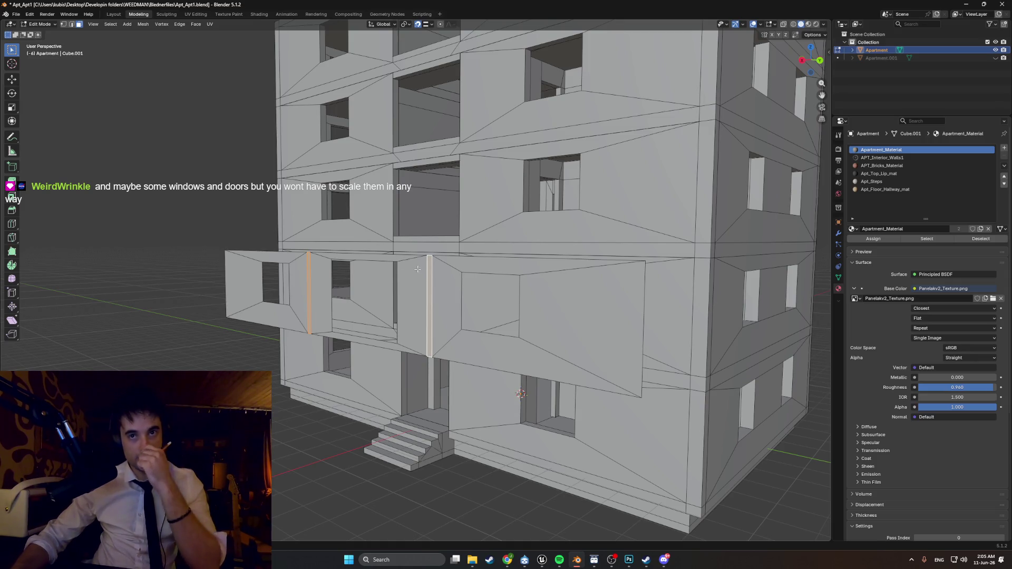
mouse_move(452, 311)
middle_down()
mouse_move(463, 343)
mouse_move(450, 355)
mouse_move(469, 362)
middle_up()
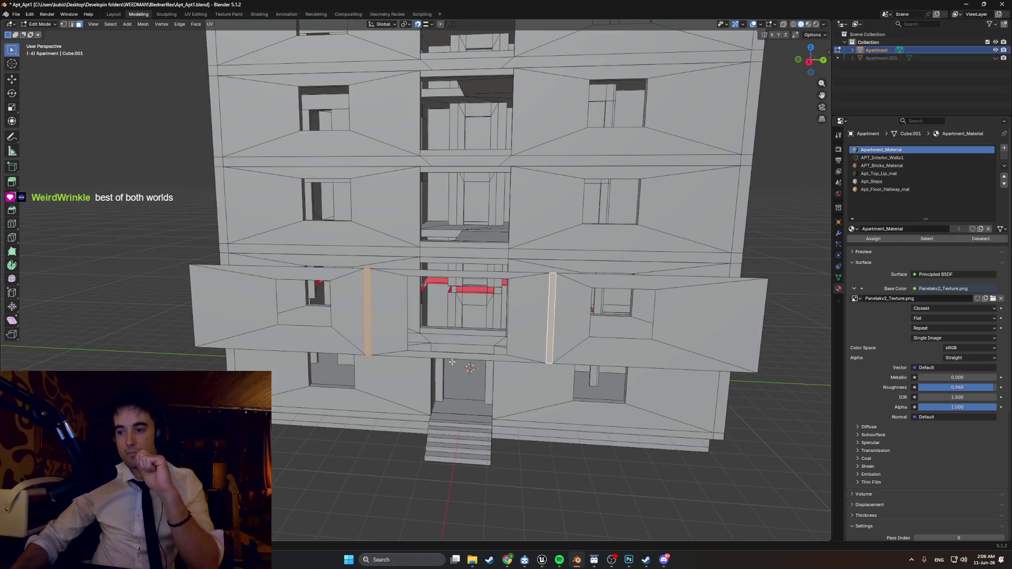
mouse_move(439, 363)
middle_down()
mouse_move(357, 366)
mouse_move(431, 356)
mouse_move(398, 277)
mouse_move(427, 195)
mouse_move(513, 318)
mouse_move(377, 261)
mouse_move(402, 258)
middle_up()
scroll(409, 304, down, 3)
scroll(398, 277, up, 3)
scroll(464, 301, up, 3)
scroll(368, 262, up, 2)
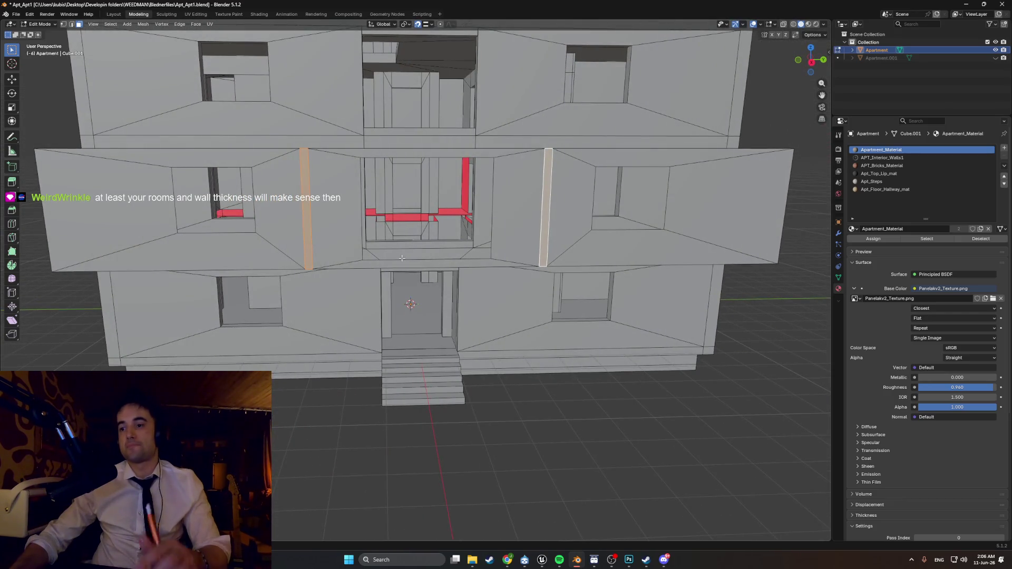
middle_drag(475, 253, 444, 258)
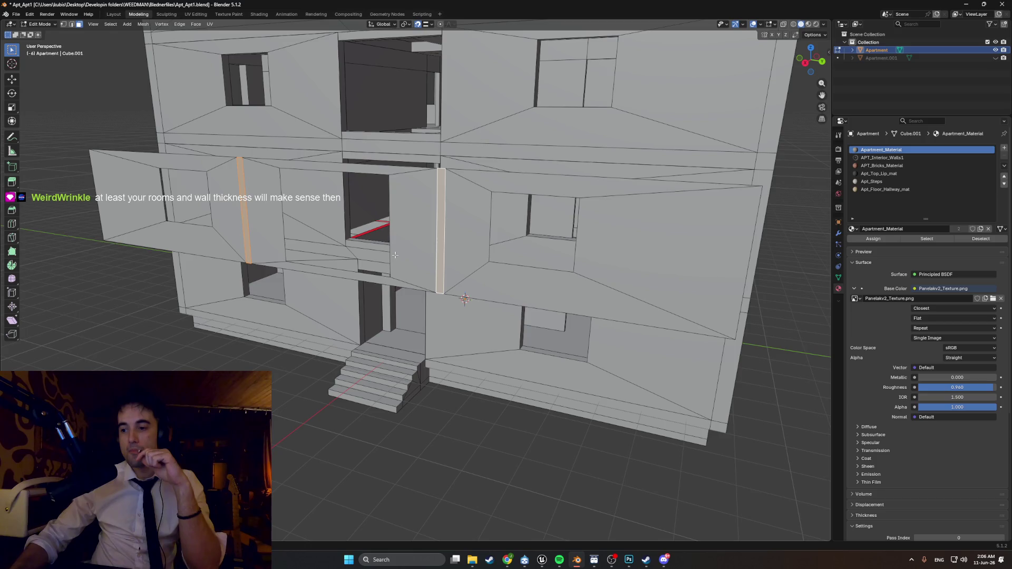
mouse_move(394, 255)
middle_down()
mouse_move(454, 262)
mouse_move(403, 222)
mouse_move(344, 220)
mouse_move(397, 261)
middle_up()
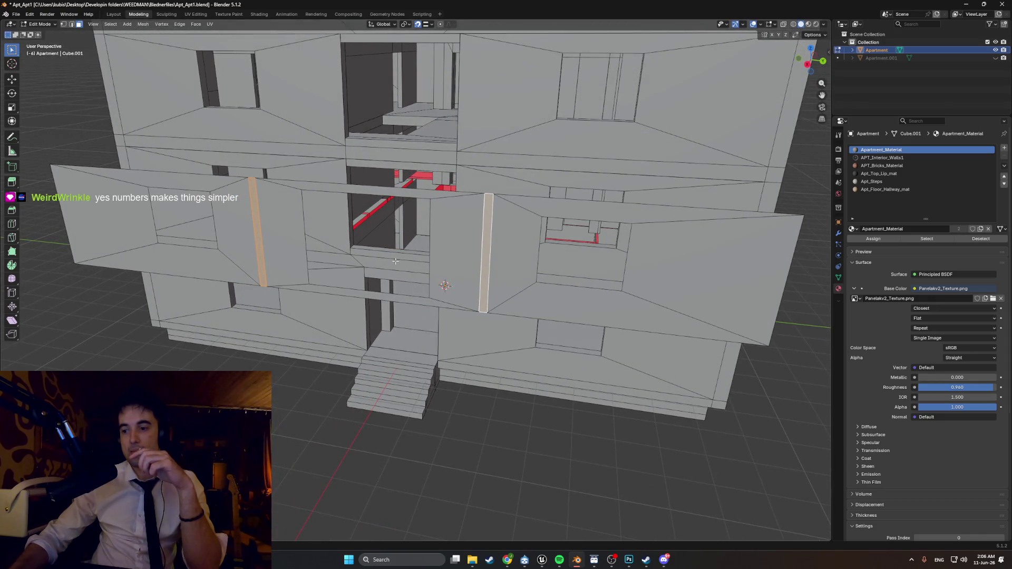
middle_drag(372, 262, 346, 259)
mouse_move(248, 229)
middle_down()
mouse_move(380, 290)
mouse_move(348, 249)
middle_up()
right_click(264, 257)
mouse_move(264, 256)
middle_down()
mouse_move(308, 257)
mouse_move(301, 249)
mouse_move(341, 242)
middle_up()
- Finish the normal move, select the front window panel and try moving it along X
click(282, 252)
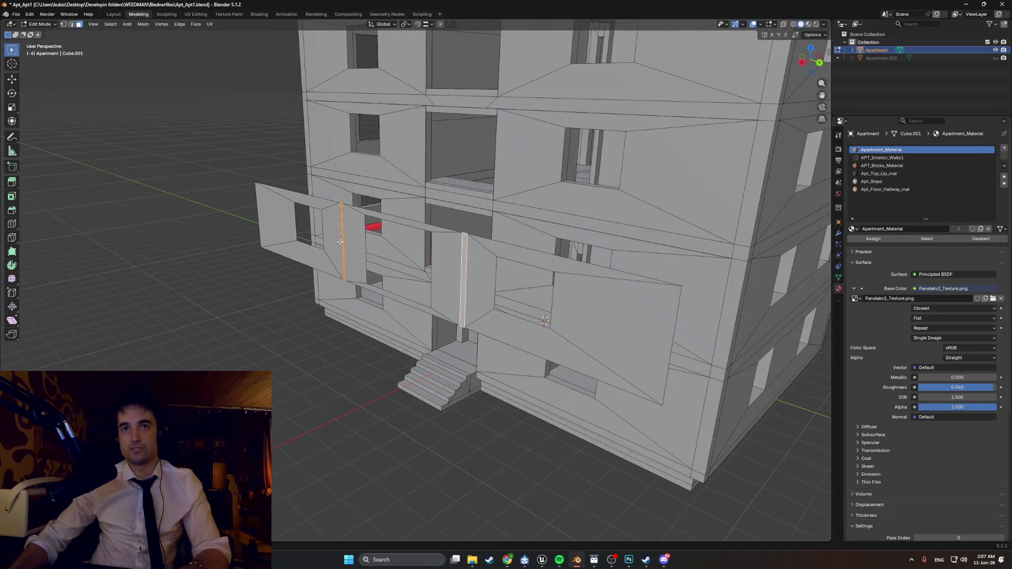
scroll(471, 261, down, 2)
mouse_move(471, 261)
middle_down()
mouse_move(515, 234)
mouse_move(446, 311)
middle_up()
scroll(486, 252, up, 4)
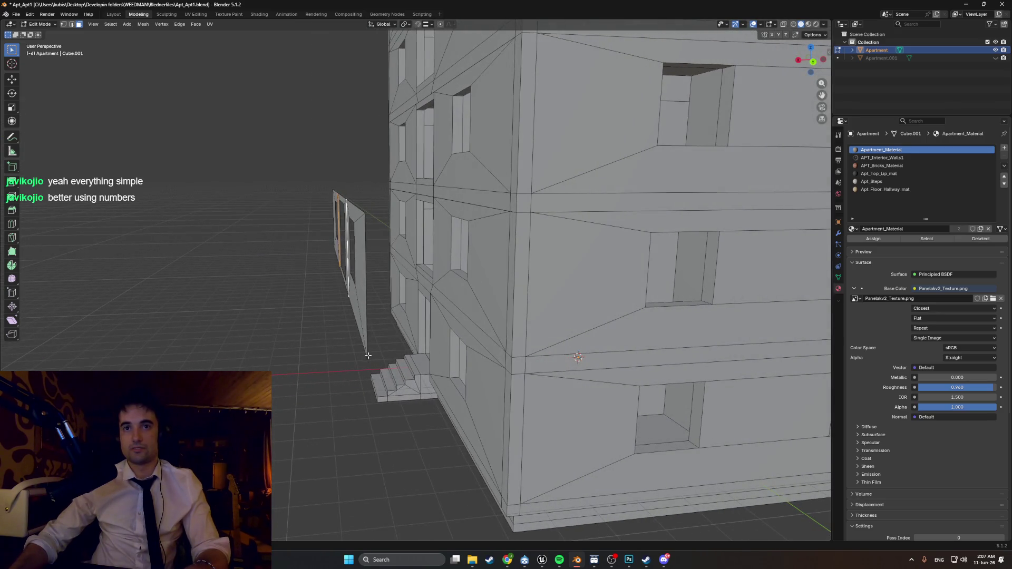
drag(335, 262, 279, 151)
middle_drag(282, 249, 303, 254)
key(g)
key(x)
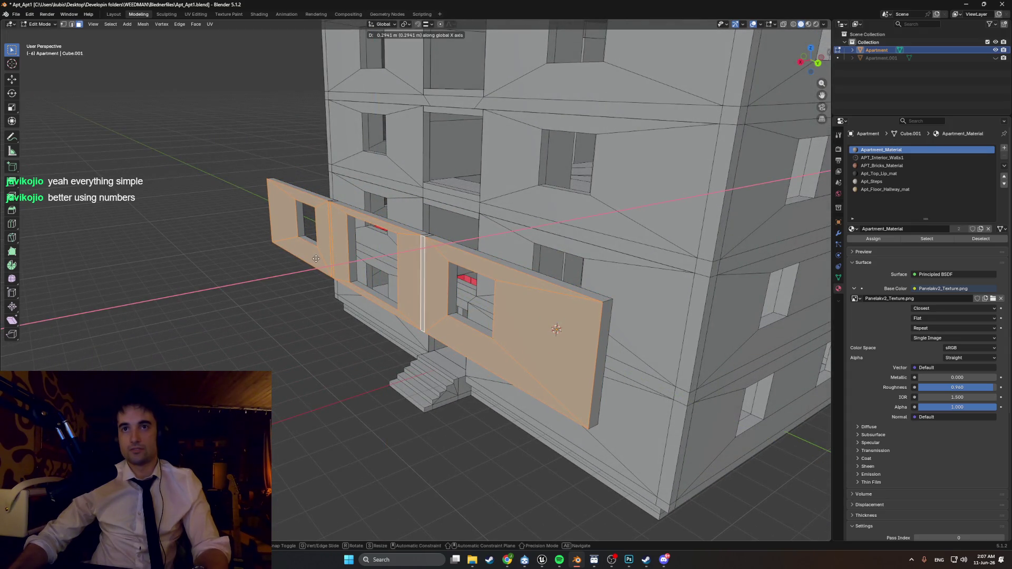
middle_drag(372, 239, 337, 229)
- In X-ray, box-select the whole window panel including hidden faces and separate it by Selection
key(alt+z)
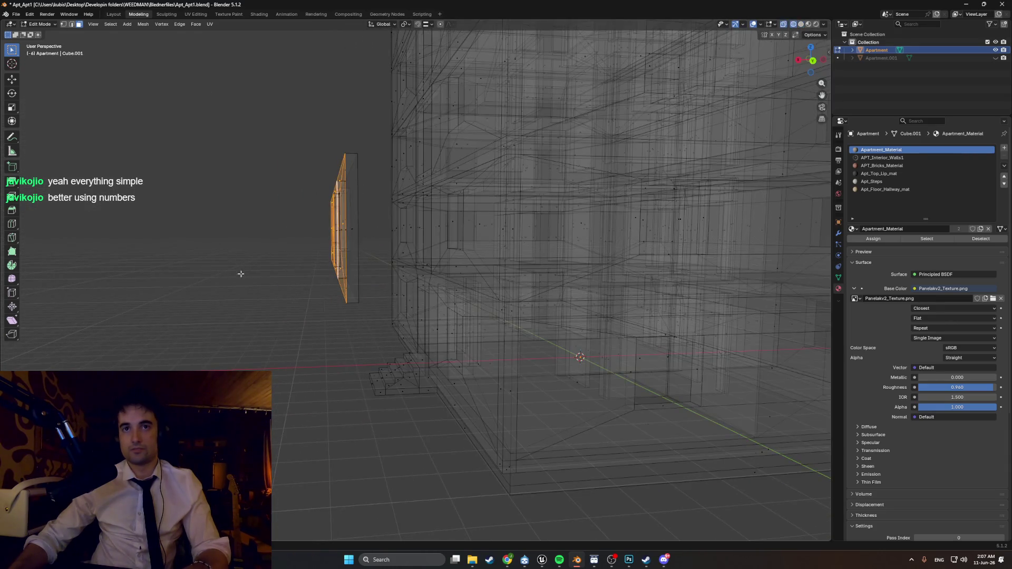
drag(377, 314, 255, 109)
mouse_move(255, 109)
middle_down()
mouse_move(261, 192)
mouse_move(301, 217)
mouse_move(318, 213)
middle_up()
key(p)
click(261, 192)
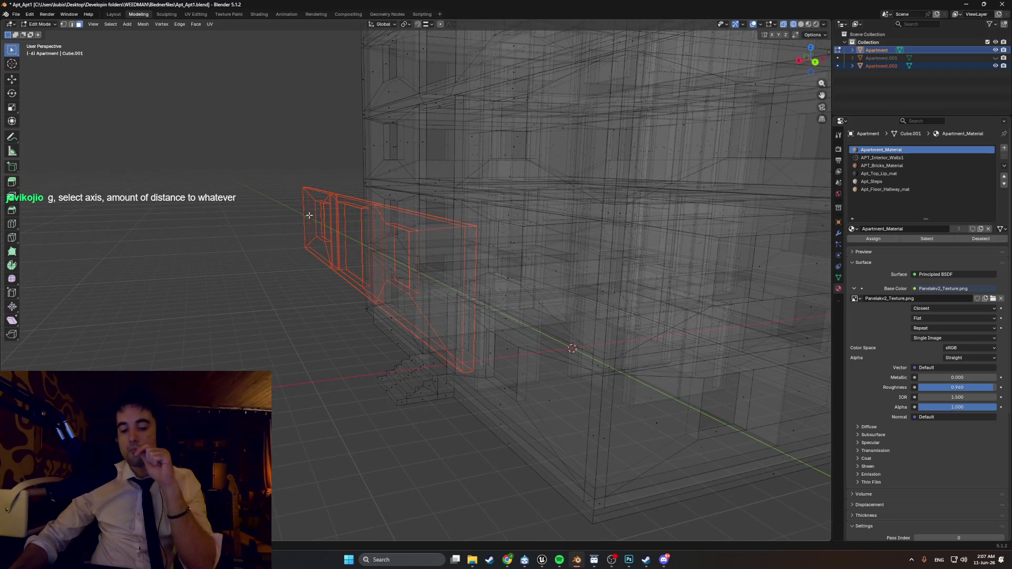
key(shift+z)
mouse_move(295, 242)
middle_down()
mouse_move(340, 244)
mouse_move(334, 251)
middle_up()
scroll(340, 243, up, 3)
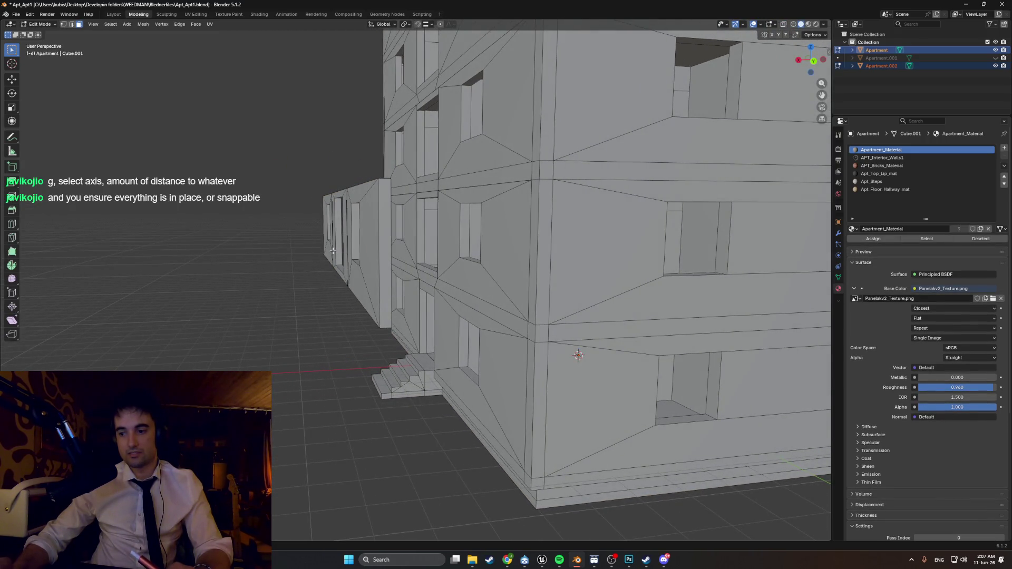
mouse_move(332, 250)
middle_down()
mouse_move(354, 263)
mouse_move(287, 250)
mouse_move(289, 210)
mouse_move(460, 251)
mouse_move(497, 233)
mouse_move(492, 244)
mouse_move(557, 246)
mouse_move(559, 262)
middle_up()
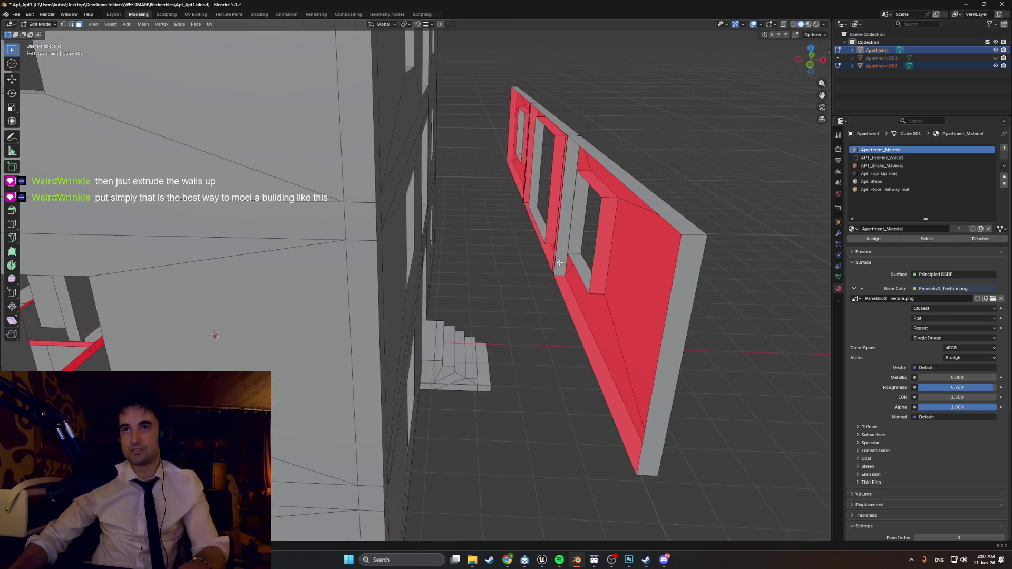
- Undo the earlier split and separate the wall into its own object again
key(ctrl+z)
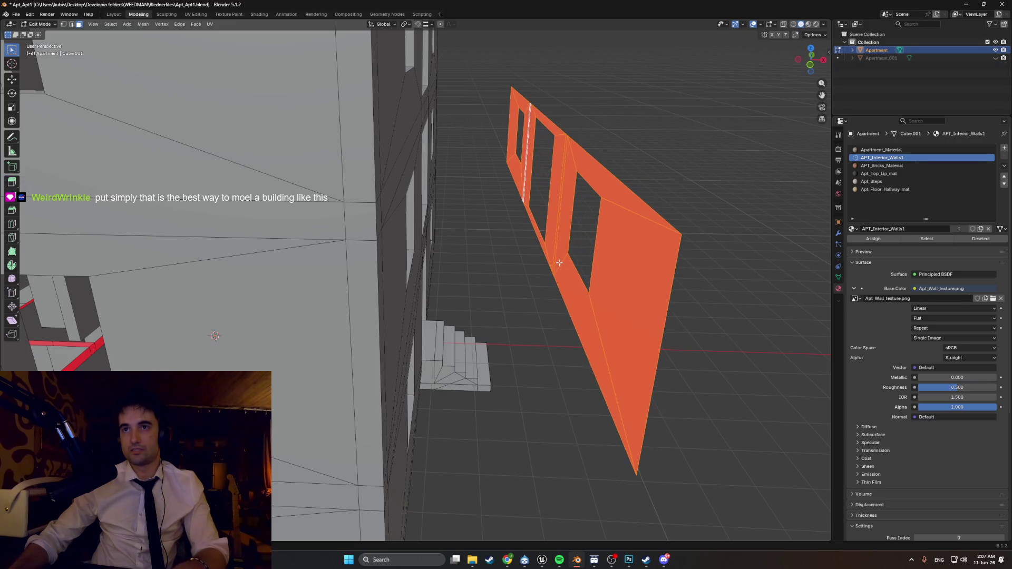
mouse_move(558, 270)
middle_down()
mouse_move(585, 275)
mouse_move(520, 257)
middle_up()
click(561, 277)
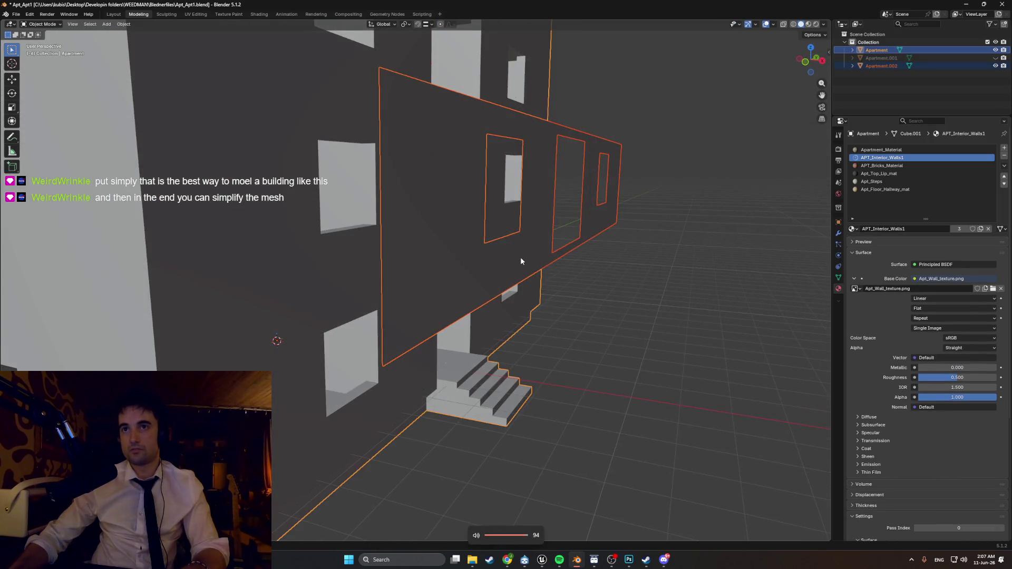
- Select all faces of the separated wall and extrude them along X for thickness
click(465, 248)
middle_drag(460, 247, 496, 260)
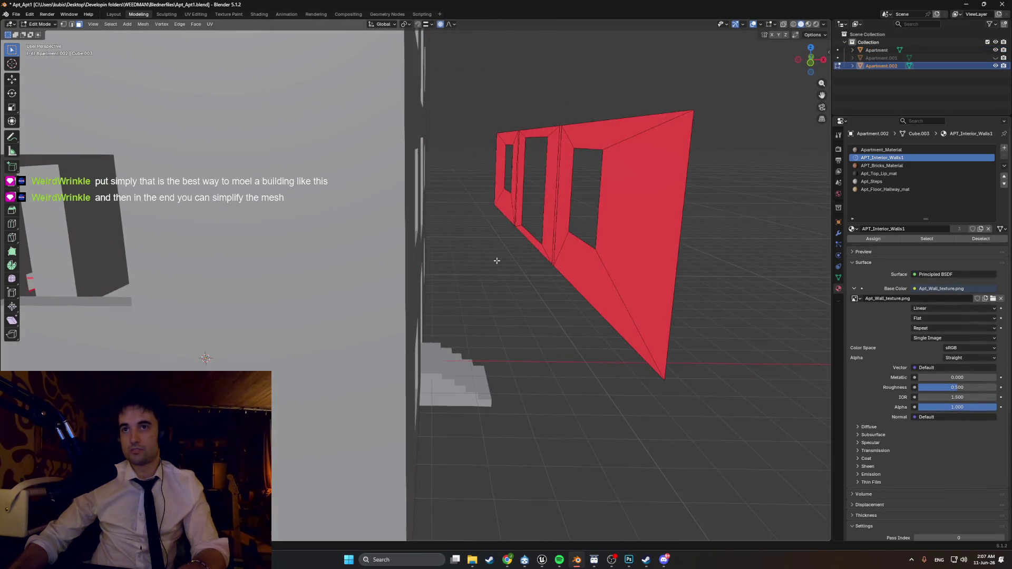
key(a)
key(e)
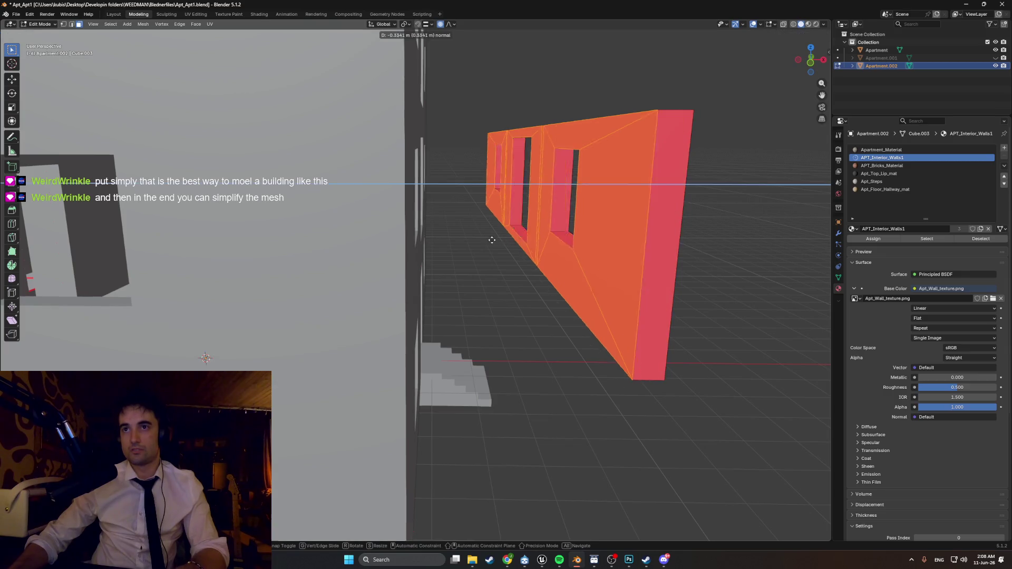
mouse_move(487, 239)
middle_down()
mouse_move(515, 255)
mouse_move(522, 232)
mouse_move(514, 259)
mouse_move(556, 255)
middle_up()
key(x)
click(503, 256)
- Show the N sidebar and flip the normals of the whole extruded wall
key(a)
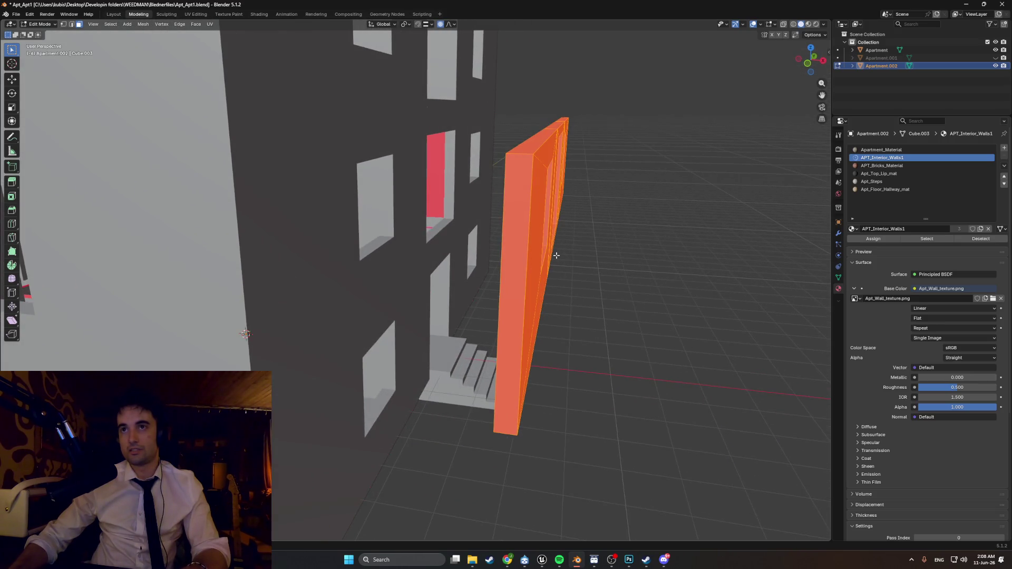
key(n)
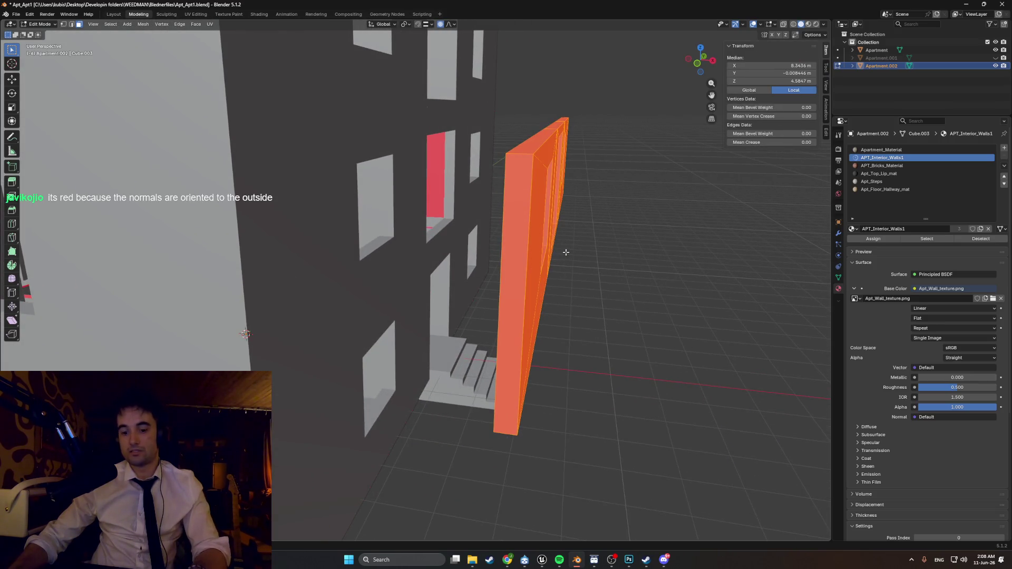
key(alt+n)
click(562, 254)
mouse_move(562, 254)
middle_down()
mouse_move(572, 235)
mouse_move(614, 290)
mouse_move(438, 290)
mouse_move(519, 303)
mouse_move(578, 293)
mouse_move(561, 285)
middle_up()
key(alt+a)
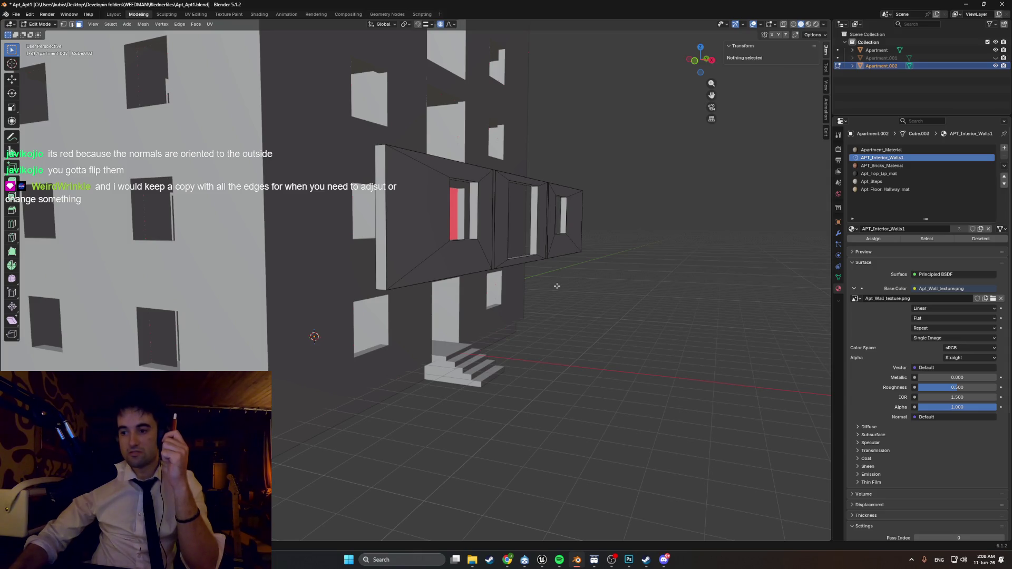
- View the balcony from another angle and select the linked balcony wall with L
mouse_move(557, 286)
middle_down()
mouse_move(506, 274)
mouse_move(368, 275)
middle_up()
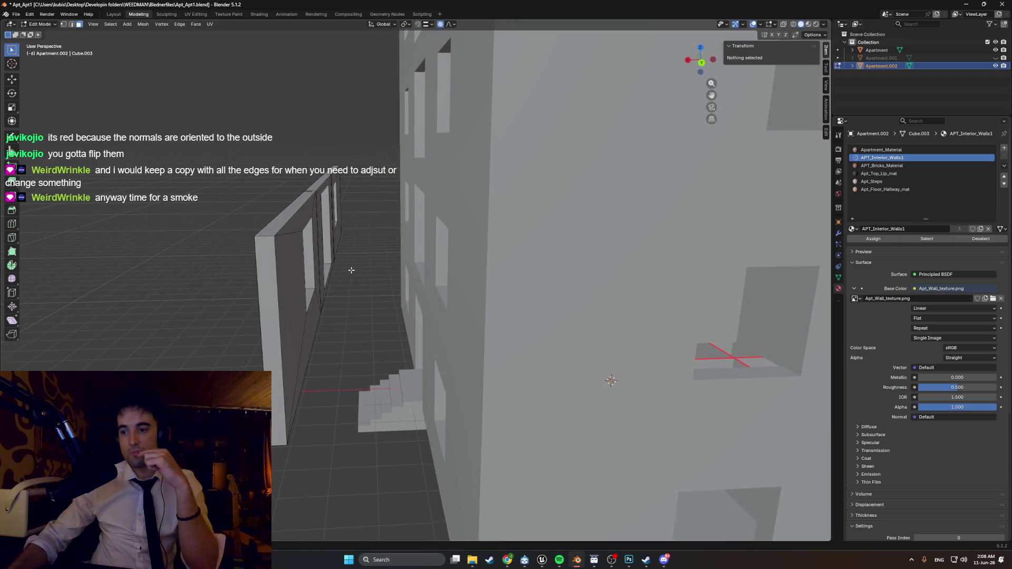
mouse_move(351, 269)
middle_down()
mouse_move(341, 280)
mouse_move(352, 298)
mouse_move(376, 285)
mouse_move(531, 288)
mouse_move(459, 217)
mouse_move(359, 258)
mouse_move(363, 236)
middle_up()
key(l)
scroll(387, 250, up, 5)
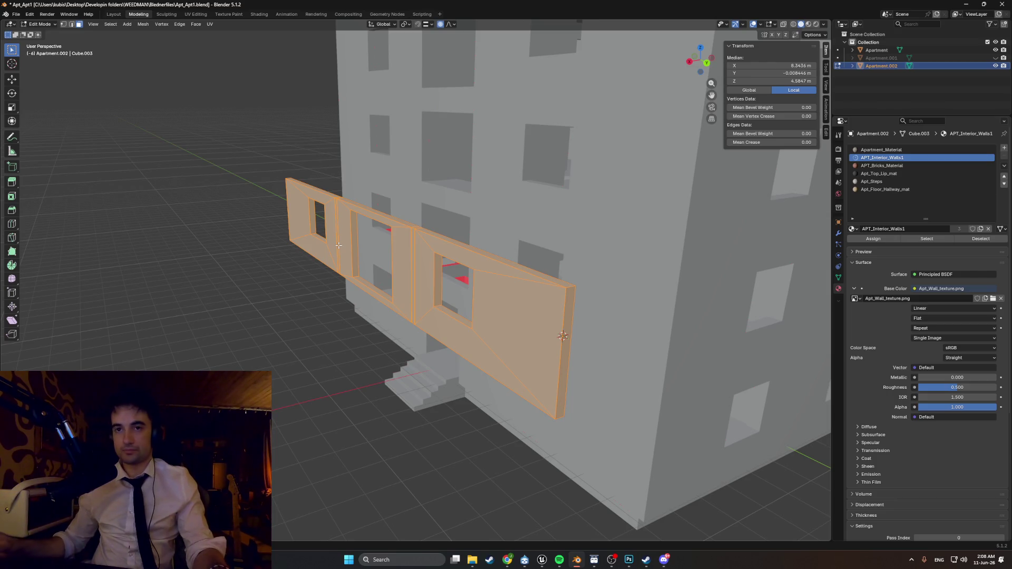
mouse_move(333, 243)
middle_down()
mouse_move(295, 248)
mouse_move(424, 285)
middle_up()
- Check the wall object's dimensions in Object Mode, then return to Edit Mode
key(alt+a)
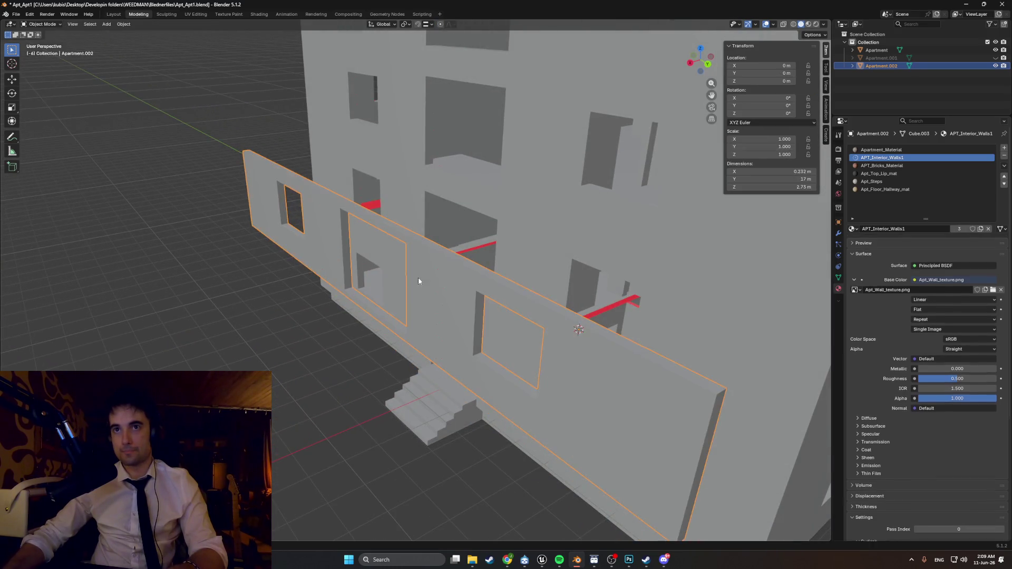
key(a)
key(Tab)
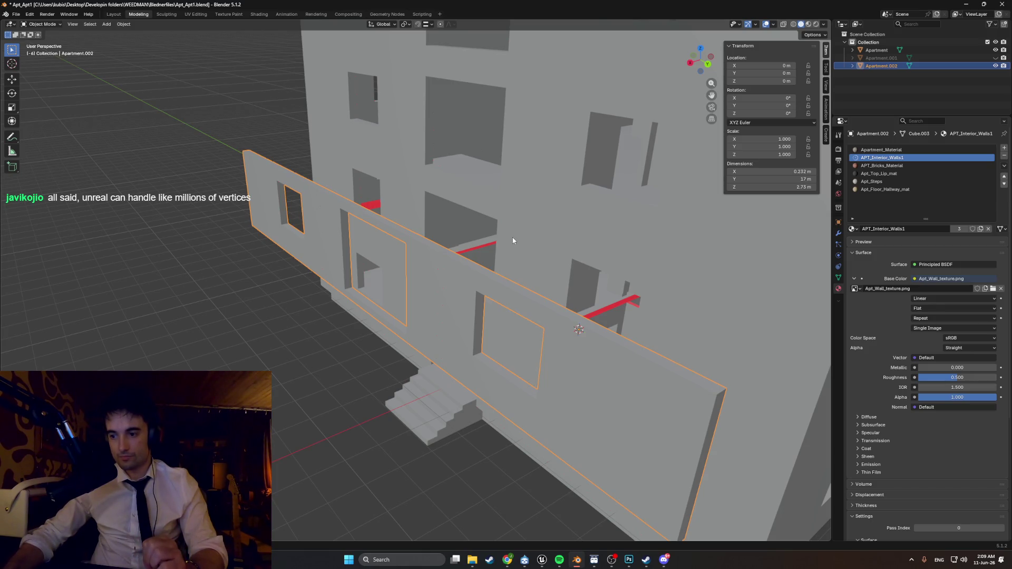
mouse_move(509, 242)
middle_down()
mouse_move(475, 256)
mouse_move(456, 248)
mouse_move(520, 254)
mouse_move(312, 236)
mouse_move(314, 276)
mouse_move(354, 235)
mouse_move(355, 248)
mouse_move(306, 242)
mouse_move(304, 225)
mouse_move(326, 216)
mouse_move(331, 181)
mouse_move(308, 201)
middle_up()
scroll(457, 248, up, 3)
key(Tab)
scroll(520, 254, down, 3)
scroll(427, 239, up, 5)
- In face select mode, delete a stray wall face and pick further faces
click(303, 275)
key(3)
click(338, 250)
click(323, 233)
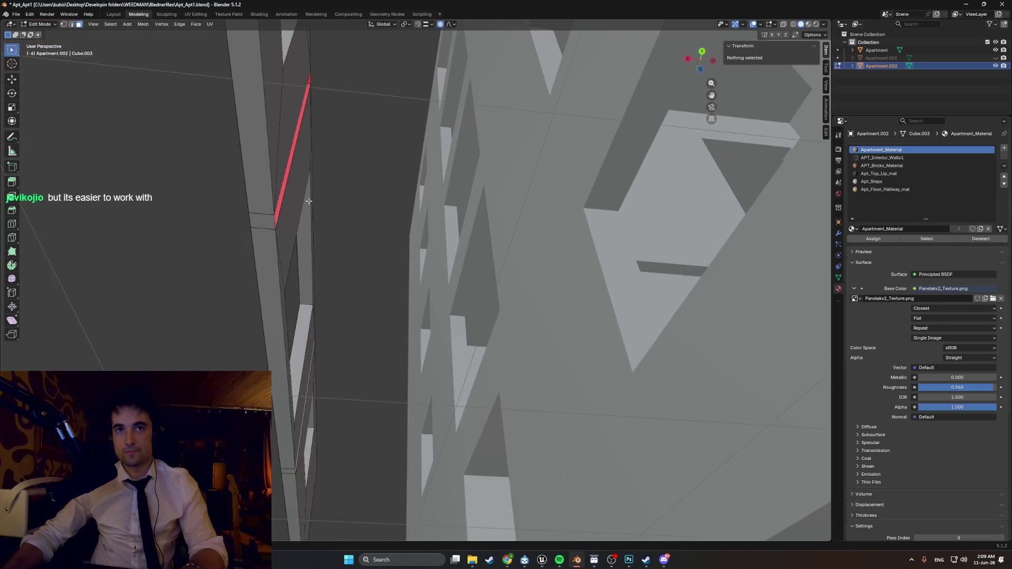
click(271, 260)
mouse_move(270, 259)
middle_down()
mouse_move(309, 208)
mouse_move(377, 222)
middle_up()
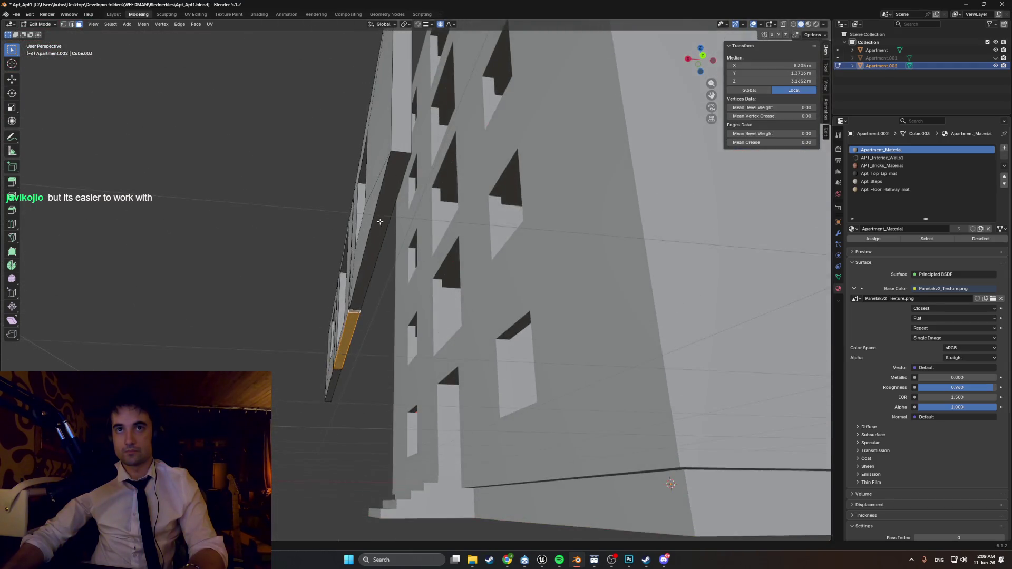
click(397, 146)
middle_drag(398, 146, 373, 278)
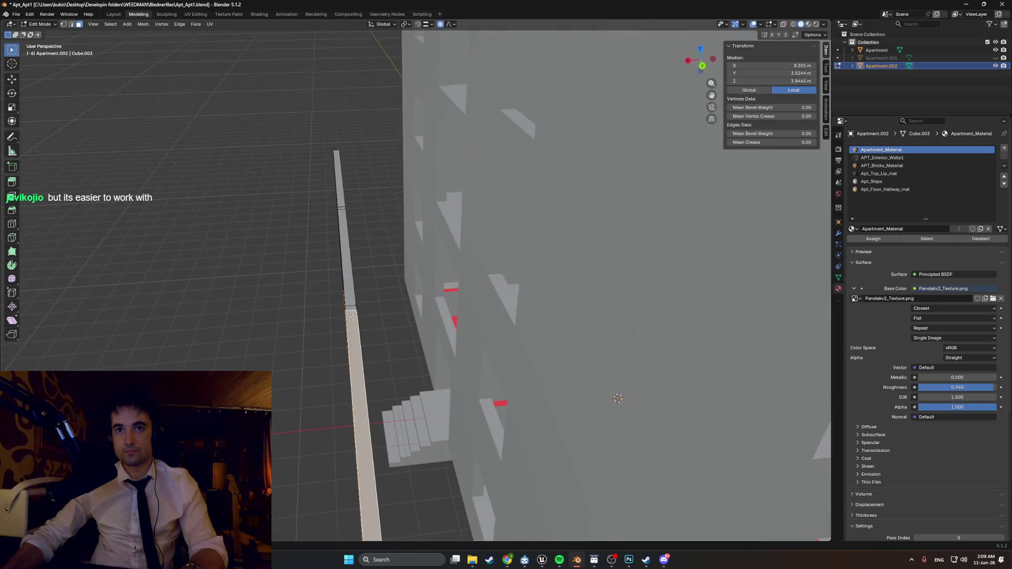
middle_drag(348, 212, 386, 311)
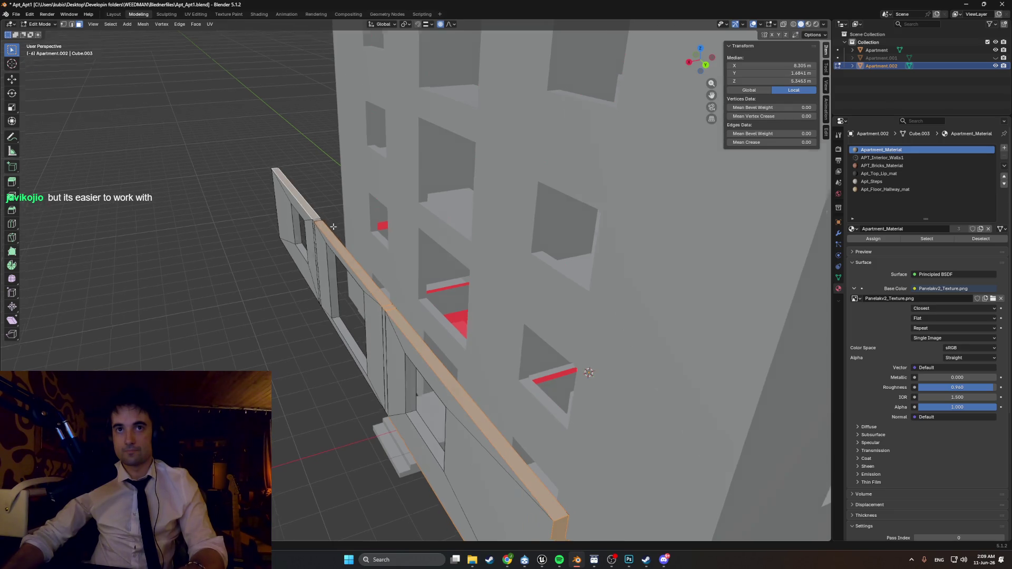
- Inspect the wall straight from behind in wireframe, then return to solid shading
key(ctrl+KP_1)
click(334, 341)
key(z)
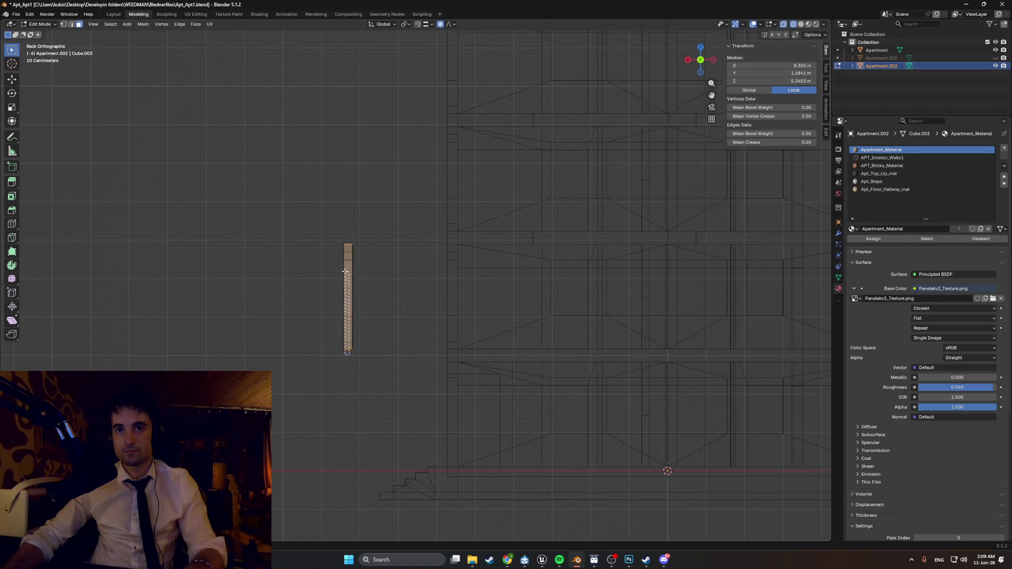
mouse_move(342, 269)
middle_down()
mouse_move(362, 293)
mouse_move(372, 280)
mouse_move(387, 295)
mouse_move(458, 309)
mouse_move(529, 301)
mouse_move(456, 288)
middle_up()
key(z)
click(399, 291)
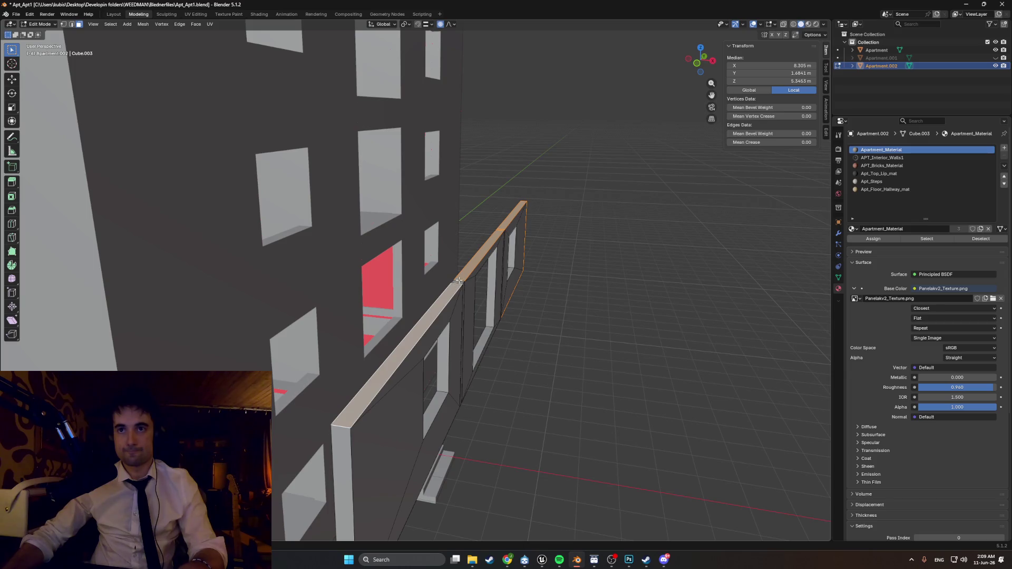
- Delete the long strip of faces along the wall's top and select another stray face
click(461, 279)
mouse_move(462, 279)
middle_down()
mouse_move(438, 250)
mouse_move(462, 213)
middle_up()
click(425, 271)
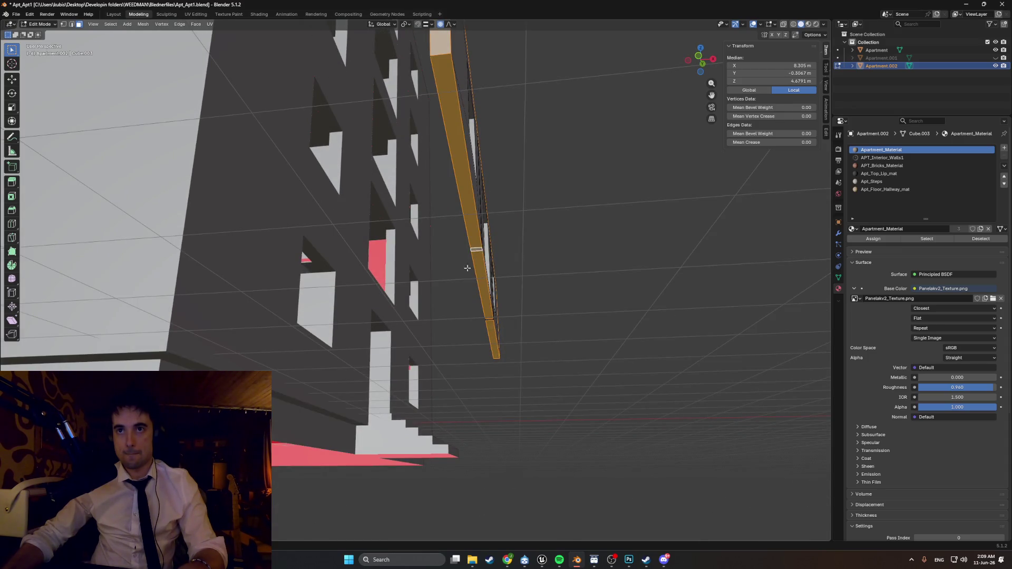
middle_drag(476, 268, 437, 238)
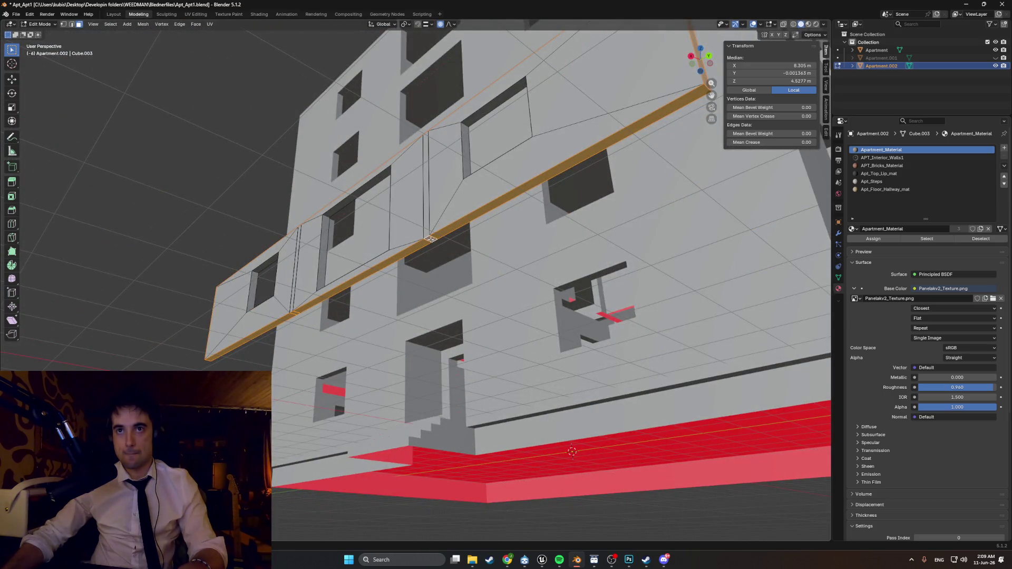
click(421, 254)
mouse_move(420, 254)
middle_down()
mouse_move(378, 247)
mouse_move(527, 299)
mouse_move(501, 306)
middle_up()
scroll(378, 247, down, 5)
mouse_move(502, 306)
middle_down()
mouse_move(487, 308)
mouse_move(492, 298)
mouse_move(519, 316)
mouse_move(510, 325)
mouse_move(517, 332)
mouse_move(551, 334)
middle_up()
scroll(490, 284, up, 5)
mouse_move(490, 284)
middle_down()
mouse_move(526, 286)
mouse_move(505, 293)
mouse_move(551, 303)
middle_up()
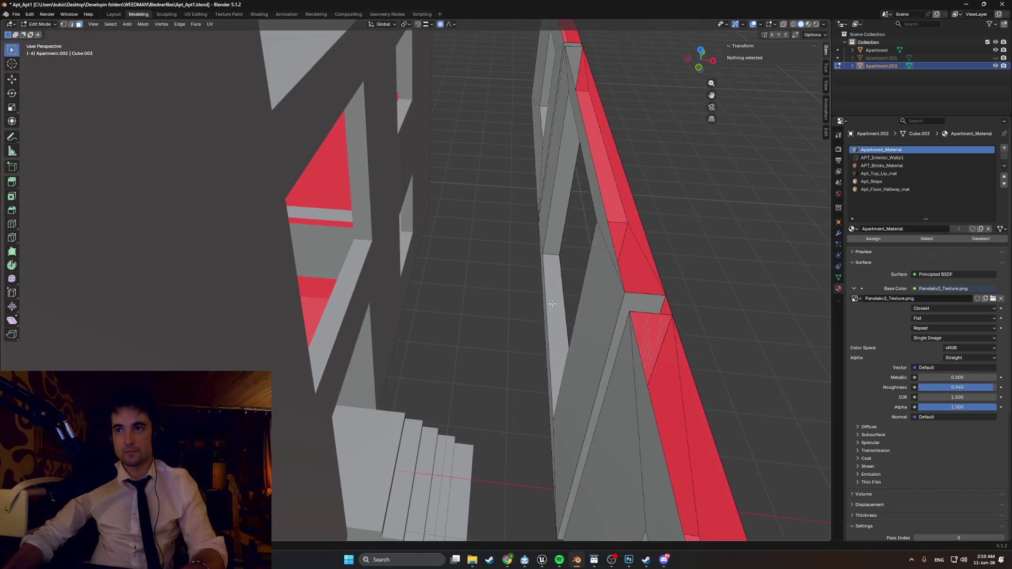
click(621, 315)
right_click(585, 323)
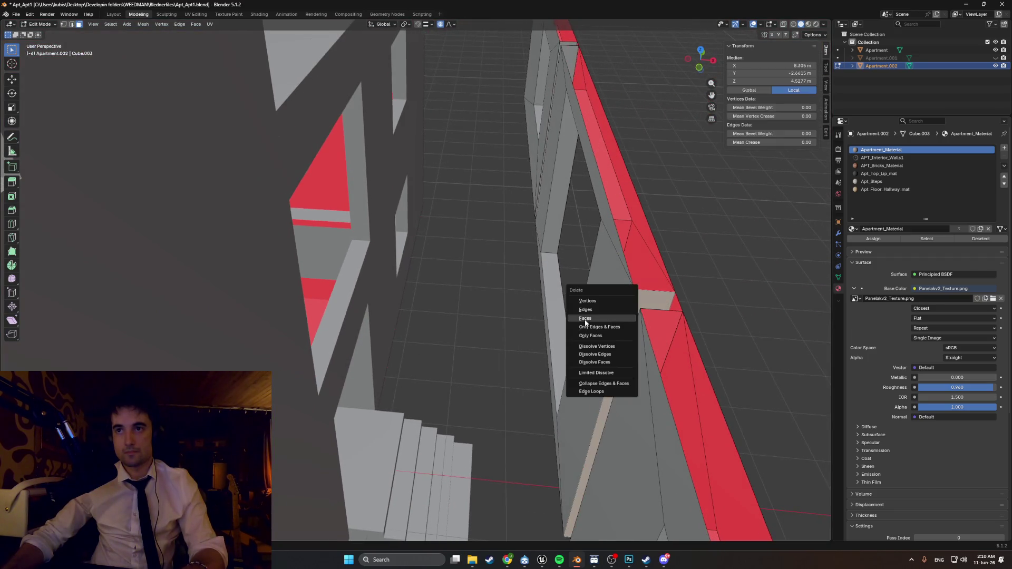
- Delete the selected stray faces and remove more along the red wall strip
click(590, 323)
mouse_move(590, 323)
middle_down()
mouse_move(608, 351)
mouse_move(573, 344)
mouse_move(583, 343)
mouse_move(433, 357)
middle_up()
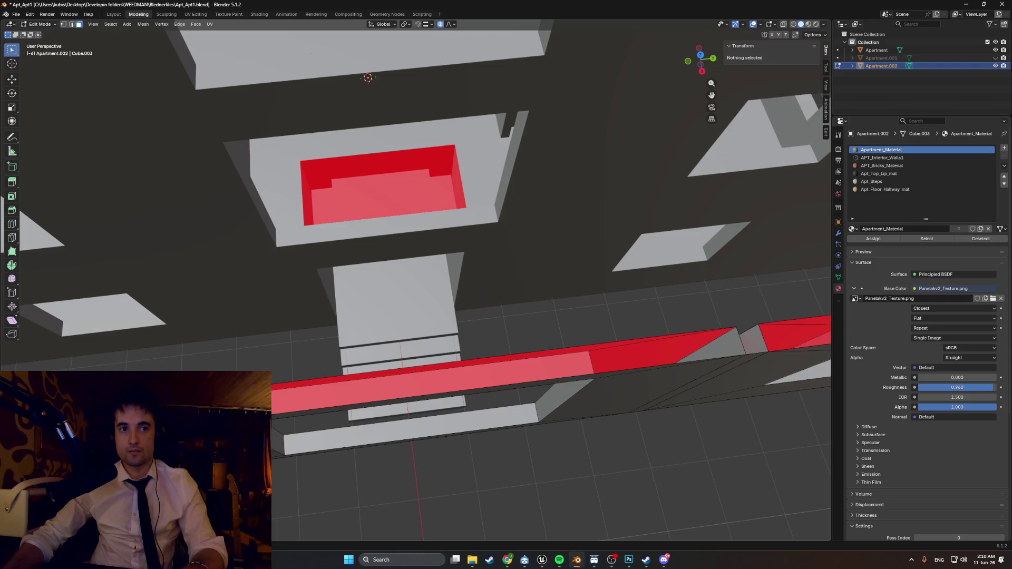
mouse_move(295, 106)
middle_down()
mouse_move(286, 219)
mouse_move(188, 368)
mouse_move(306, 346)
mouse_move(317, 334)
mouse_move(327, 347)
mouse_move(457, 324)
mouse_move(494, 268)
mouse_move(456, 264)
mouse_move(529, 262)
mouse_move(461, 241)
middle_up()
click(191, 369)
- In wireframe, delete another set of faces with X > Faces, then return to solid
key(shift+z)
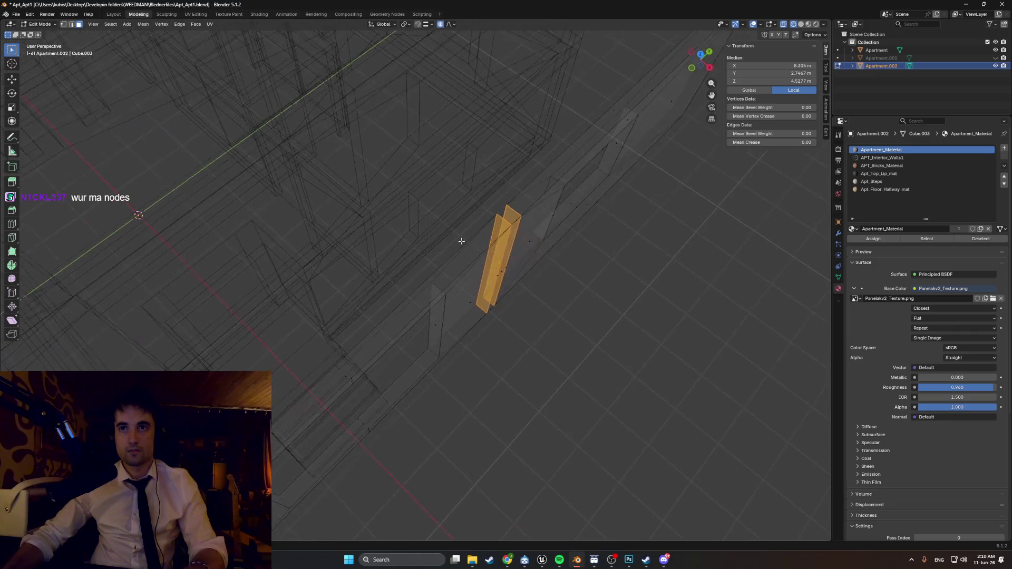
key(x)
click(470, 246)
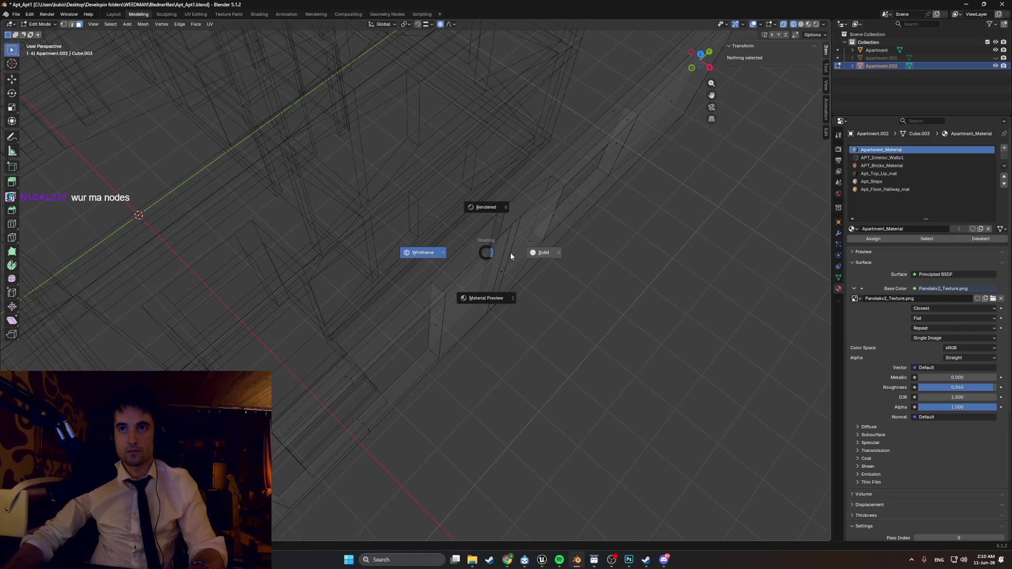
click(510, 257)
mouse_move(510, 257)
middle_down()
mouse_move(504, 225)
mouse_move(424, 186)
mouse_move(435, 207)
mouse_move(553, 238)
mouse_move(547, 219)
mouse_move(519, 267)
mouse_move(345, 248)
mouse_move(471, 255)
middle_up()
scroll(423, 186, down, 5)
scroll(553, 238, up, 4)
scroll(399, 254, down, 5)
scroll(350, 247, down, 3)
scroll(353, 252, up, 3)
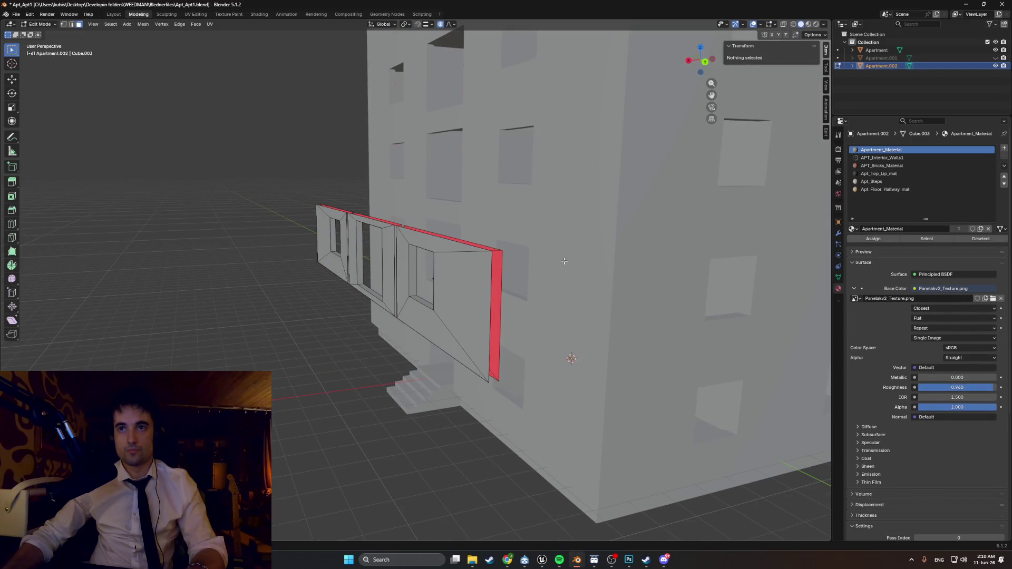
- Switch to editing the main Apartment building mesh and select a window face
key(Tab)
click(582, 267)
key(Tab)
mouse_move(589, 265)
middle_down()
mouse_move(475, 276)
mouse_move(502, 278)
mouse_move(463, 266)
mouse_move(482, 268)
mouse_move(466, 274)
middle_up()
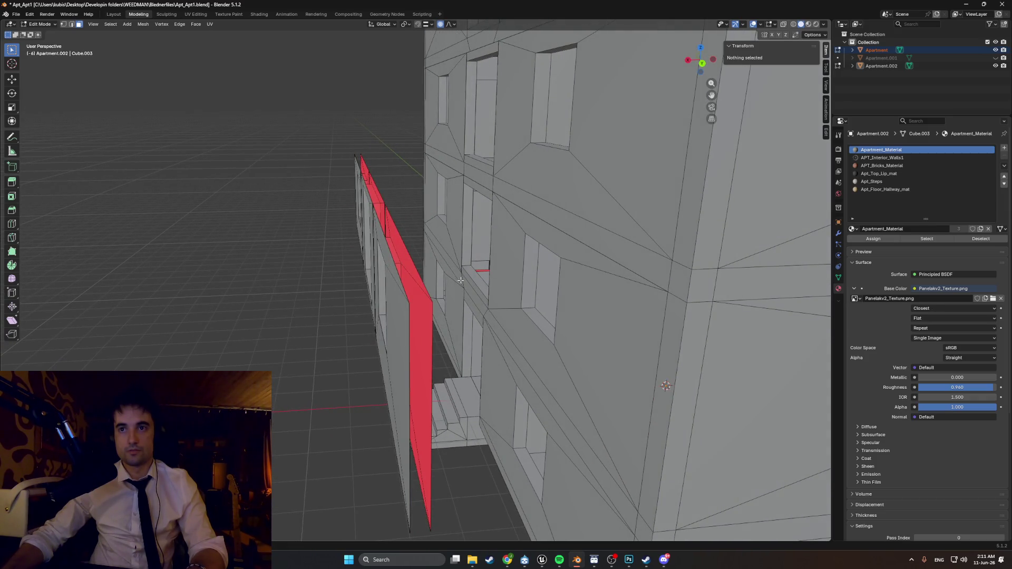
click(541, 320)
middle_drag(541, 320, 507, 338)
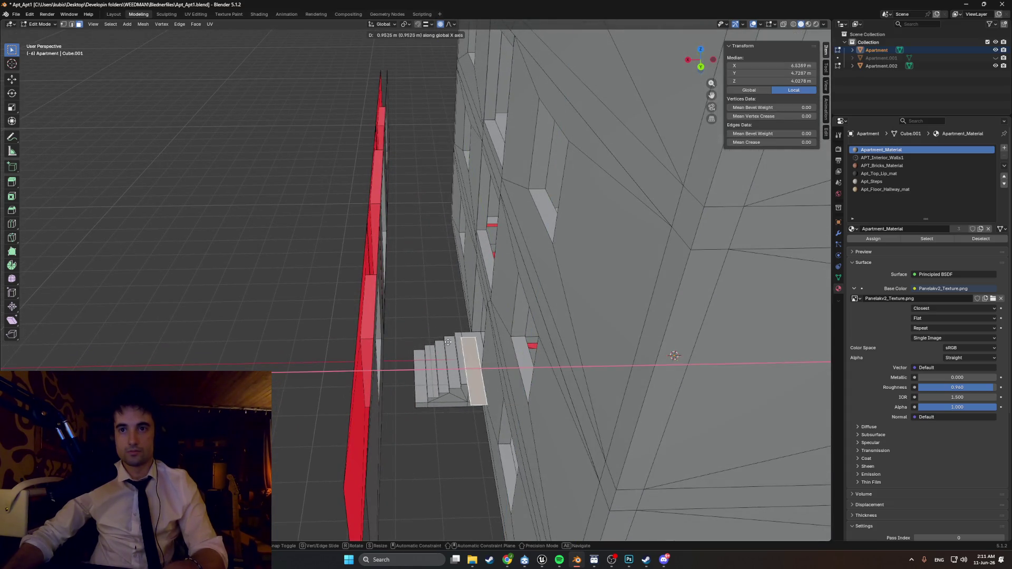
middle_drag(293, 349, 346, 279)
- Switch to wireframe, trial-move the faces along X, cancel, and clear the selection
key(z)
click(268, 280)
middle_drag(267, 280, 408, 330)
mouse_move(378, 220)
middle_down()
mouse_move(381, 295)
mouse_move(386, 288)
middle_up()
key(g)
key(x)
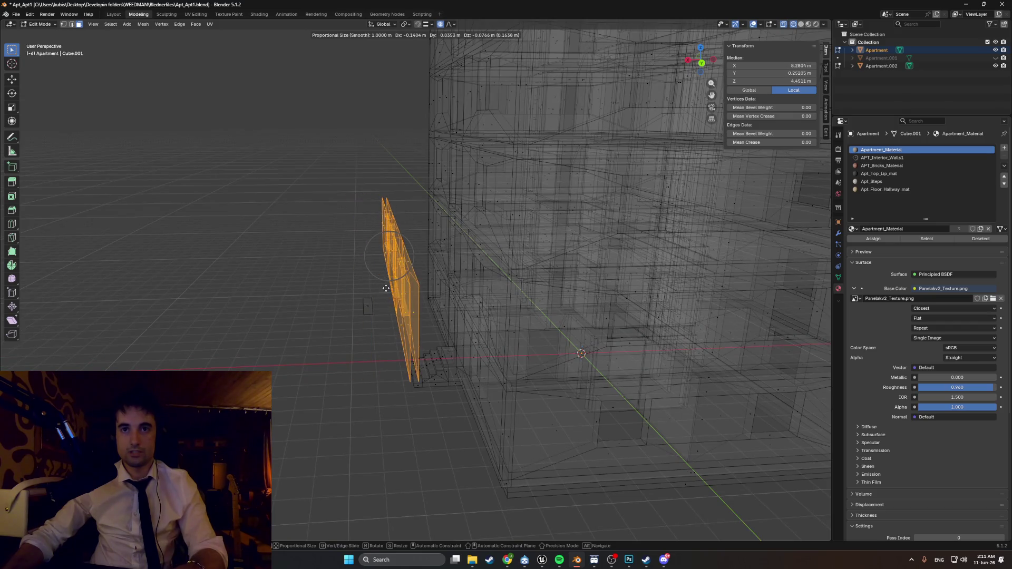
key(Escape)
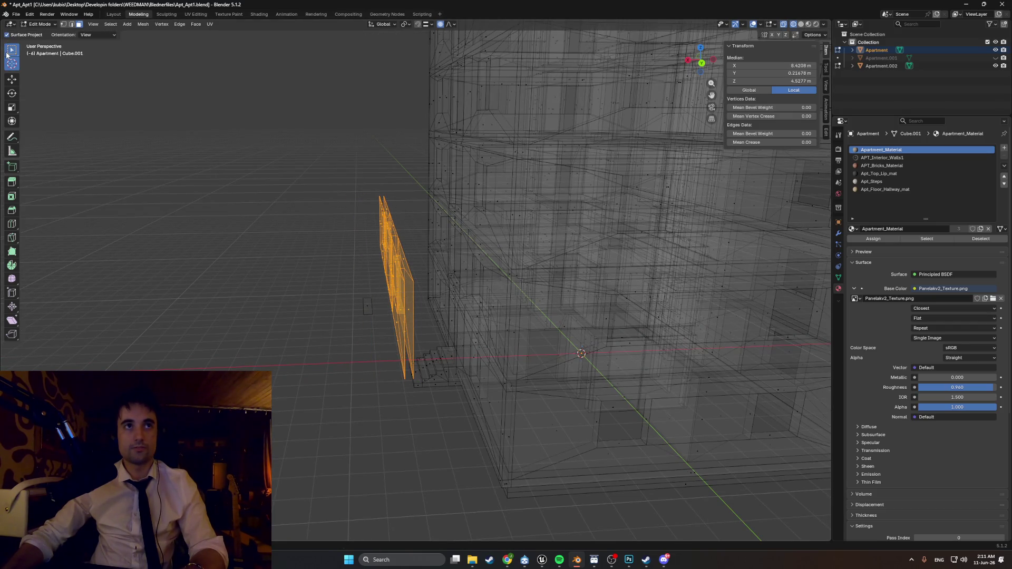
scroll(294, 188, up, 2)
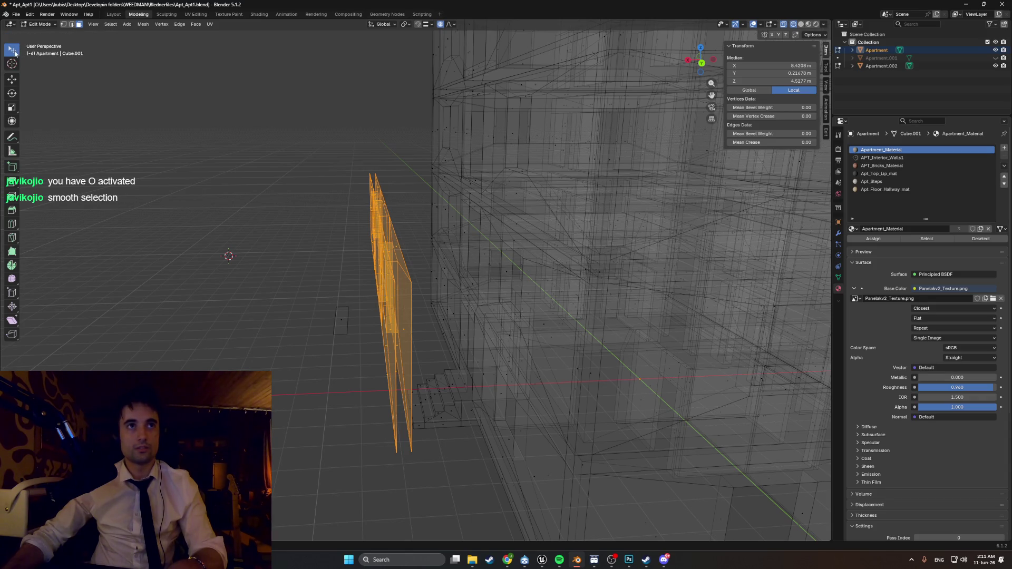
key(alt+a)
- From the back orthographic view, box-select the thin wall piece, trial an X move, then cancel
middle_drag(263, 205, 321, 235)
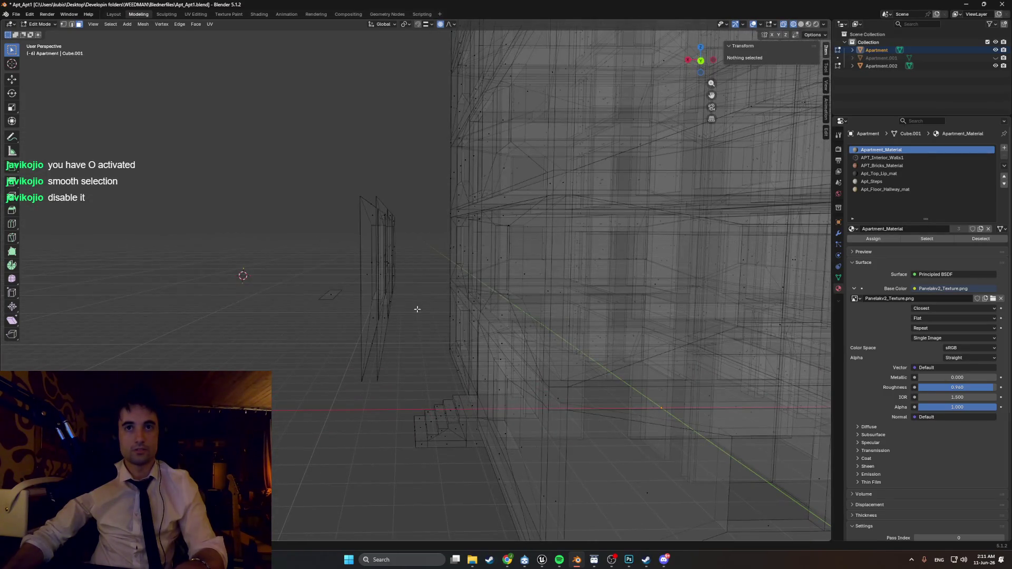
key(ctrl+KP_1)
mouse_move(422, 339)
mouse_down()
mouse_move(425, 310)
mouse_move(377, 207)
mouse_up()
middle_drag(376, 207, 379, 251)
key(g)
key(x)
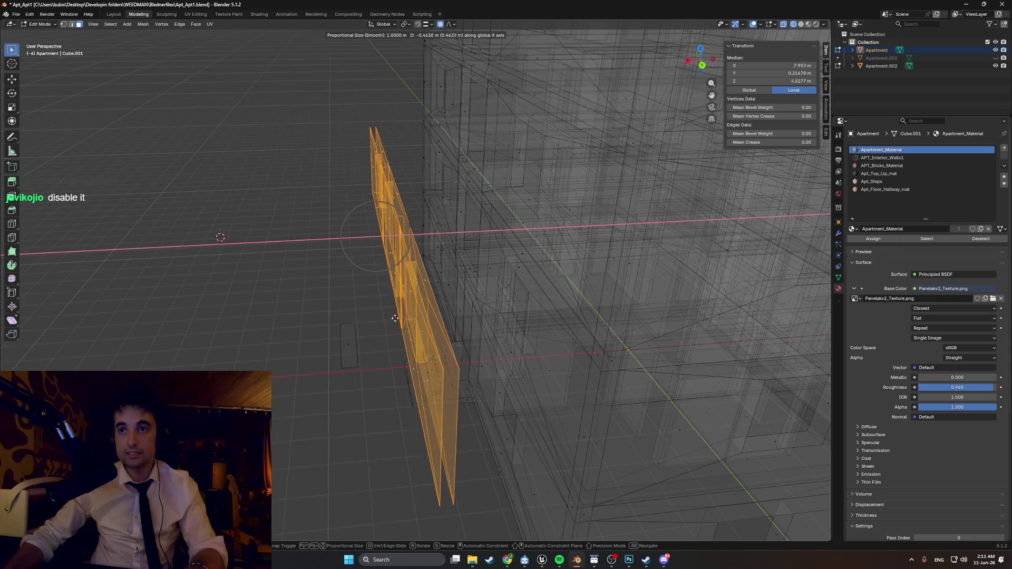
key(Escape)
key(Tab)
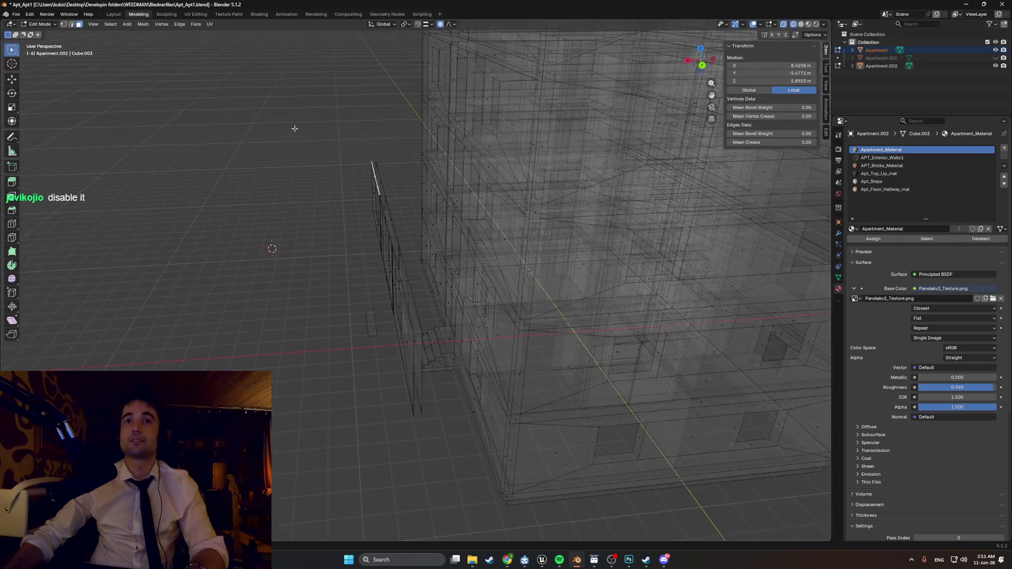
- Select only Apartment.002 and check it from the left side and top views
click(881, 66)
click(334, 171)
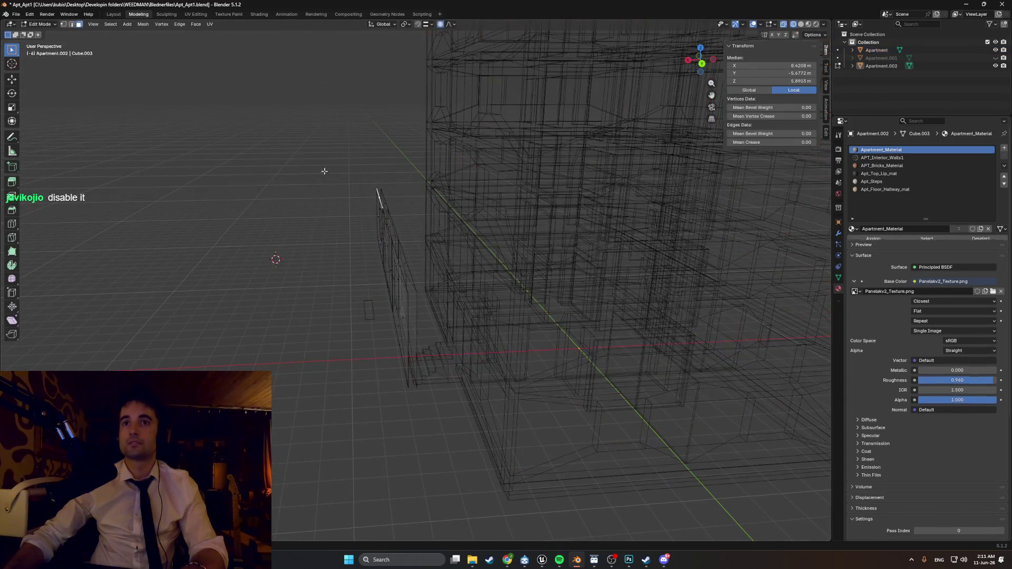
click(400, 294)
middle_drag(402, 294, 353, 241)
key(ctrl+KP_3)
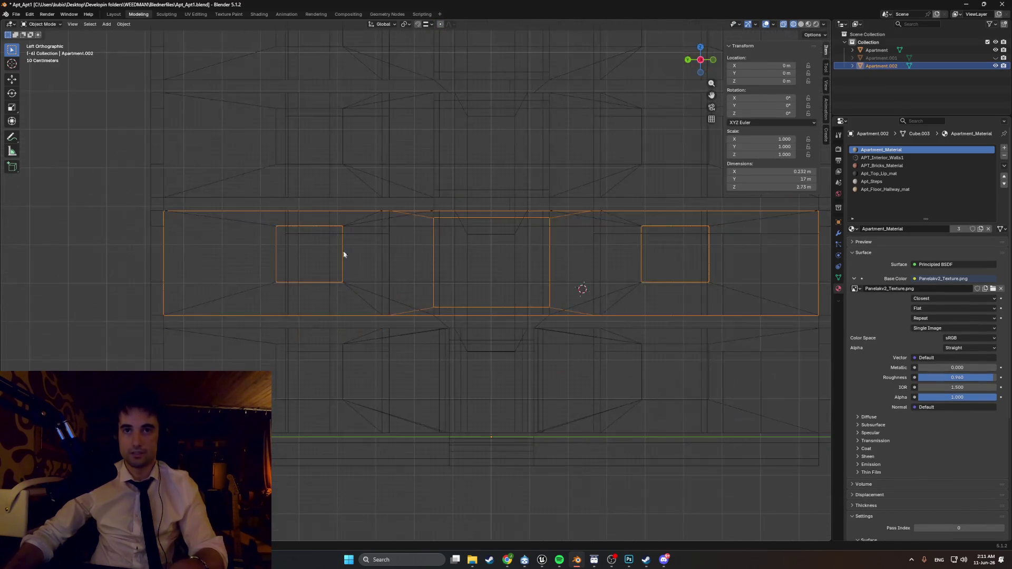
key(KP_7)
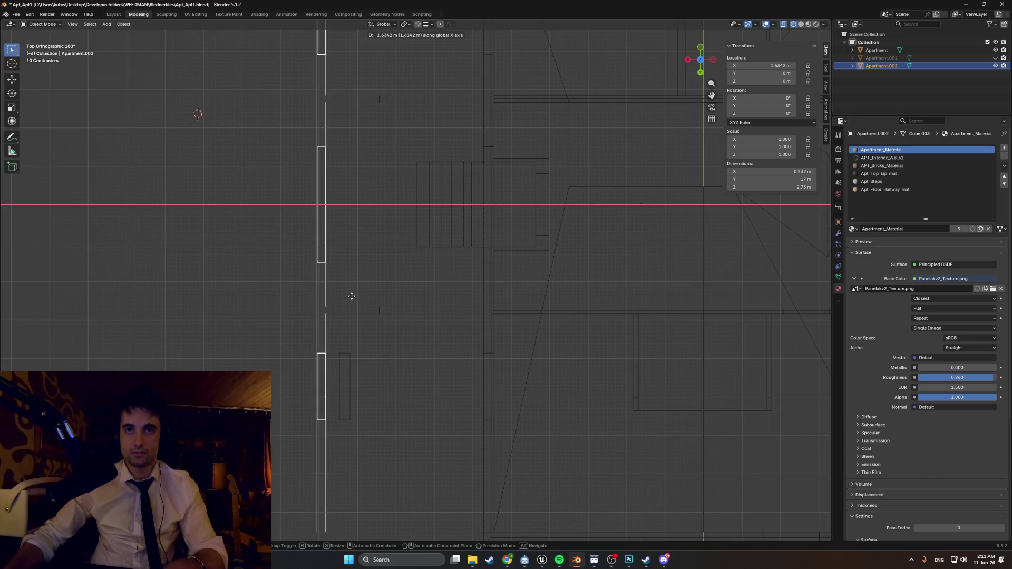
mouse_move(353, 283)
middle_down()
mouse_move(352, 199)
mouse_move(329, 199)
mouse_move(353, 221)
middle_up()
- Toggle the viewport to solid and back to wireframe shading
key(z)
click(399, 221)
scroll(377, 224, up, 4)
key(z)
click(330, 227)
mouse_move(329, 226)
middle_down()
mouse_move(341, 208)
mouse_move(321, 239)
middle_up()
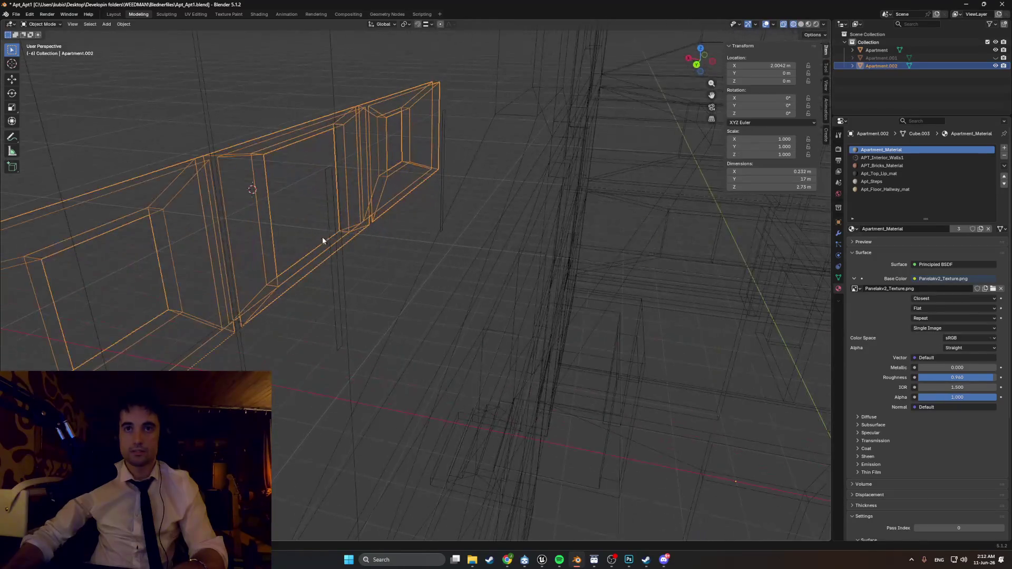
scroll(332, 237, down, 6)
- Enter Edit Mode on Apartment.002 and box-select the two stray vertical strips
drag(390, 391, 318, 95)
mouse_move(318, 95)
middle_down()
mouse_move(333, 166)
mouse_move(381, 184)
mouse_move(532, 128)
mouse_move(425, 149)
mouse_move(388, 188)
mouse_move(378, 274)
middle_up()
key(Tab)
drag(400, 388, 333, 139)
mouse_move(333, 139)
middle_down()
mouse_move(339, 182)
mouse_move(356, 185)
mouse_move(360, 206)
mouse_move(361, 181)
mouse_move(350, 195)
mouse_move(228, 207)
mouse_move(404, 205)
mouse_move(343, 207)
mouse_move(334, 187)
mouse_move(342, 192)
middle_up()
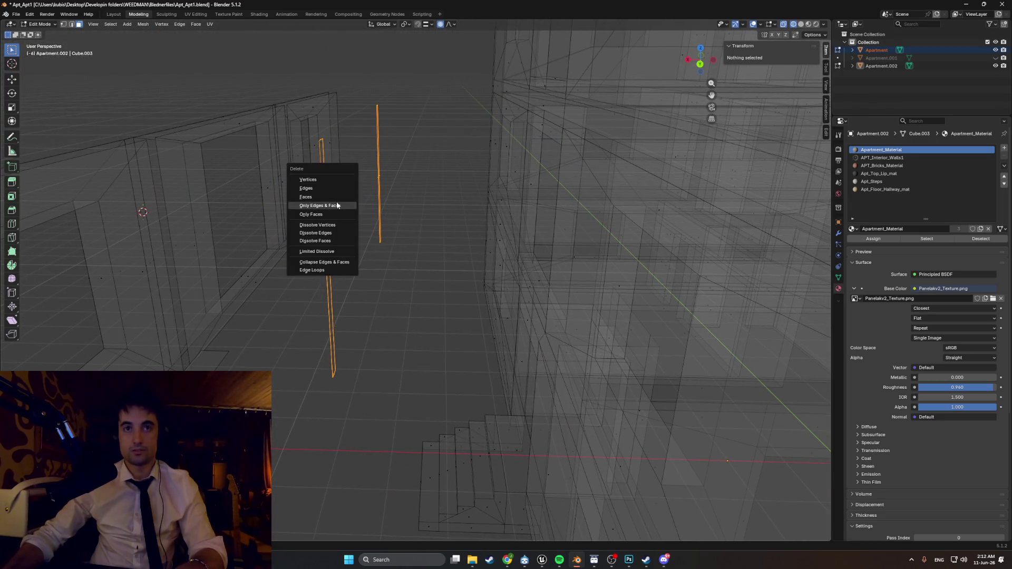
- Delete only the stray edges and faces, then switch to see-through solid shading with vertex selection
click(333, 196)
key(z)
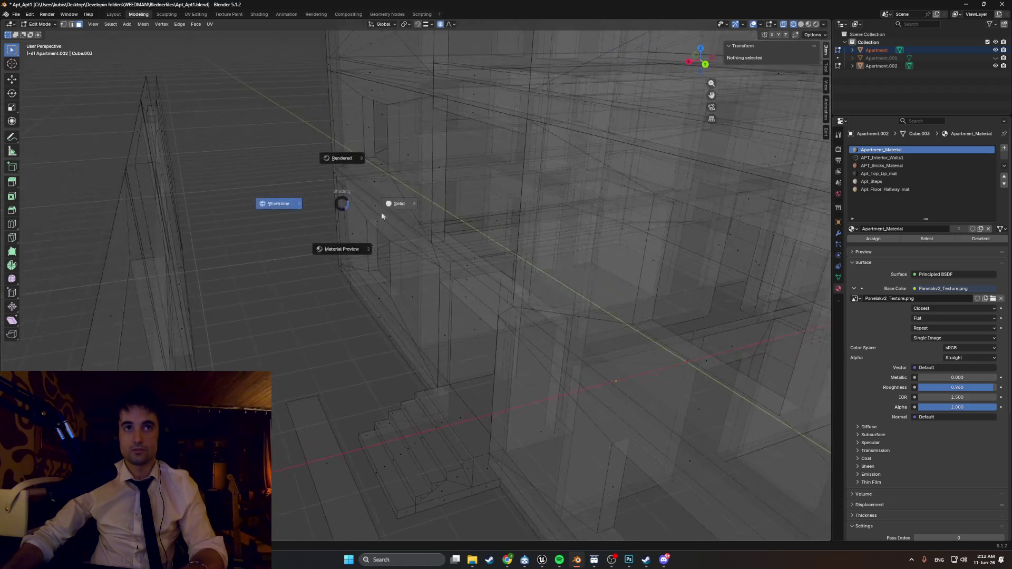
click(369, 212)
mouse_move(337, 199)
middle_down()
mouse_move(335, 221)
mouse_move(316, 181)
mouse_move(302, 210)
mouse_move(476, 207)
mouse_move(655, 232)
mouse_move(592, 223)
mouse_move(544, 239)
mouse_move(353, 136)
middle_up()
key(1)
scroll(335, 223, up, 3)
key(z)
key(alt+z)
scroll(342, 210, down, 5)
scroll(304, 208, up, 4)
scroll(294, 179, up, 5)
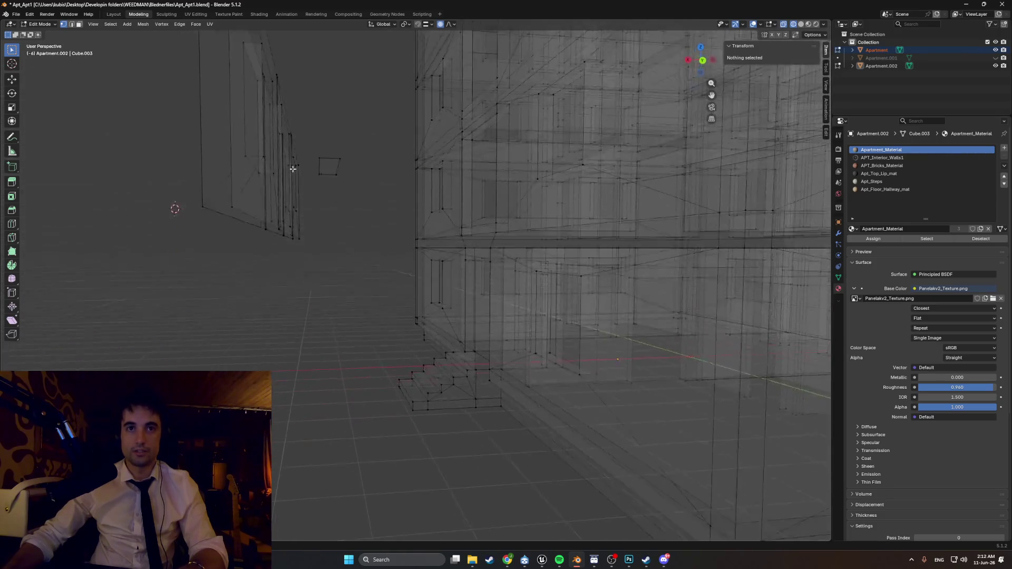
- Box-select the wall's vertical edge in Back Orthographic view and start moving it
mouse_move(294, 246)
alt+middle_down()
mouse_move(302, 345)
mouse_move(286, 332)
alt+middle_up()
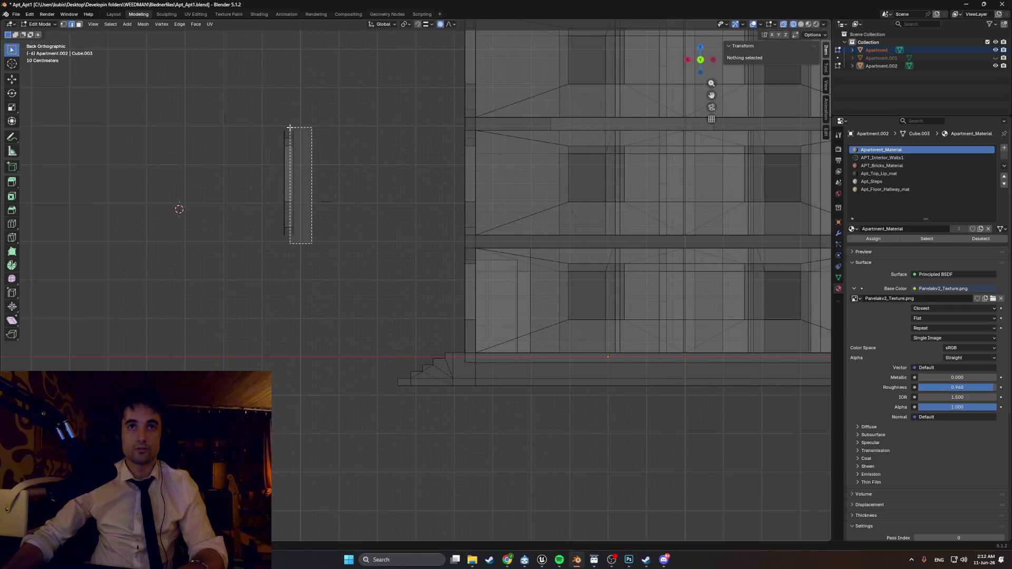
drag(289, 127, 289, 128)
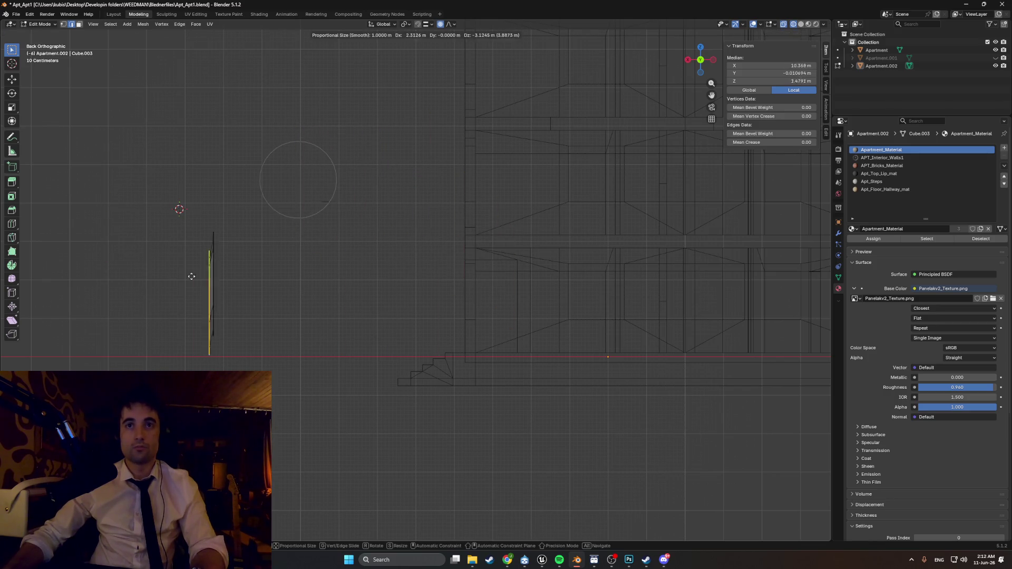
middle_drag(299, 154, 274, 176)
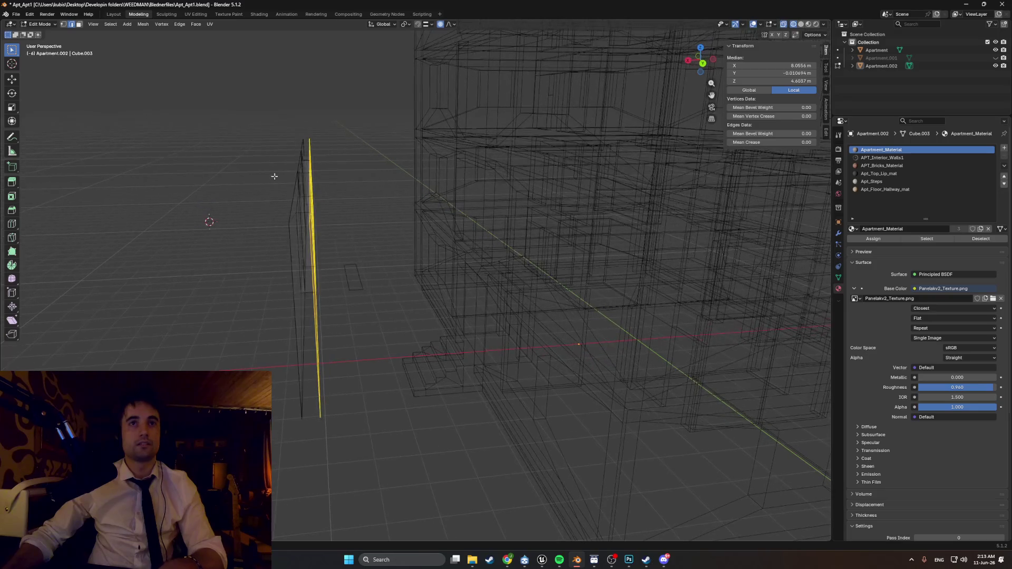
key(g)
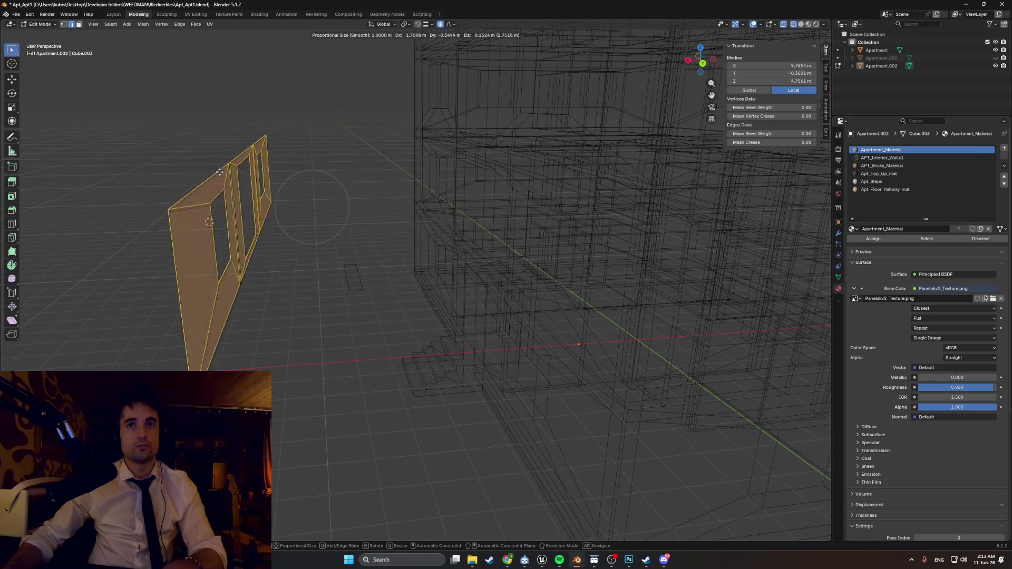
mouse_move(300, 175)
middle_down()
mouse_move(219, 215)
mouse_move(334, 210)
mouse_move(343, 221)
mouse_move(316, 169)
mouse_move(154, 73)
middle_up()
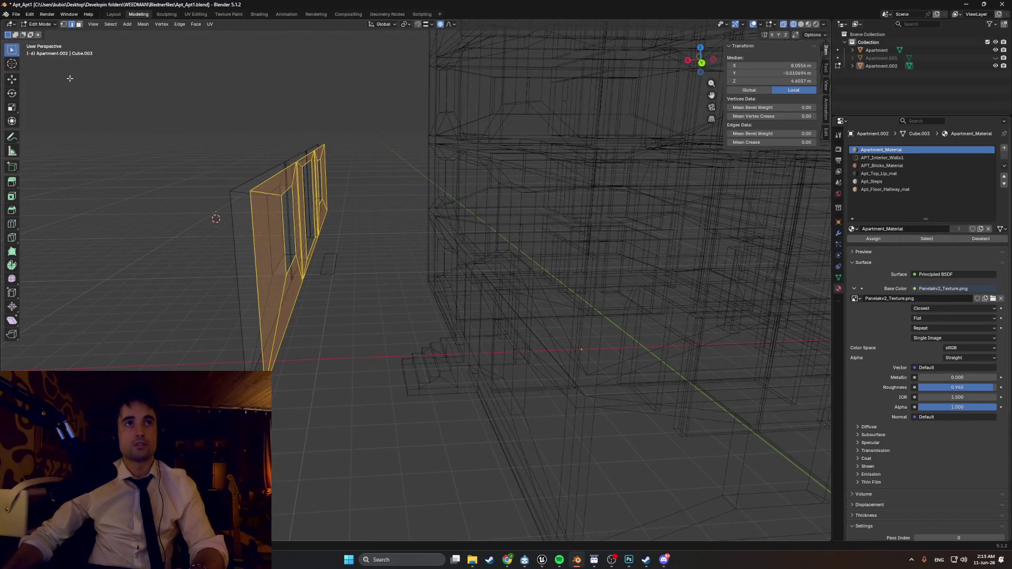
- Slide the selected edges along X in Back Orthographic view to join the strips into one slab
mouse_move(309, 247)
middle_down()
mouse_move(288, 243)
mouse_move(337, 240)
mouse_move(258, 243)
middle_up()
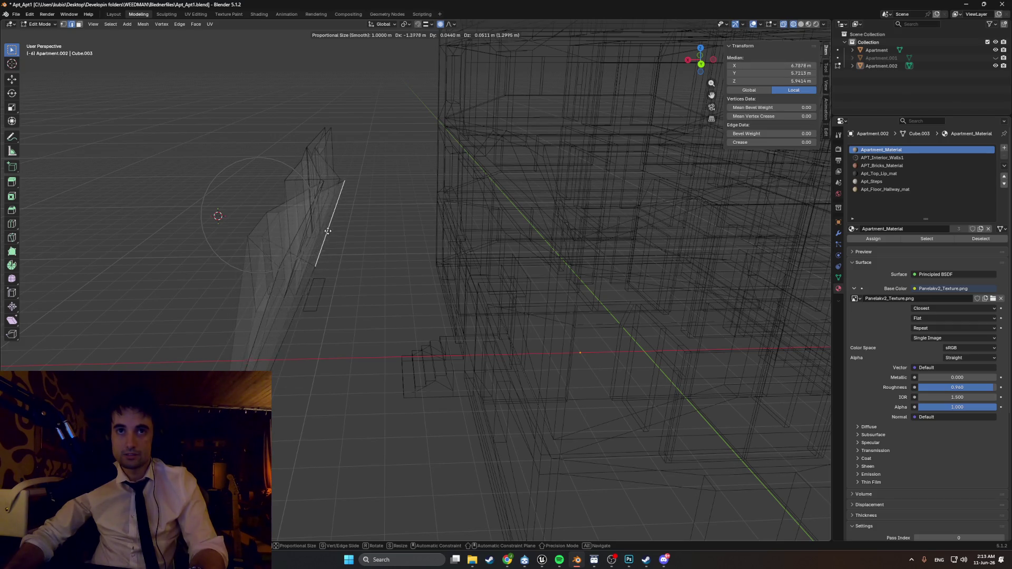
mouse_move(320, 246)
middle_down()
mouse_move(323, 233)
mouse_move(337, 243)
mouse_move(314, 262)
middle_up()
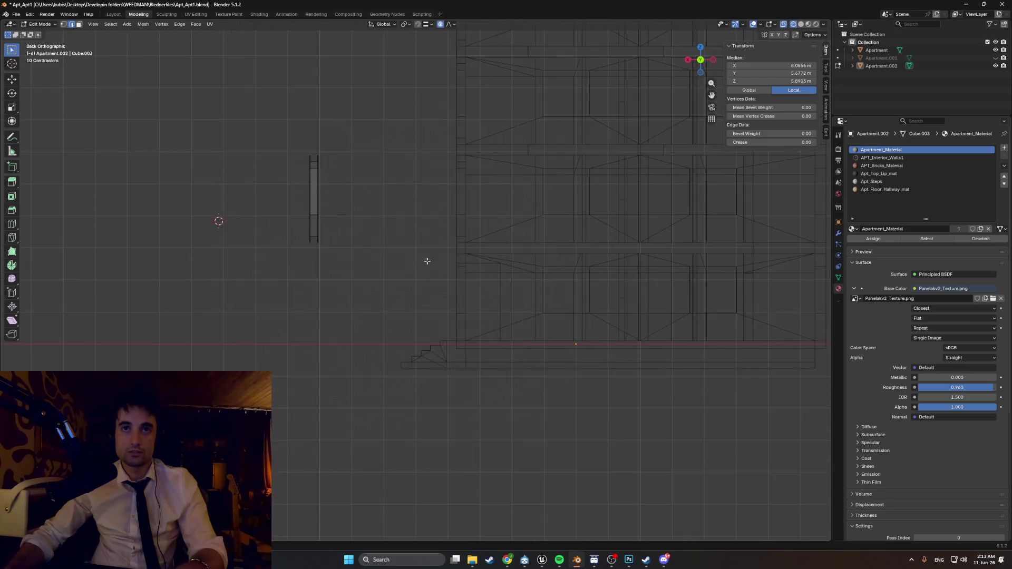
scroll(307, 247, up, 2)
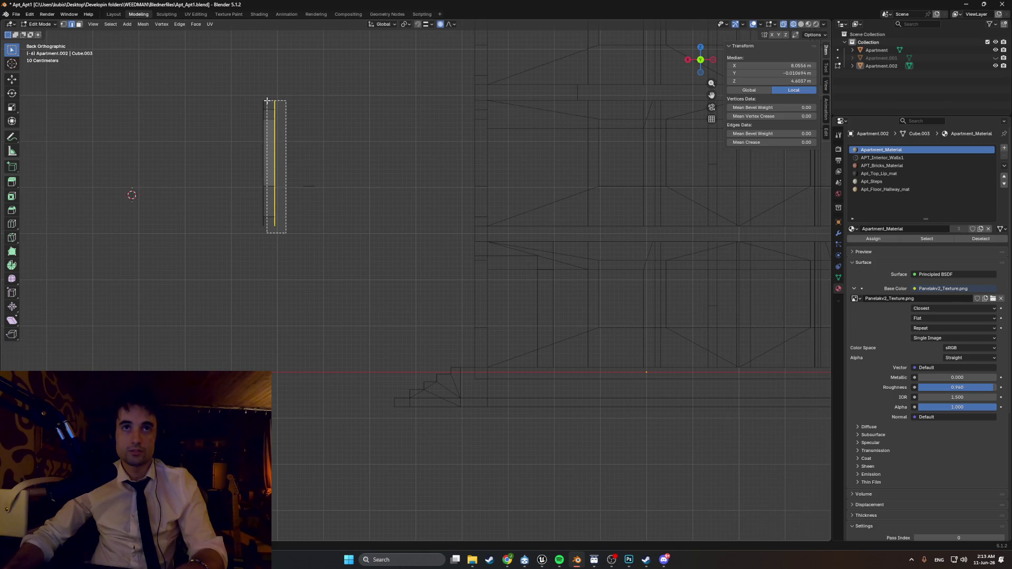
key(g)
key(x)
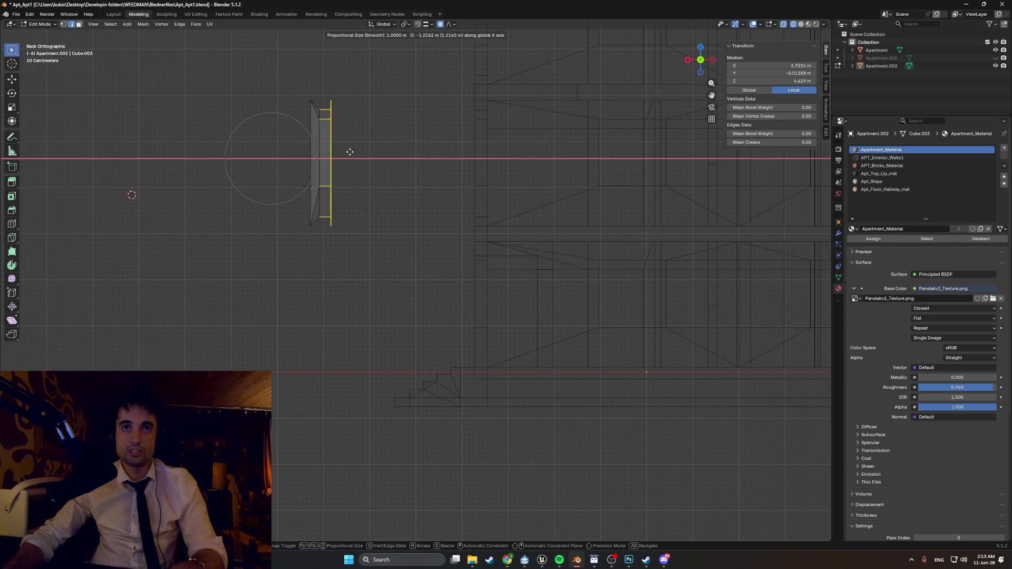
mouse_move(265, 147)
middle_down()
mouse_move(279, 181)
mouse_move(288, 166)
mouse_move(316, 159)
mouse_move(297, 152)
middle_up()
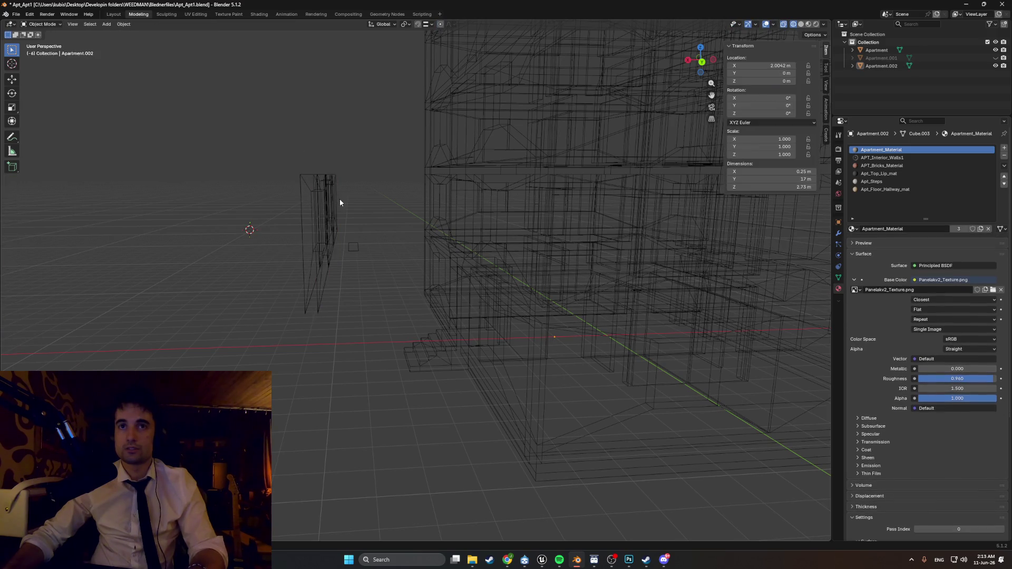
- In Object Mode, select the wall object and try an X move, then cancel it
key(Tab)
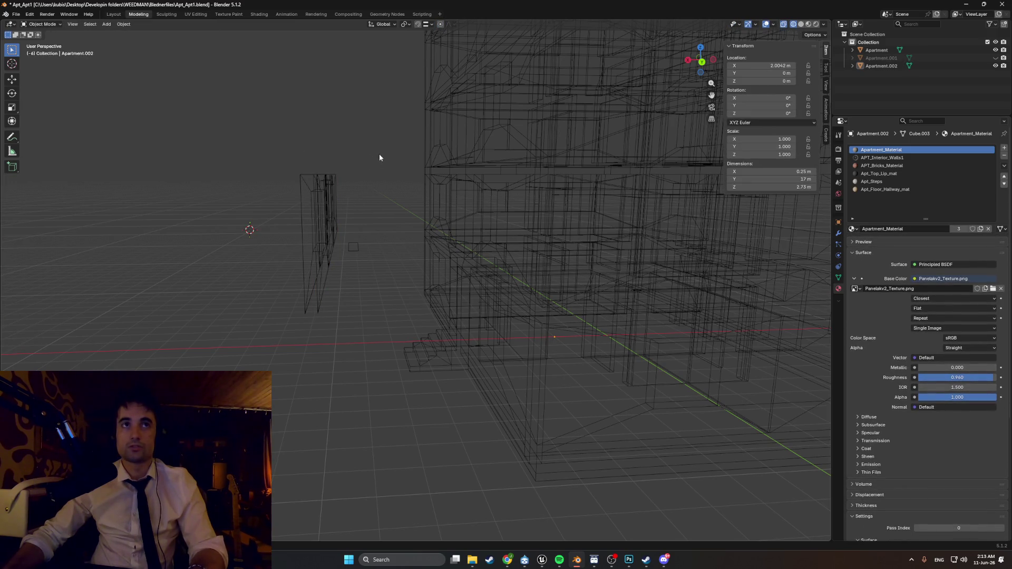
click(333, 207)
mouse_move(345, 196)
middle_down()
mouse_move(337, 187)
mouse_move(368, 194)
mouse_move(334, 206)
middle_up()
key(g)
key(x)
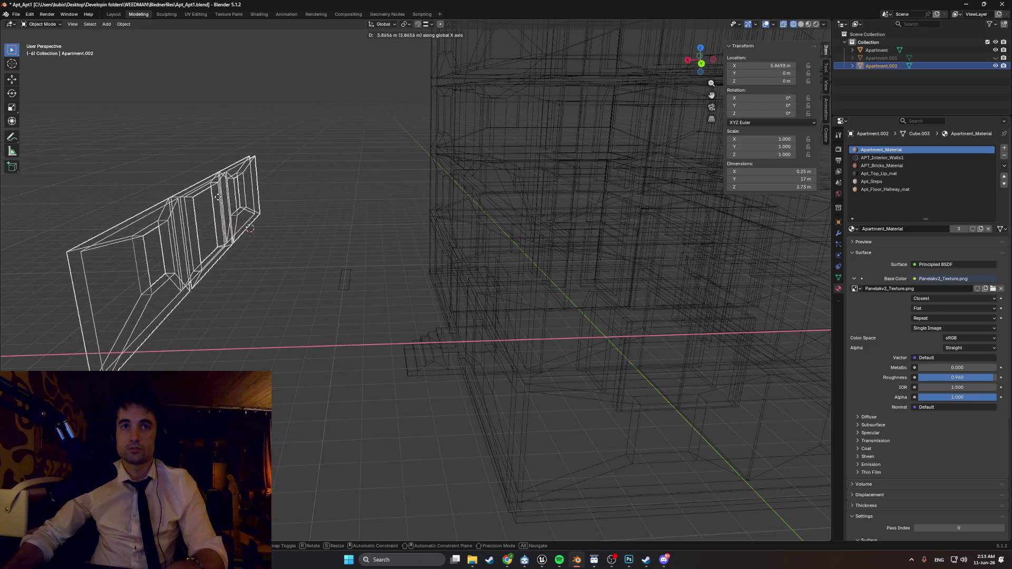
key(Escape)
- Enter Edit Mode on the wall and try moving its faces, cancelling the proportional moves
mouse_move(332, 213)
middle_down()
mouse_move(341, 210)
mouse_move(334, 264)
mouse_move(371, 286)
mouse_move(338, 289)
middle_up()
key(Tab)
key(g)
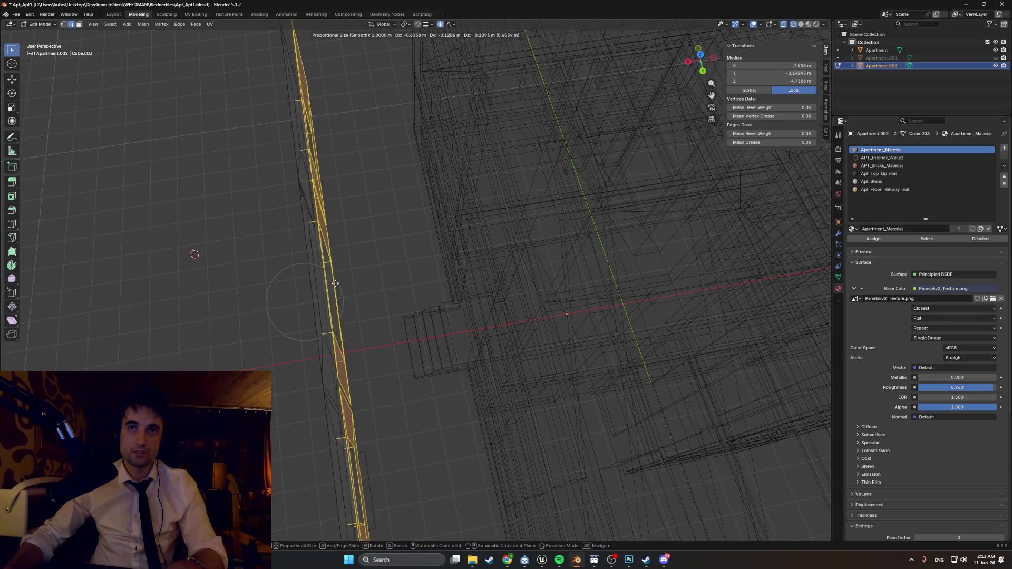
right_click(287, 284)
mouse_move(287, 283)
middle_down()
mouse_move(311, 253)
mouse_move(289, 225)
mouse_move(266, 241)
middle_up()
scroll(314, 250, up, 4)
scroll(289, 225, up, 3)
key(g)
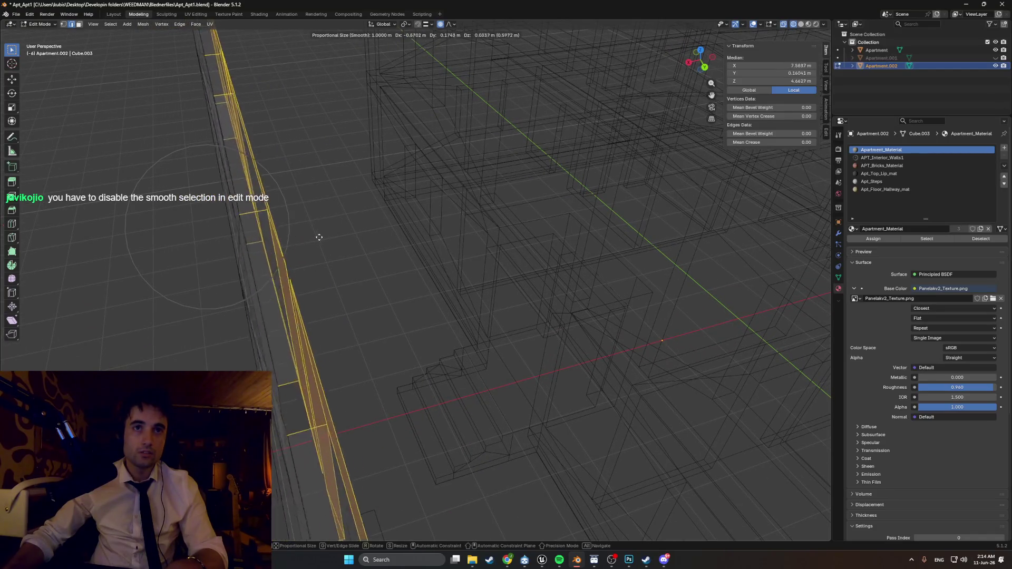
key(Escape)
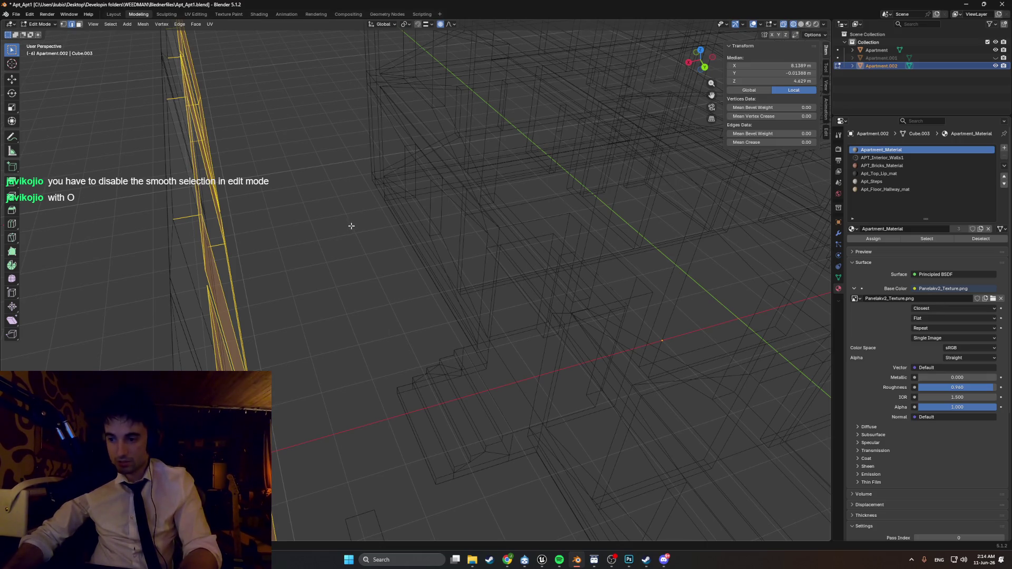
- Turn off proportional editing and reposition the selected wall geometry
mouse_move(351, 226)
middle_down()
mouse_move(295, 229)
mouse_move(368, 267)
mouse_move(267, 237)
mouse_move(329, 274)
mouse_move(398, 245)
middle_up()
key(o)
key(g)
click(352, 263)
- Slide the wall geometry along X up against the building's facade
key(g)
key(x)
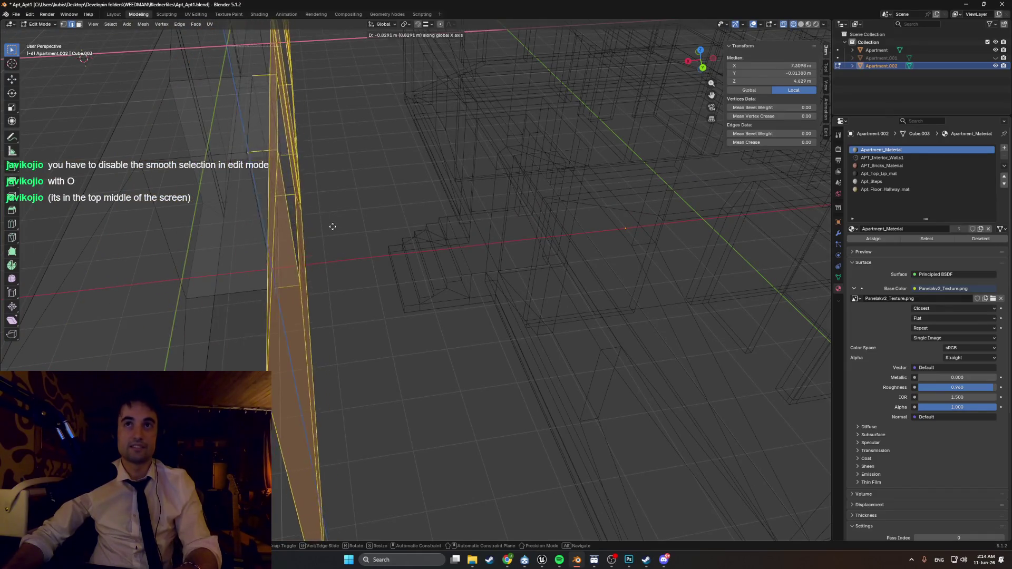
click(303, 233)
mouse_move(303, 233)
middle_down()
mouse_move(259, 242)
mouse_move(261, 179)
mouse_move(271, 185)
mouse_move(172, 106)
mouse_move(350, 254)
mouse_move(319, 253)
mouse_move(327, 266)
mouse_move(331, 228)
mouse_move(372, 251)
mouse_move(345, 253)
middle_up()
key(g)
key(x)
click(356, 266)
- Merge the wall's overlapping vertices by distance and adjust its position in solid shading
click(330, 230)
key(g)
click(378, 260)
key(z)
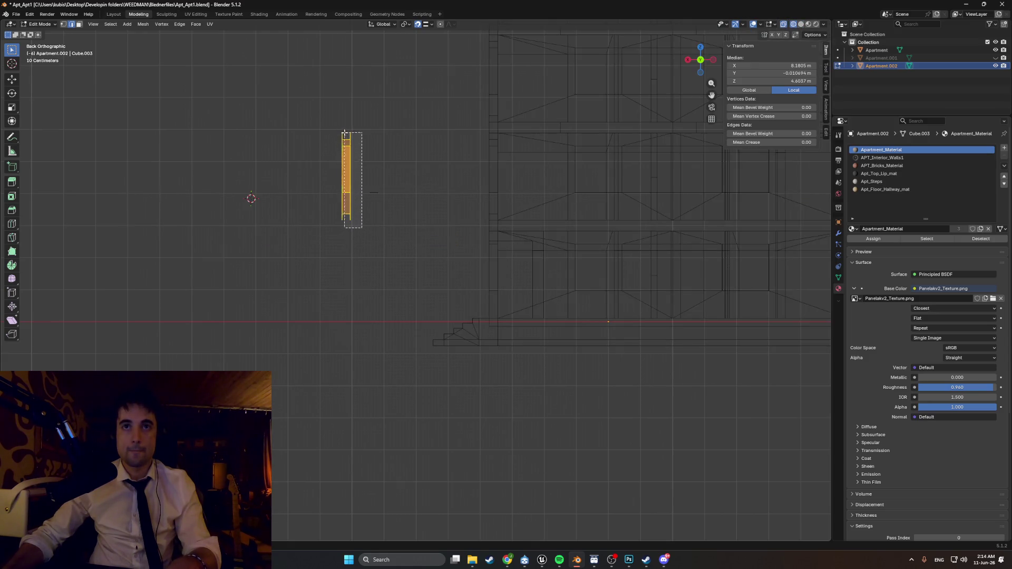
key(g)
alt+middle_drag(363, 138, 362, 237)
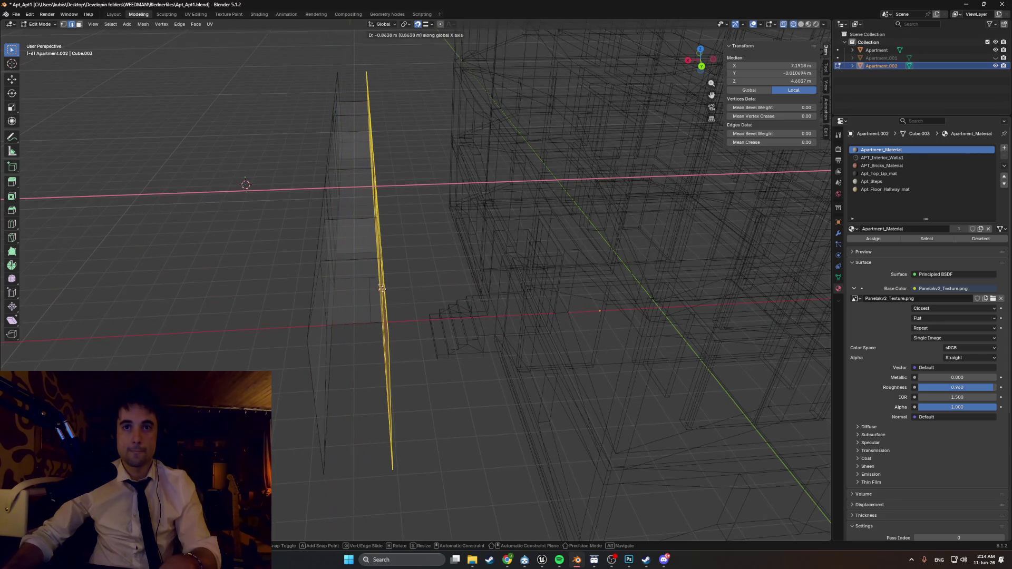
mouse_move(376, 293)
middle_down()
mouse_move(369, 274)
mouse_move(371, 317)
middle_up()
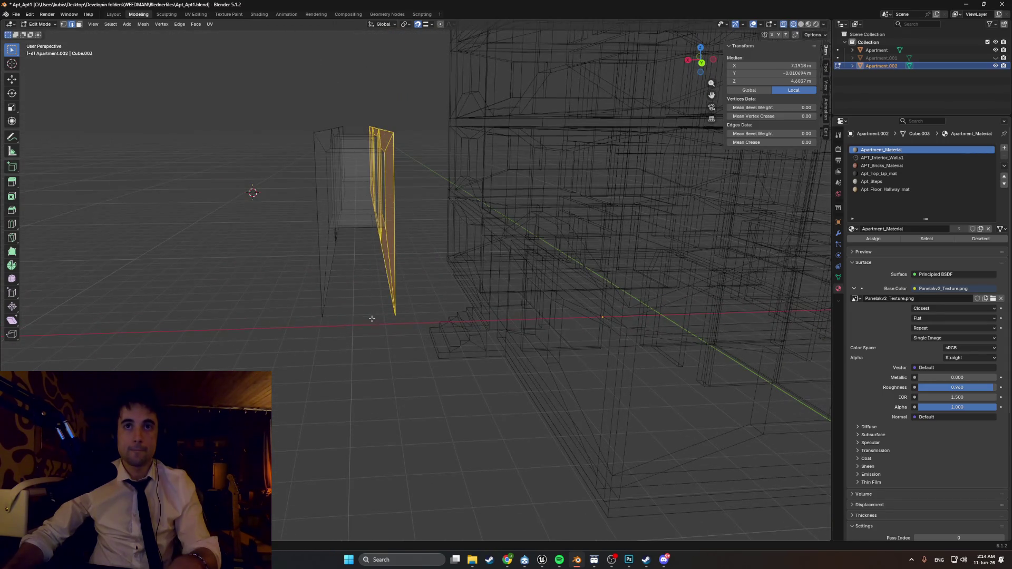
- Box-select the wall's edges from the back view and slide them along X
click(339, 256)
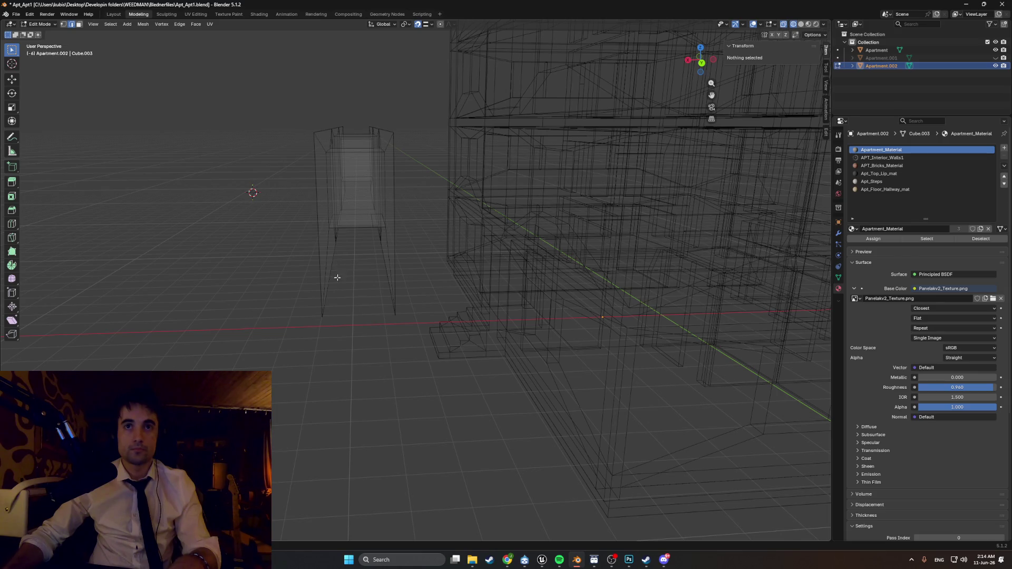
alt+middle_drag(343, 277, 384, 287)
drag(338, 196, 340, 204)
mouse_move(340, 204)
middle_down()
mouse_move(327, 337)
mouse_move(393, 293)
mouse_move(324, 299)
mouse_move(334, 321)
mouse_move(337, 289)
mouse_move(400, 297)
mouse_move(382, 291)
mouse_move(389, 323)
mouse_move(406, 305)
middle_up()
key(g)
key(x)
key(shift+z)
click(492, 312)
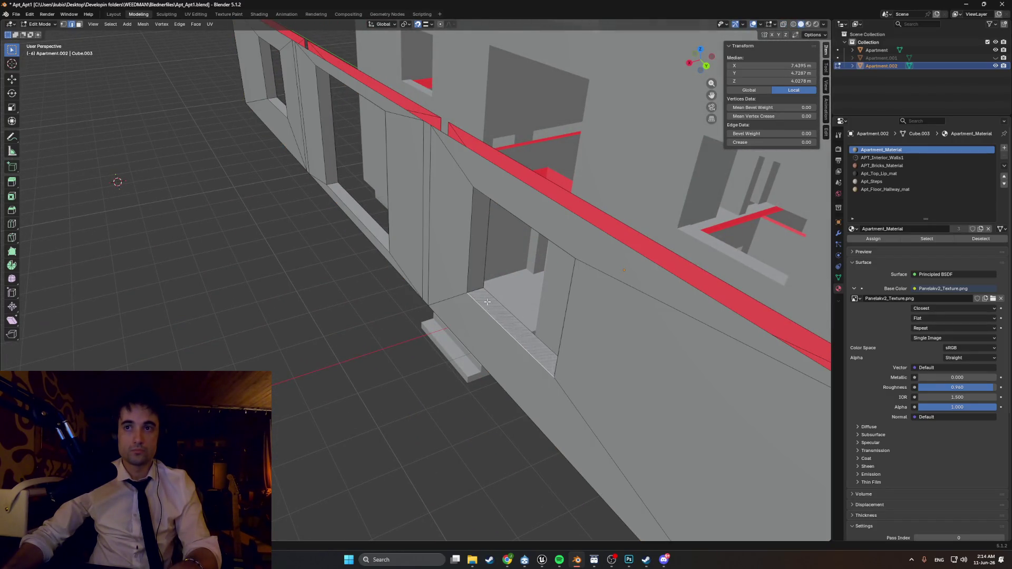
- Move the whole wall object along X to 2.00 m in Object Mode, then undo it
key(Tab)
scroll(487, 301, down, 4)
middle_drag(487, 301, 438, 283)
key(g)
key(x)
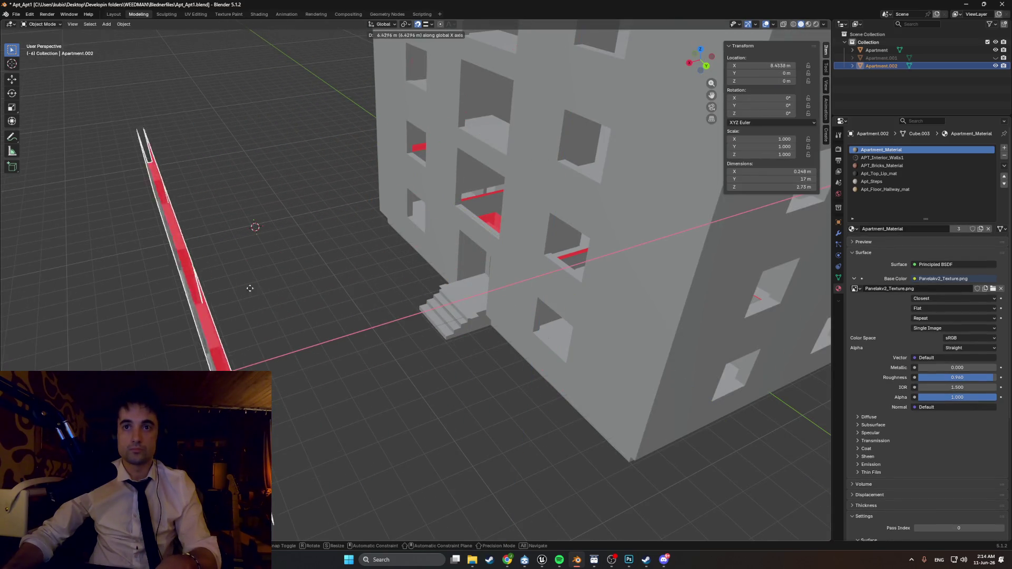
click(375, 264)
scroll(366, 266, up, 4)
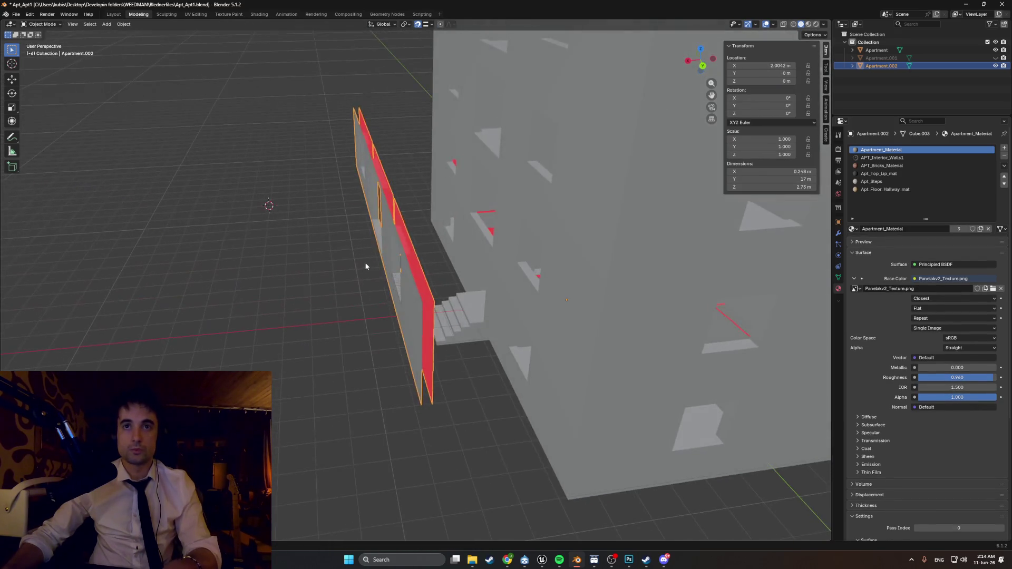
key(ctrl+z)
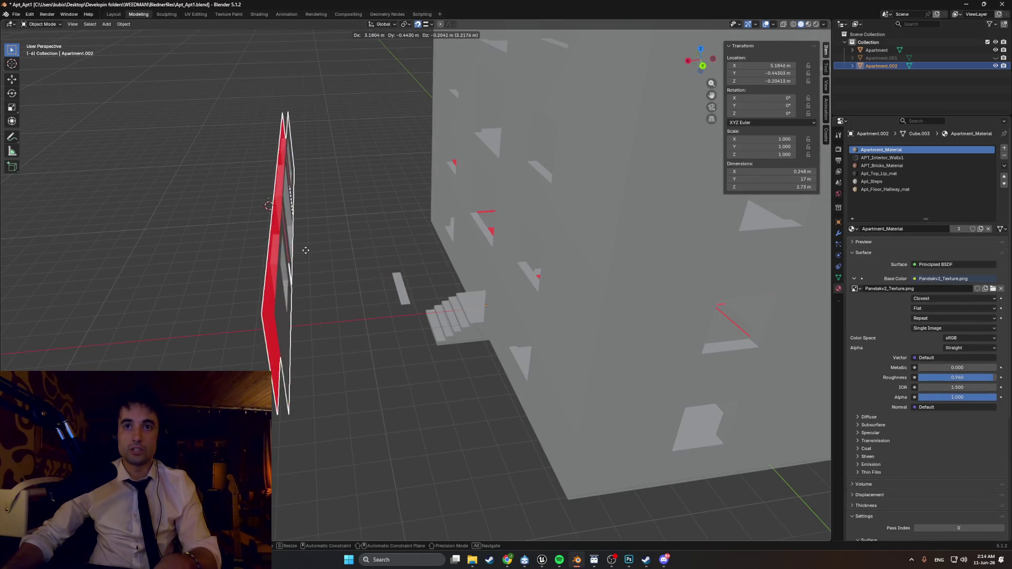
- Select the building through its small stray piece, after re-testing and undoing the wall's 2.0042 m move
click(402, 288)
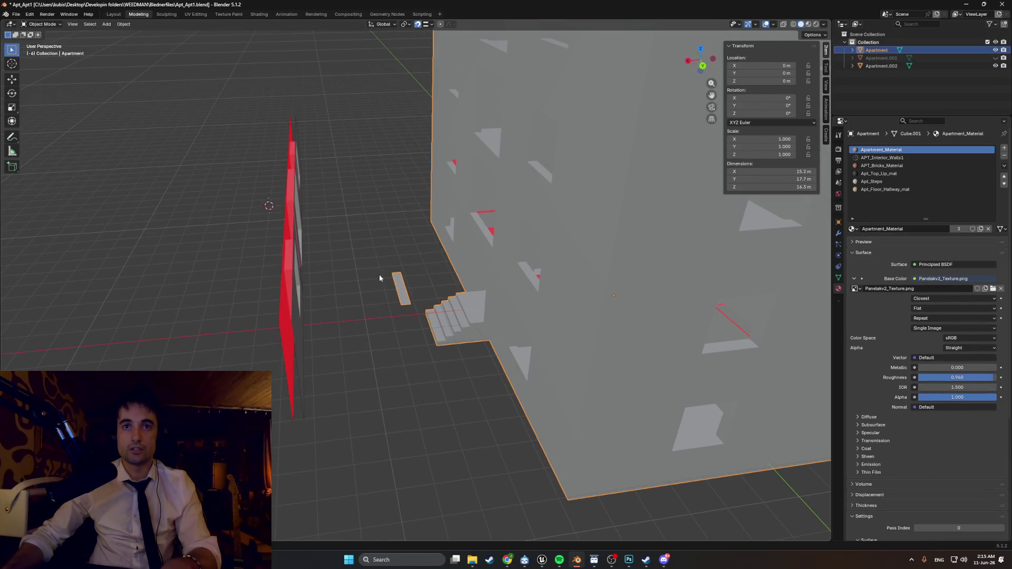
key(ctrl+shift+z)
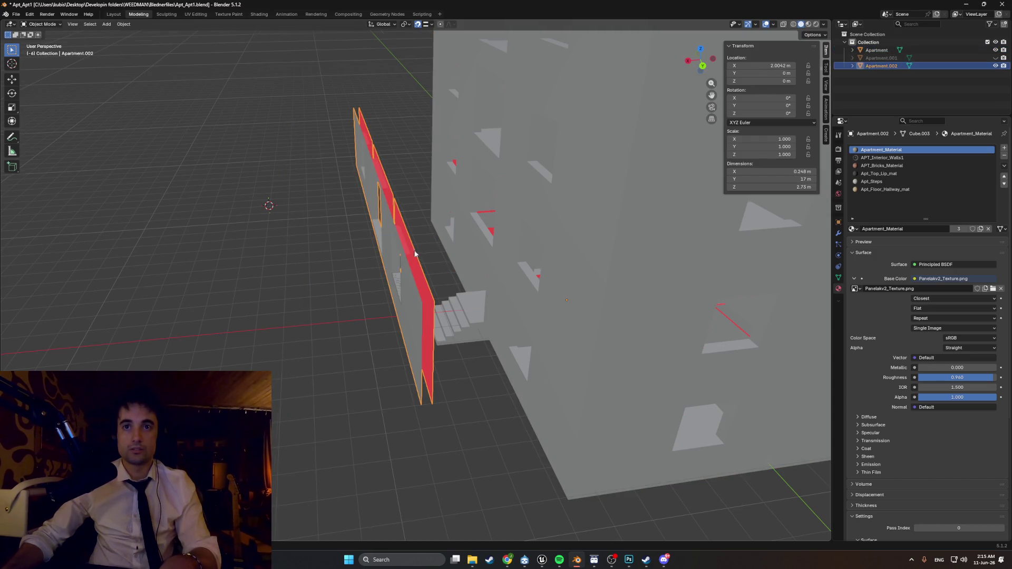
middle_drag(363, 270, 389, 260)
key(ctrl+z)
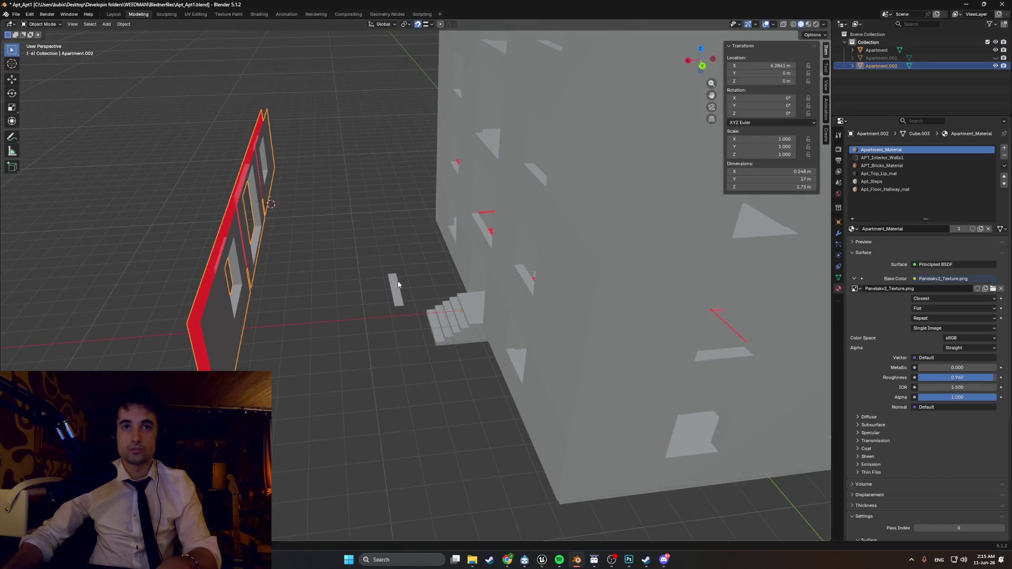
click(392, 288)
- Delete the small stray piece's linked faces from the Apartment building in Edit Mode
key(Tab)
key(3)
key(l)
key(x)
click(388, 285)
middle_drag(387, 286, 368, 283)
key(shift+z)
middle_drag(272, 278, 299, 310)
middle_drag(140, 124, 275, 269)
- Select all of the thin wall in Edit Mode to inspect it, then return to Object Mode
key(Tab)
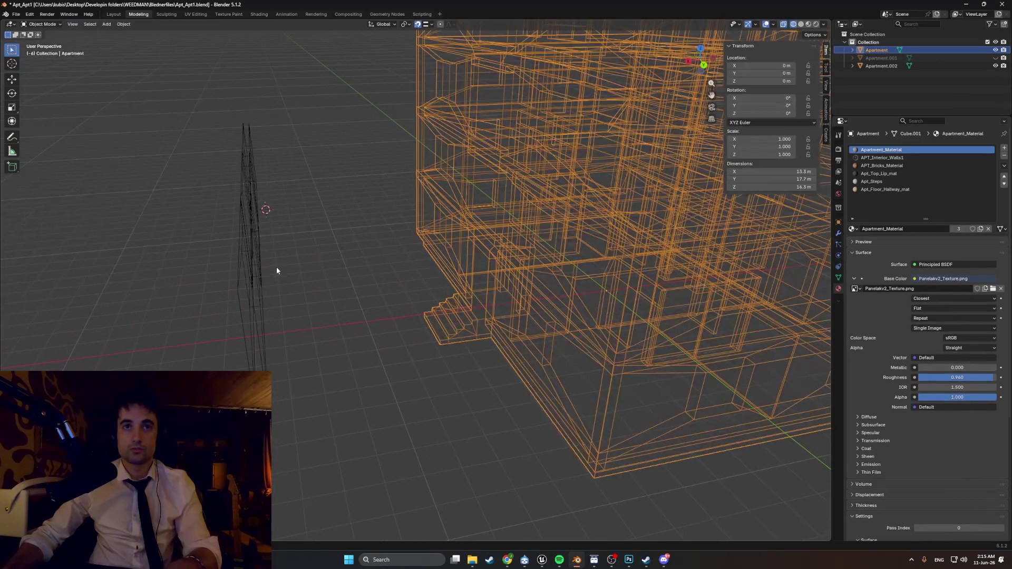
click(252, 278)
key(Tab)
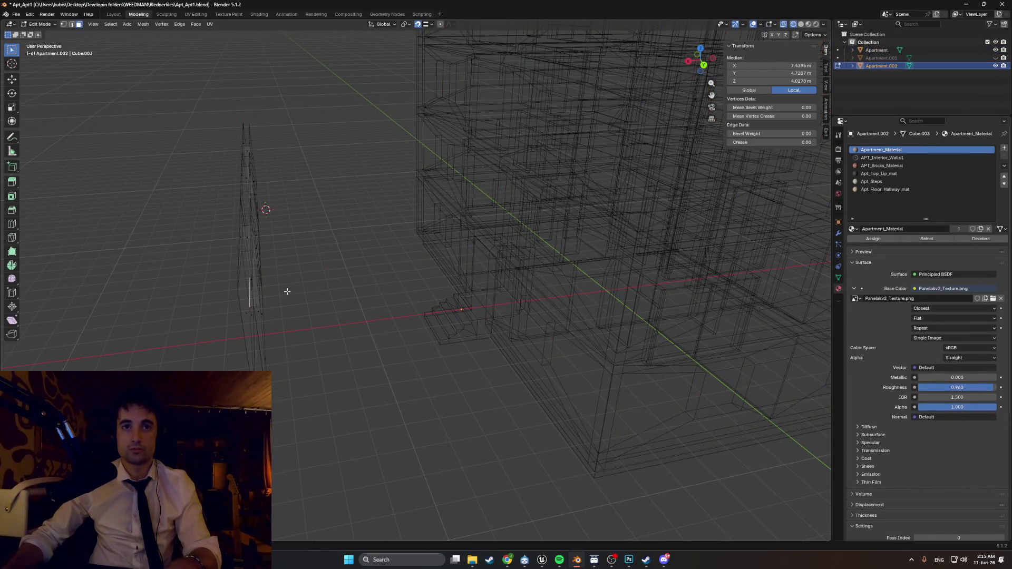
drag(311, 407, 168, 99)
mouse_move(168, 99)
middle_down()
mouse_move(363, 180)
mouse_move(332, 162)
middle_up()
key(shift+z)
scroll(363, 179, down, 3)
scroll(400, 234, up, 5)
mouse_move(400, 234)
middle_down()
mouse_move(370, 262)
mouse_move(350, 262)
mouse_move(362, 262)
middle_up()
scroll(390, 238, up, 4)
scroll(390, 237, down, 6)
key(z)
key(Tab)
click(409, 228)
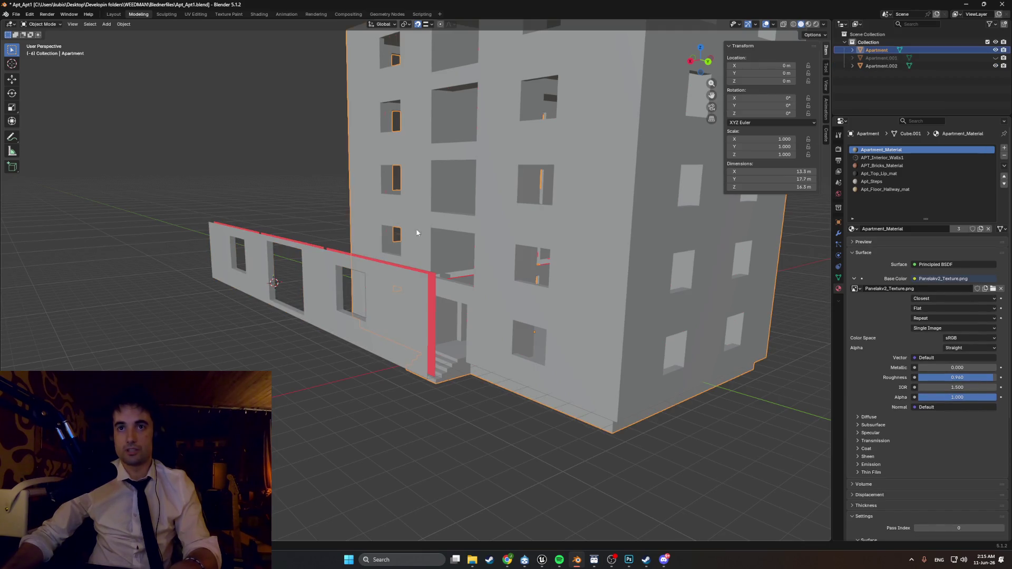
- Select the balcony slab and two recess wall faces and flip their normals
key(Tab)
middle_drag(410, 227, 346, 144)
scroll(376, 173, down, 5)
scroll(346, 144, up, 3)
scroll(346, 144, up, 4)
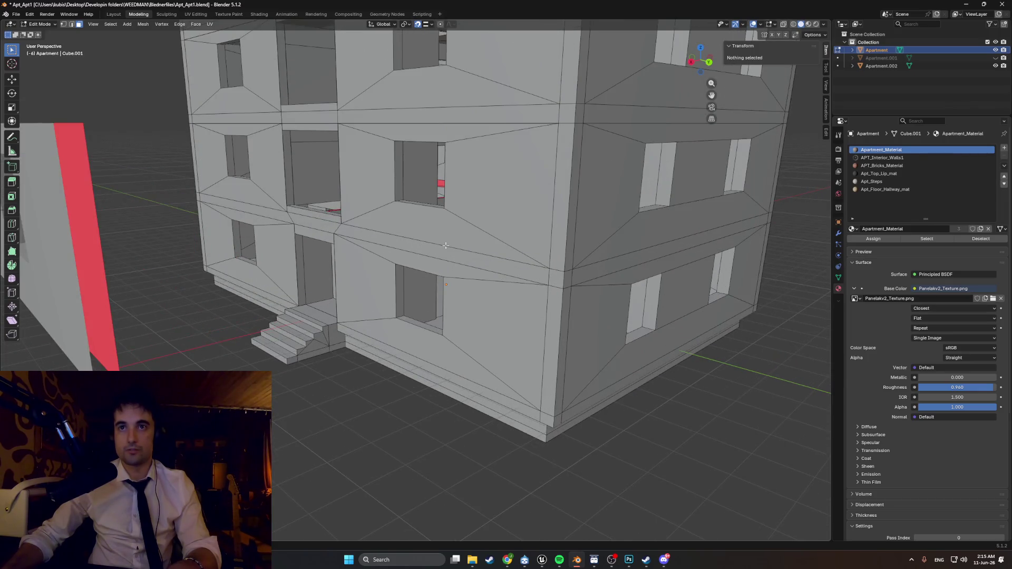
click(450, 232)
shift+click(463, 141)
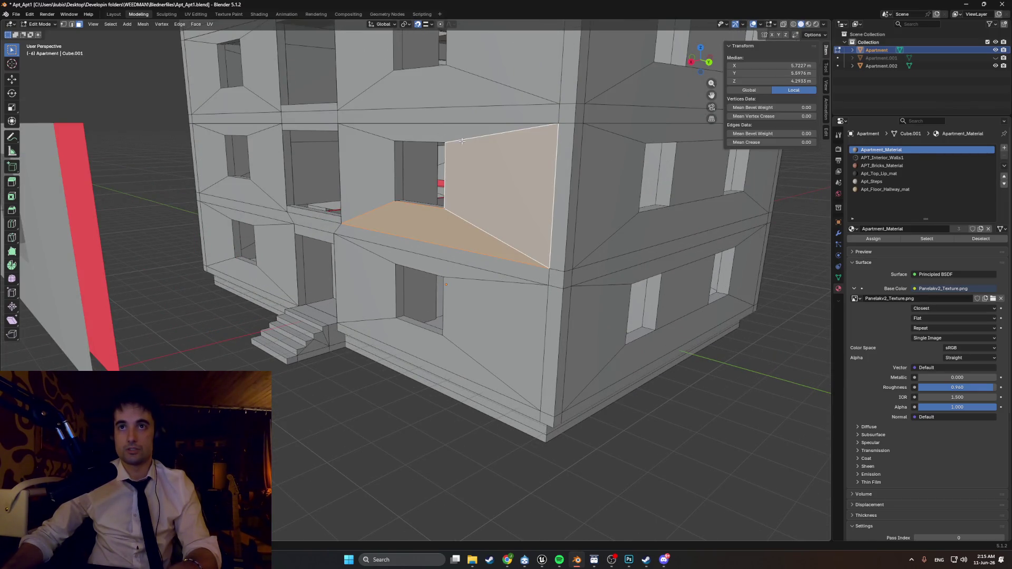
shift+click(387, 154)
mouse_move(387, 154)
middle_down()
mouse_move(386, 174)
mouse_move(369, 158)
mouse_move(363, 165)
mouse_move(351, 211)
middle_up()
right_click(369, 158)
click(371, 182)
- Delete the recess floor, back wall, ceiling, left wall and inner window jamb faces
scroll(363, 165, up, 3)
click(436, 273)
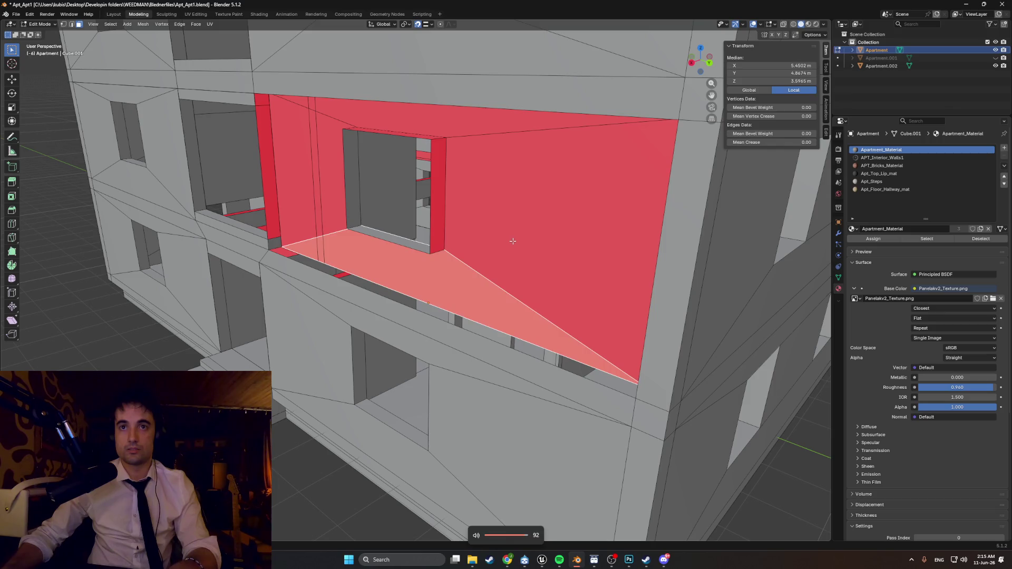
shift+click(510, 241)
shift+click(387, 126)
shift+click(297, 157)
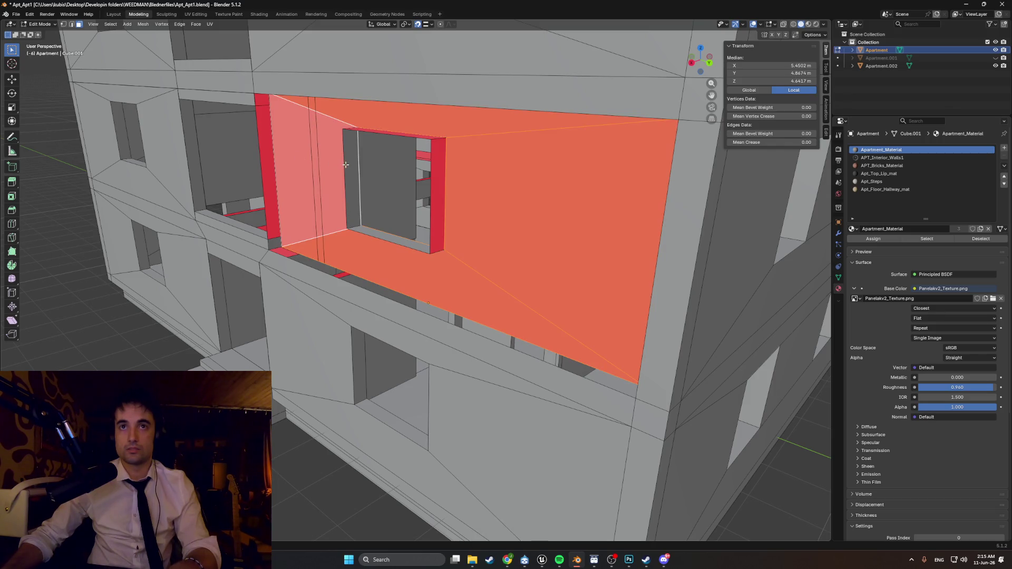
shift+click(347, 164)
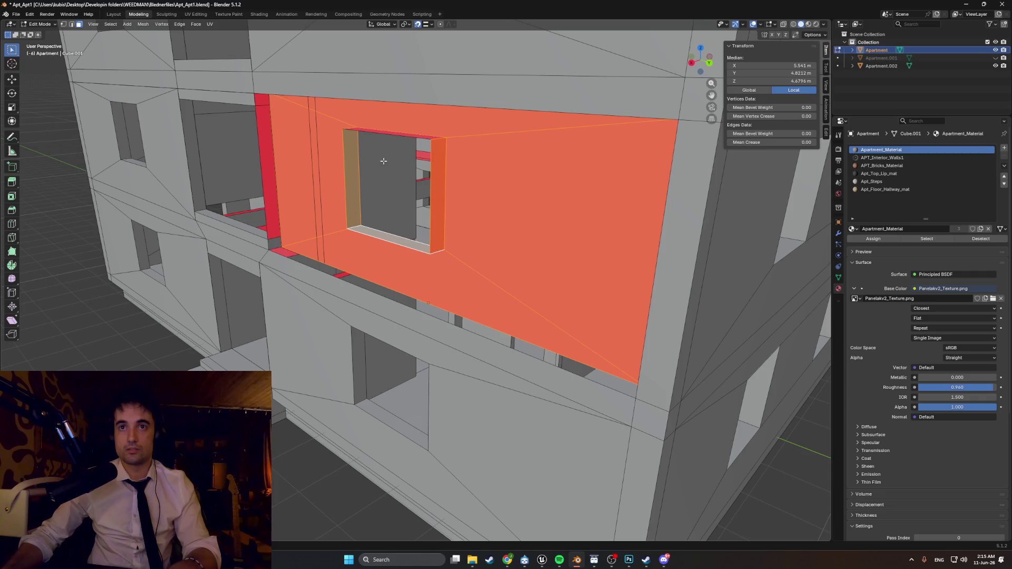
key(x)
click(339, 150)
mouse_move(339, 150)
middle_down()
mouse_move(335, 174)
mouse_move(358, 179)
mouse_move(241, 152)
middle_up()
- Delete the upper beam face and the wall faces surrounding the window
click(266, 135)
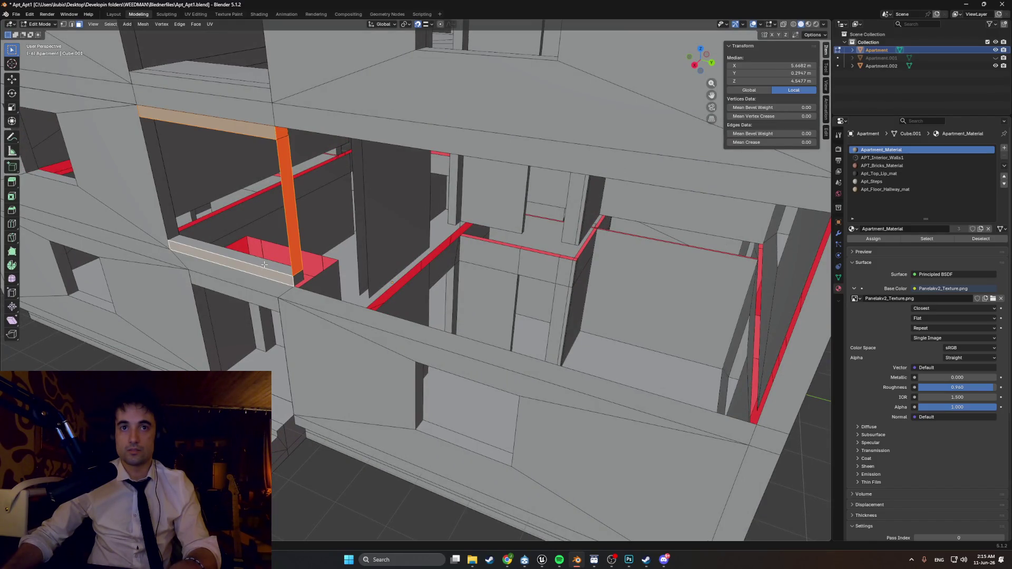
middle_drag(284, 271, 263, 232)
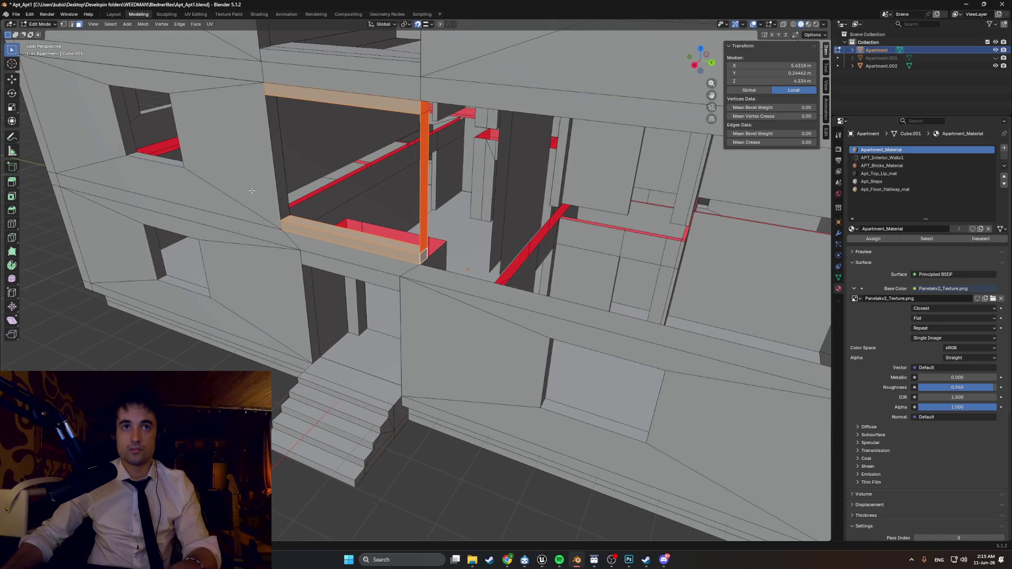
shift+click(158, 200)
shift+click(105, 103)
shift+click(184, 74)
shift+click(274, 131)
key(x)
click(266, 131)
- Delete the next recess's faces below, left of and above its window, then select the red face
middle_drag(253, 138, 369, 158)
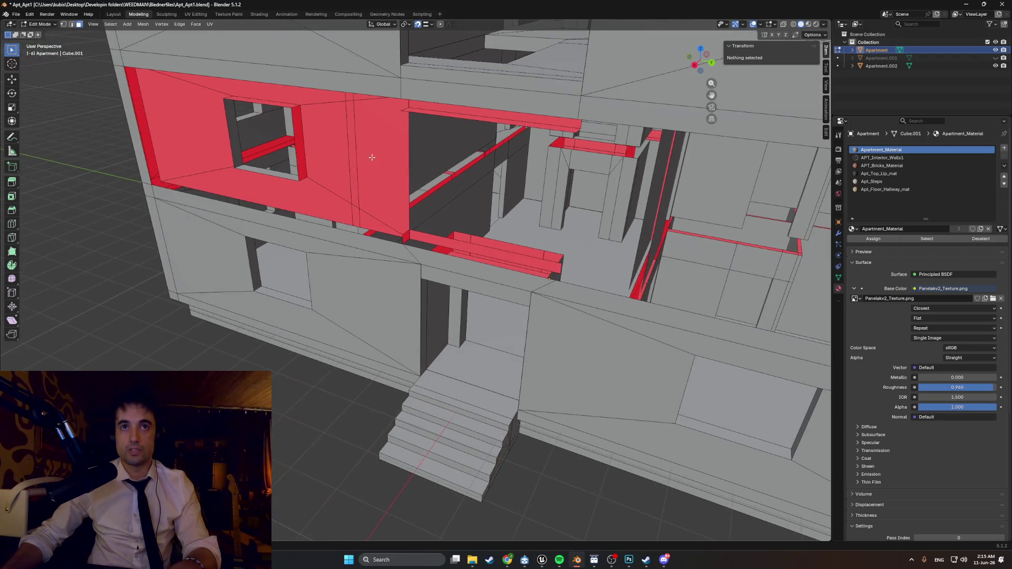
click(368, 164)
shift+click(282, 197)
shift+click(216, 112)
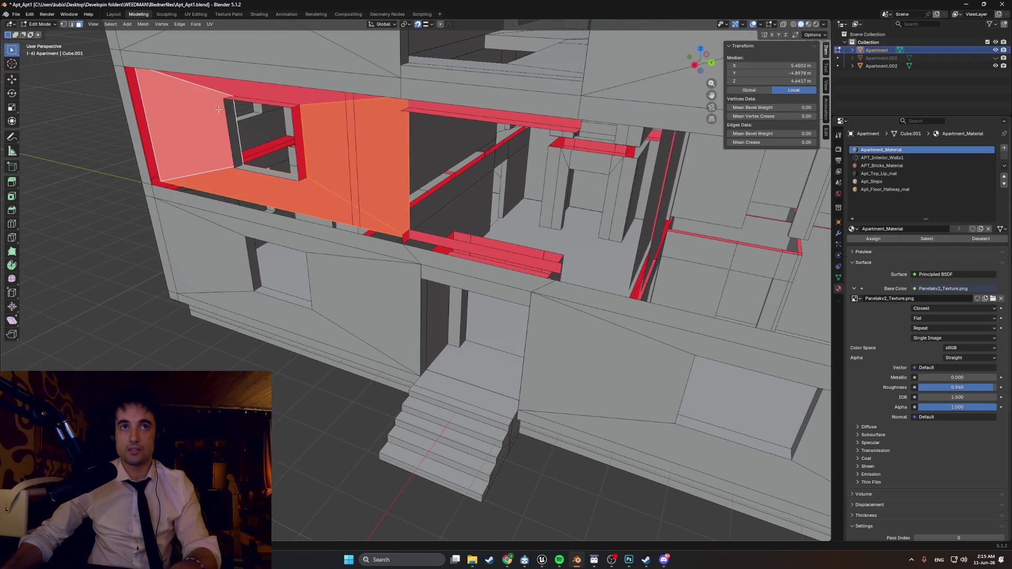
shift+click(278, 104)
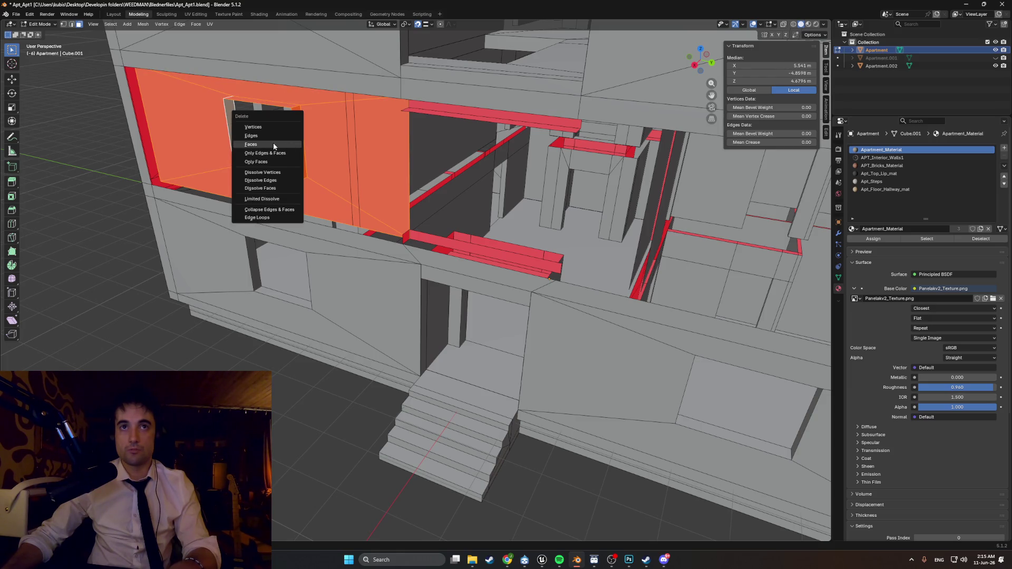
click(273, 145)
middle_drag(273, 144, 282, 130)
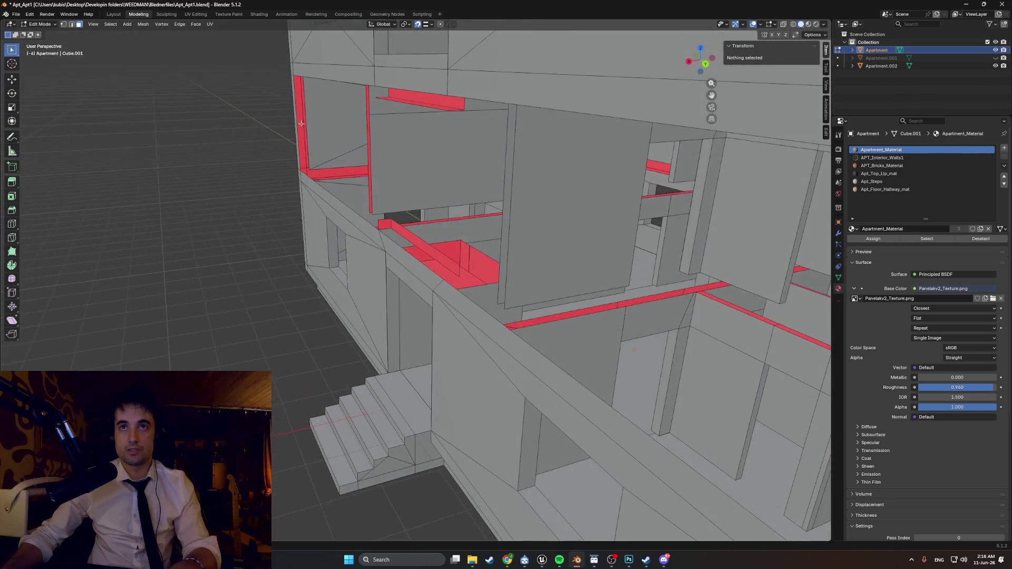
click(427, 103)
- Delete the currently selected faces
mouse_move(406, 192)
middle_down()
mouse_move(409, 227)
mouse_move(411, 198)
mouse_move(454, 188)
mouse_move(343, 204)
mouse_move(541, 162)
middle_up()
key(x)
click(369, 208)
scroll(454, 188, down, 5)
scroll(343, 203, down, 4)
- Flip the normals of two red inner wall faces so they face outward
click(541, 162)
key(alt+n)
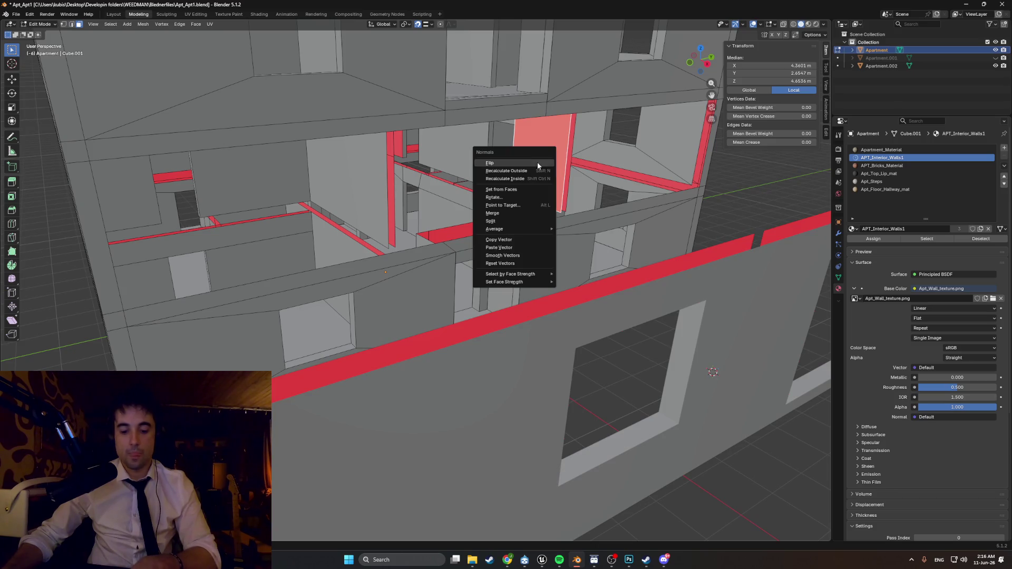
click(526, 165)
middle_drag(525, 164, 448, 142)
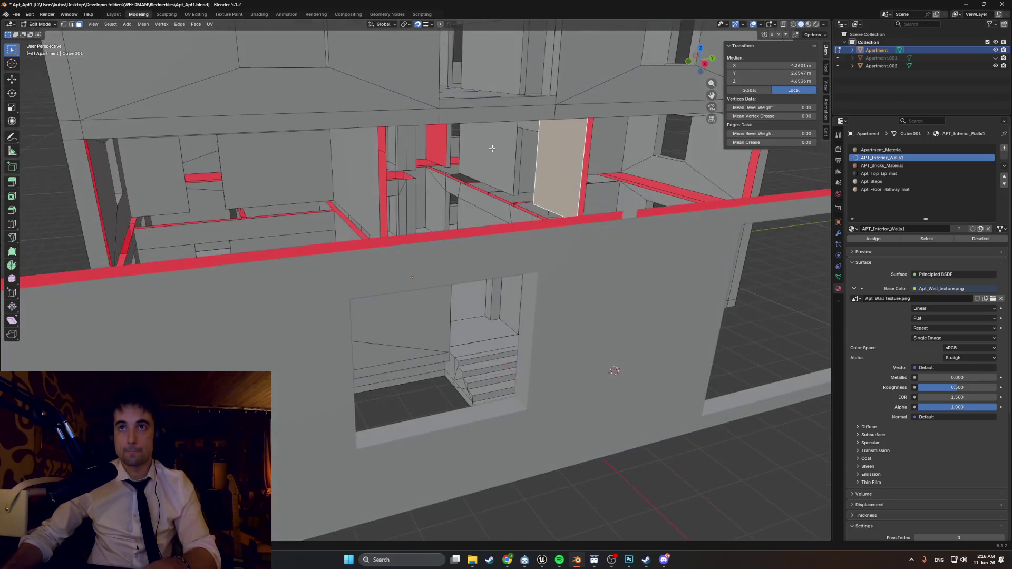
click(446, 139)
key(alt+n)
click(427, 146)
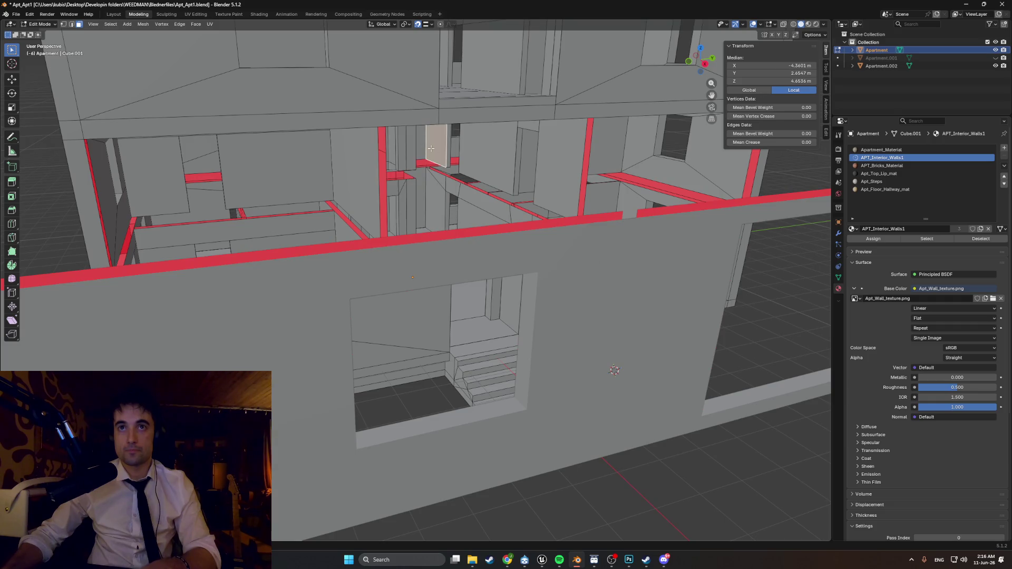
middle_drag(486, 164, 380, 158)
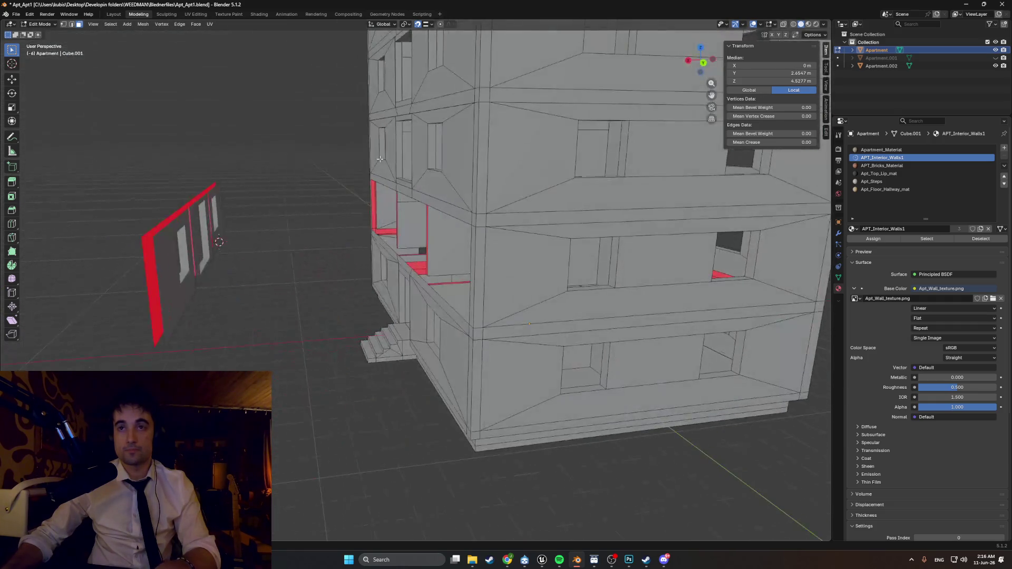
- Switch to wireframe shading, clear the face selection and return to Object Mode
click(203, 302)
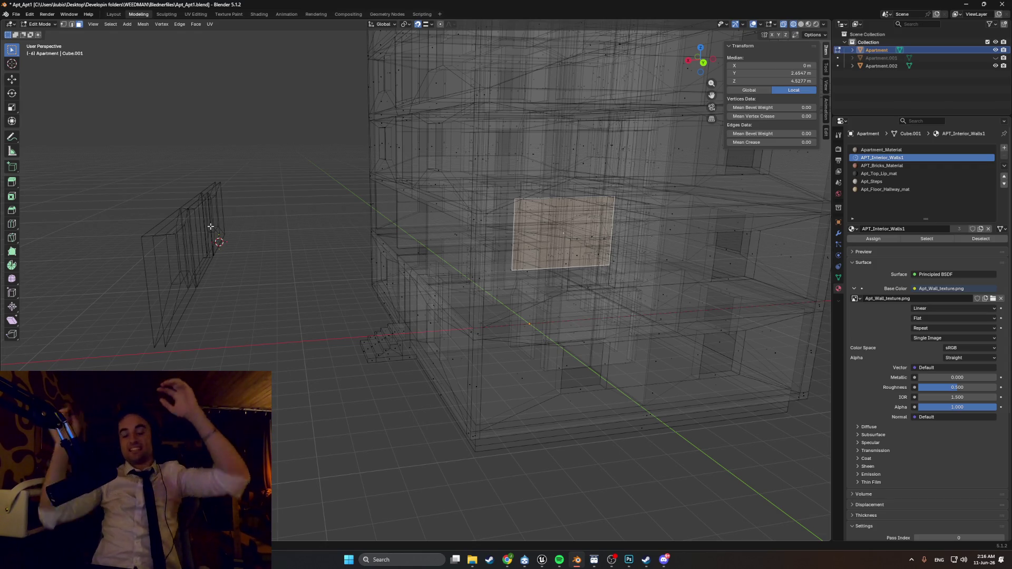
key(shift+z)
middle_drag(209, 226, 272, 246)
key(z)
click(232, 246)
drag(287, 333, 94, 95)
key(Tab)
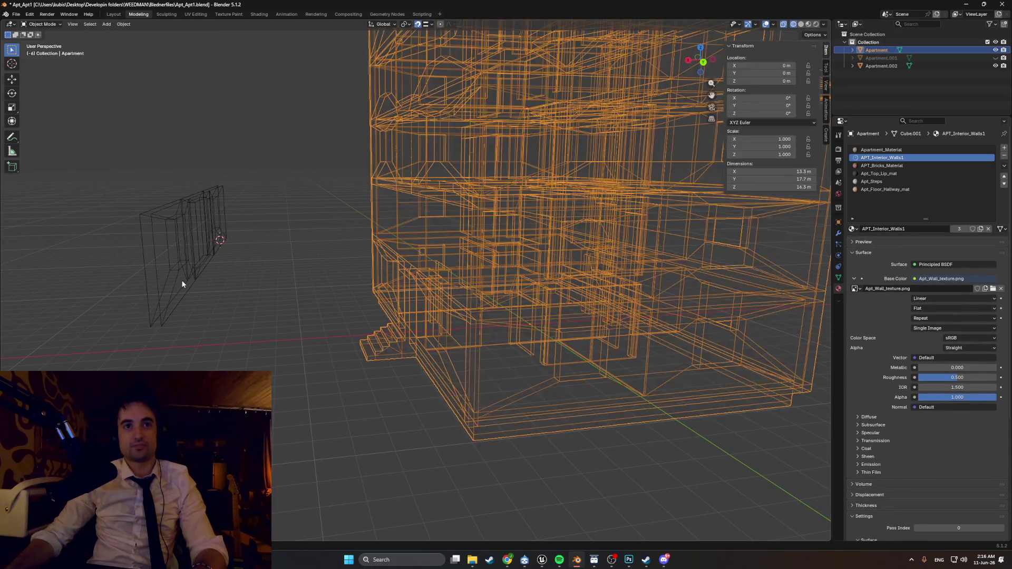
- Move the Apartment.002 wall panel about -6.02 m along X onto the facade
click(183, 281)
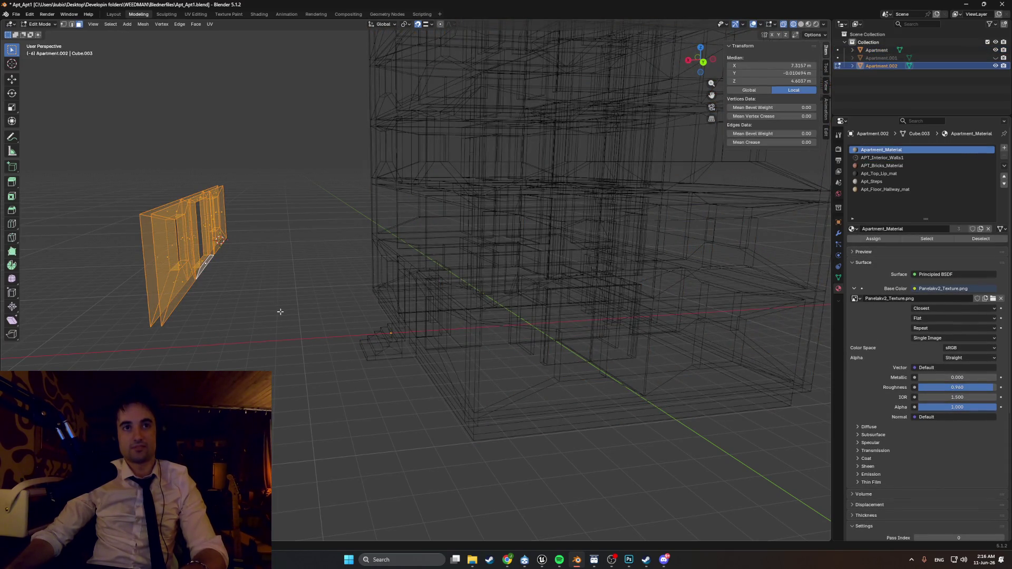
mouse_move(242, 285)
middle_down()
mouse_move(411, 277)
mouse_move(435, 323)
mouse_move(459, 327)
middle_up()
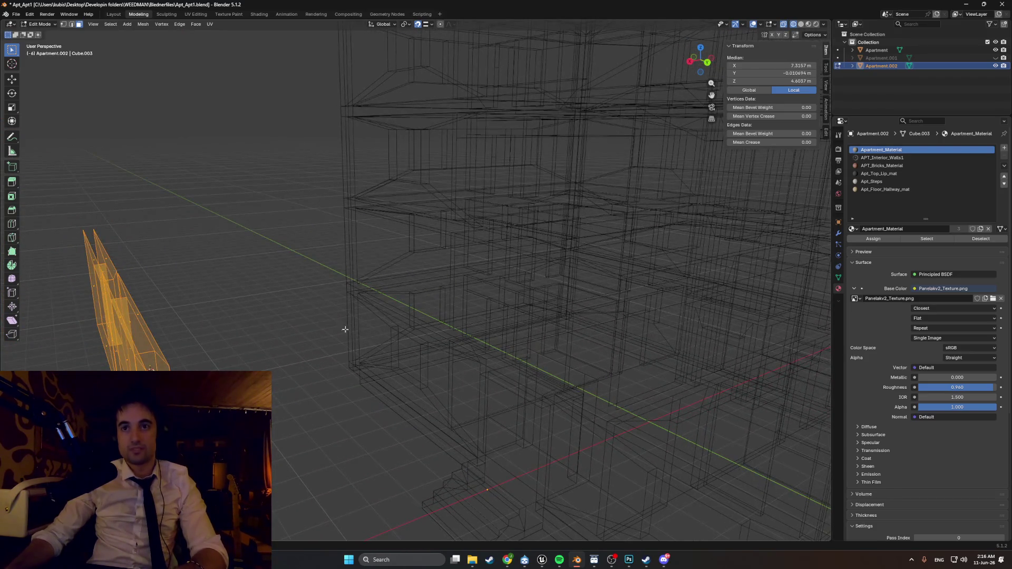
key(shift+z)
mouse_move(395, 309)
middle_down()
mouse_move(416, 295)
mouse_move(463, 296)
mouse_move(469, 360)
mouse_move(408, 89)
mouse_move(379, 118)
mouse_move(389, 122)
mouse_move(356, 142)
mouse_move(353, 174)
mouse_move(389, 224)
mouse_move(458, 241)
mouse_move(506, 210)
mouse_move(529, 288)
middle_up()
key(g)
key(x)
click(460, 274)
- Check the panel's alignment in back orthographic wireframe, then return to solid shading
key(ctrl+KP_1)
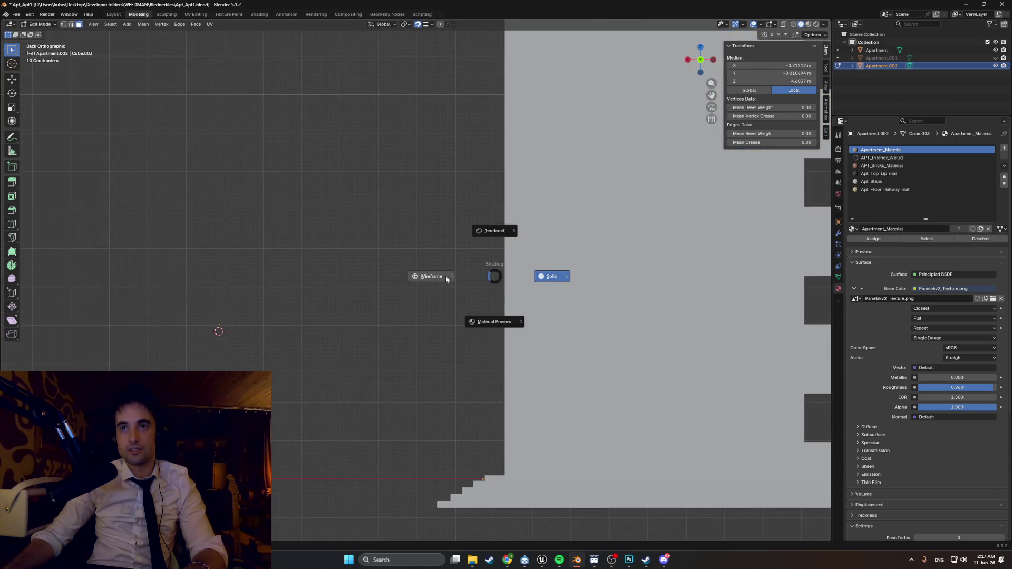
click(450, 279)
scroll(571, 300, up, 2)
scroll(570, 221, up, 2)
shift+middle_drag(570, 220, 500, 222)
scroll(503, 219, up, 6)
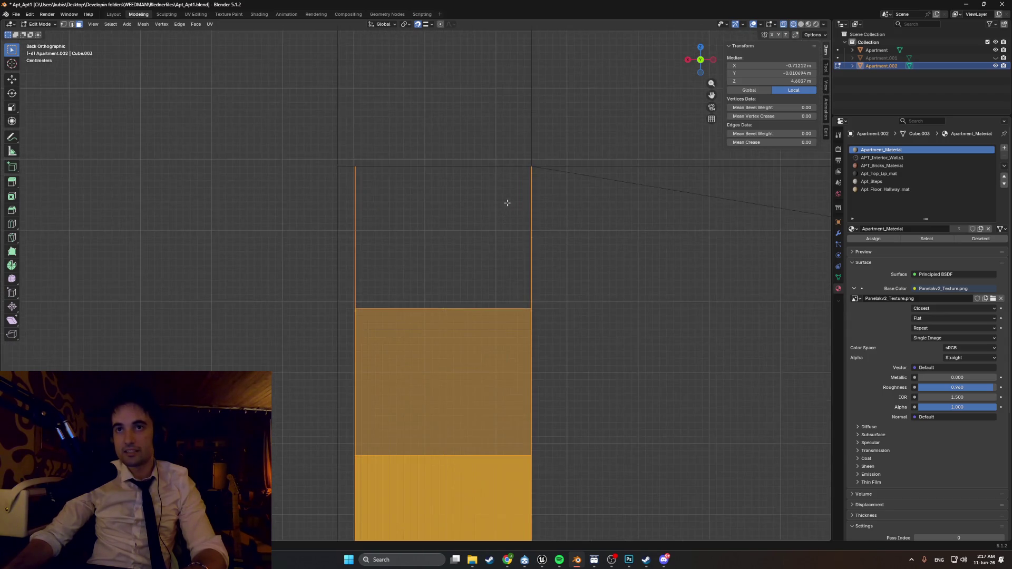
scroll(533, 172, up, 3)
scroll(533, 172, down, 4)
scroll(472, 227, up, 1)
scroll(411, 264, down, 10)
mouse_move(418, 292)
middle_down()
mouse_move(436, 325)
mouse_move(524, 343)
mouse_move(423, 233)
mouse_move(326, 498)
mouse_move(345, 459)
middle_up()
key(shift+z)
scroll(350, 421, down, 5)
mouse_move(355, 377)
middle_down()
mouse_move(406, 372)
mouse_move(549, 318)
middle_up()
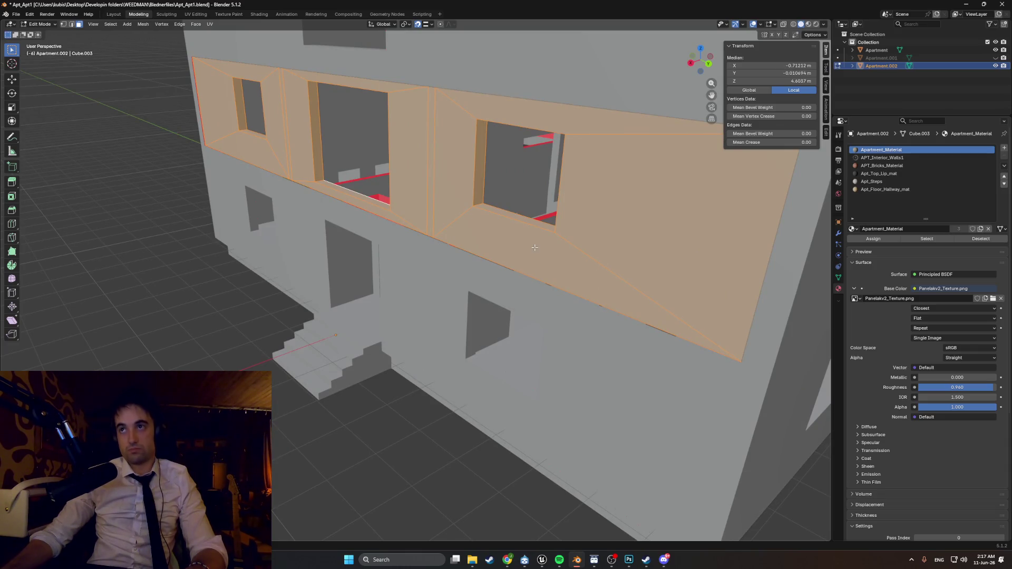
- Select the six window-frame faces around the right window
click(556, 245)
key(ctrl+z)
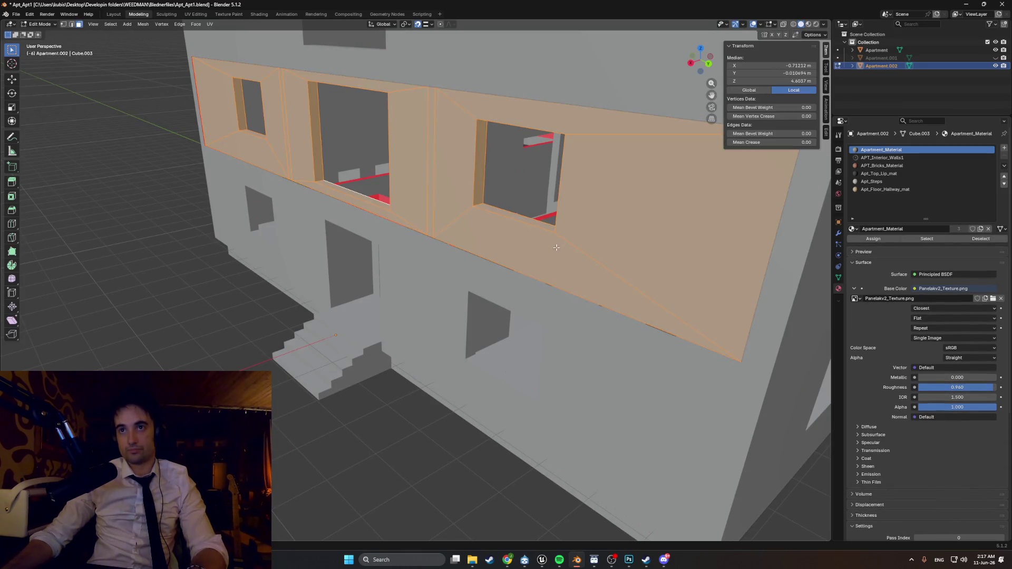
click(559, 244)
shift+click(590, 243)
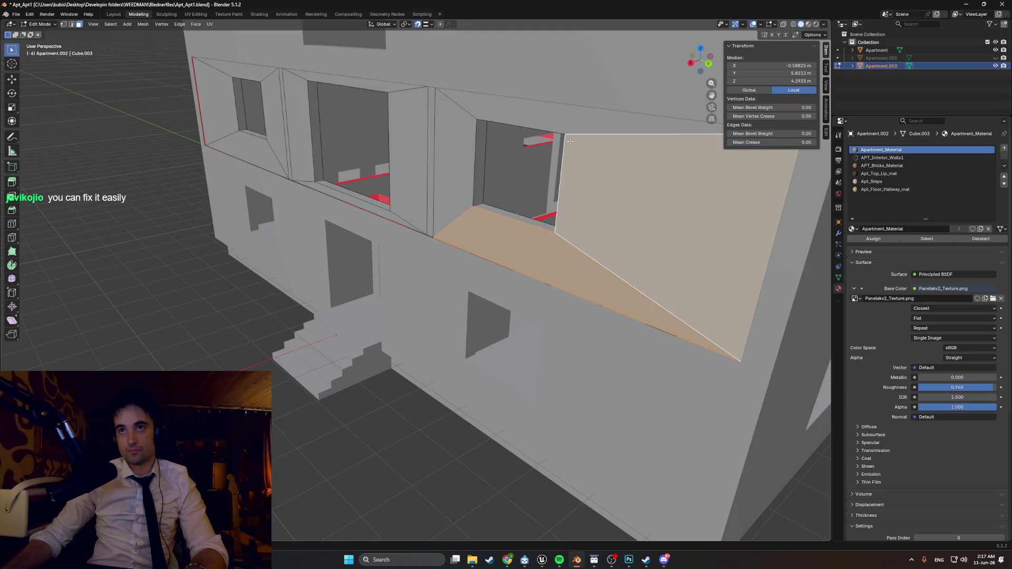
shift+click(498, 113)
shift+click(437, 139)
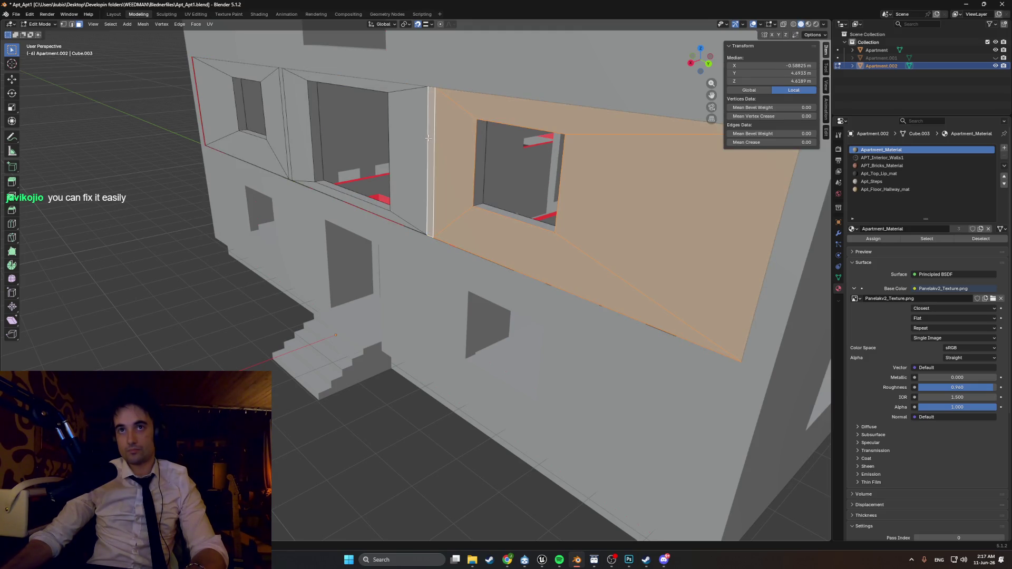
shift+click(407, 139)
shift+click(370, 87)
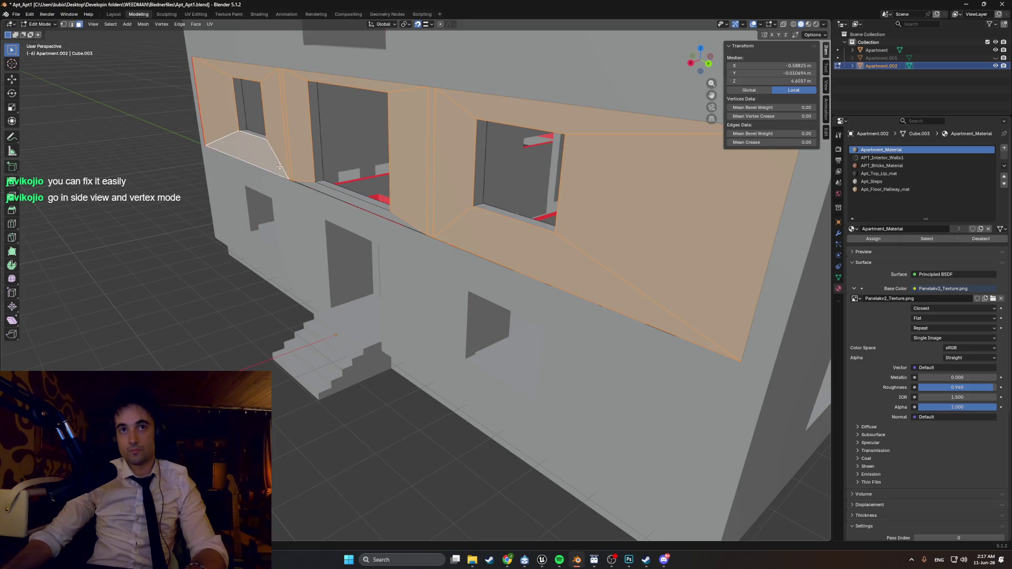
- Nudge the selected window-frame faces 0.0249 m along X
middle_drag(316, 186, 347, 194)
key(g)
key(x)
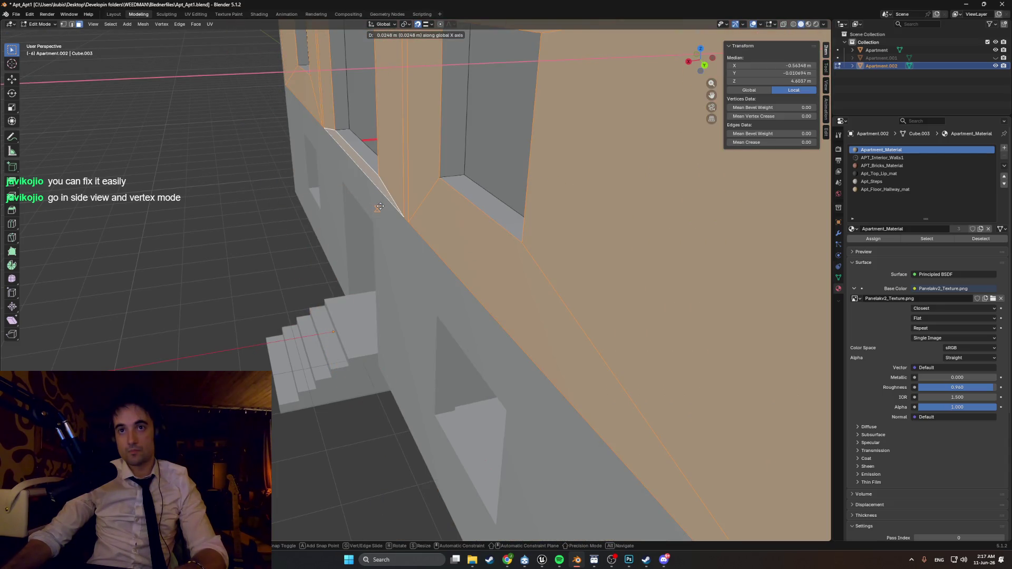
click(380, 206)
scroll(382, 209, down, 6)
scroll(440, 220, up, 2)
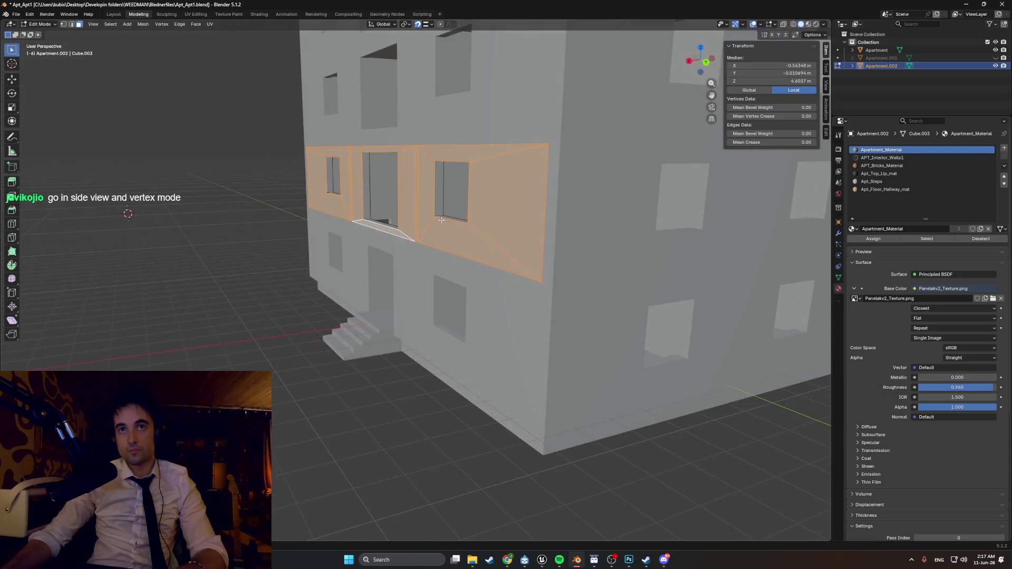
- Clear the selection and swing the view to the front facade
click(254, 222)
middle_drag(254, 222, 295, 227)
scroll(296, 226, up, 2)
key(KP_1)
key(KP_8)
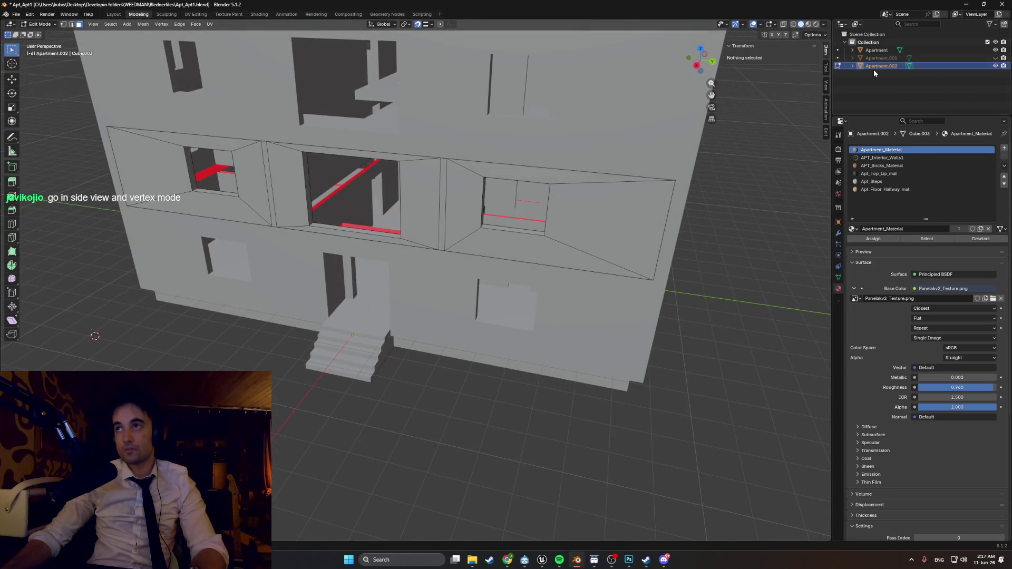
- Rename Apartment.002 to FrontWall and toggle its visibility to inspect the interior walls
double_click(874, 68)
text(FrontWall)
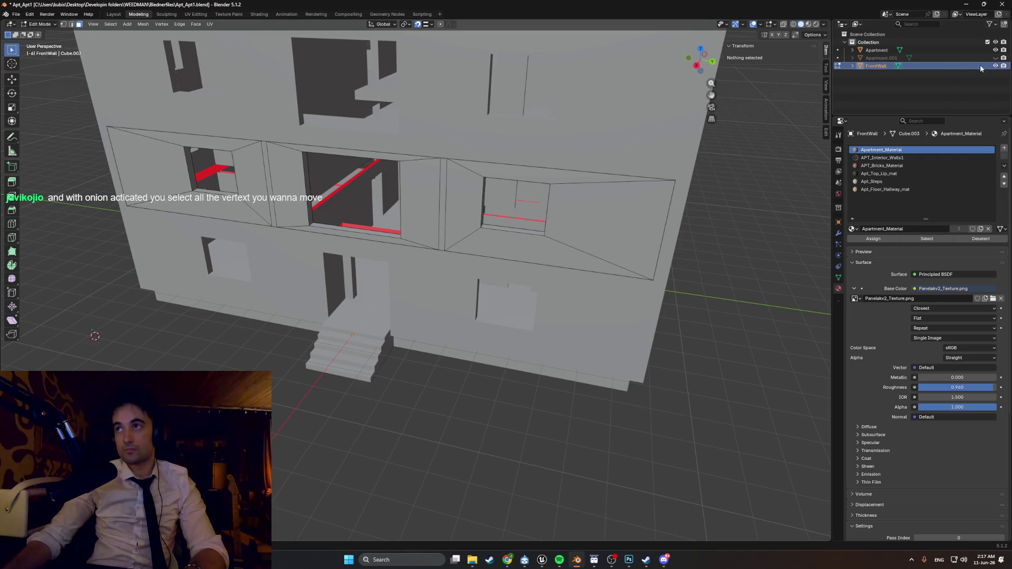
click(995, 66)
click(995, 66)
click(995, 66)
middle_drag(685, 132, 759, 98)
click(995, 66)
mouse_move(527, 184)
middle_down()
mouse_move(481, 221)
mouse_move(516, 228)
mouse_move(435, 215)
middle_up()
scroll(481, 221, up, 5)
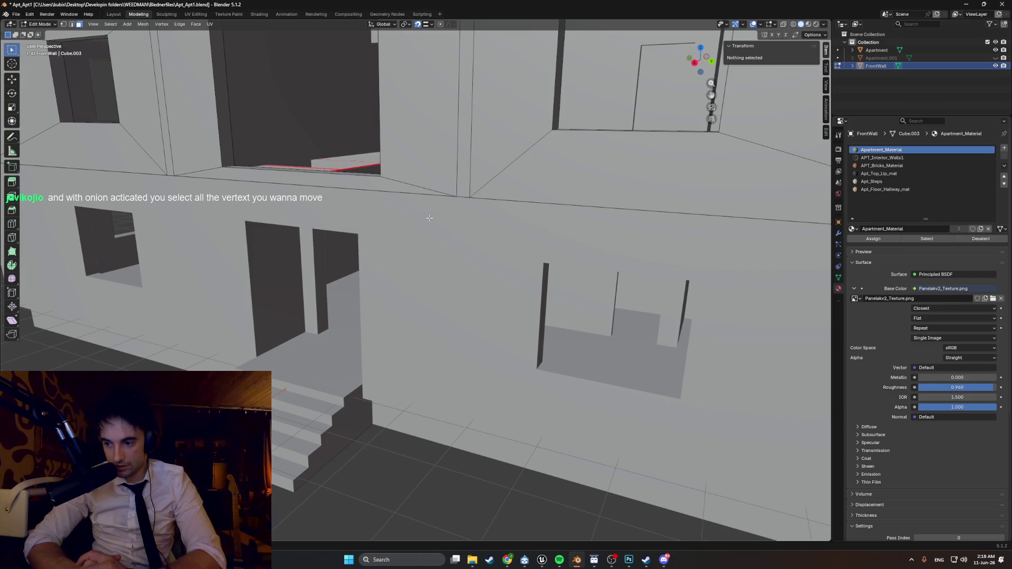
scroll(429, 217, down, 3)
mouse_move(429, 218)
middle_down()
mouse_move(411, 199)
mouse_move(440, 197)
mouse_move(416, 228)
middle_up()
scroll(440, 198, up, 3)
- Select the Apartment object, briefly check its mesh in Edit Mode, and end in Object Mode
key(Tab)
key(Tab)
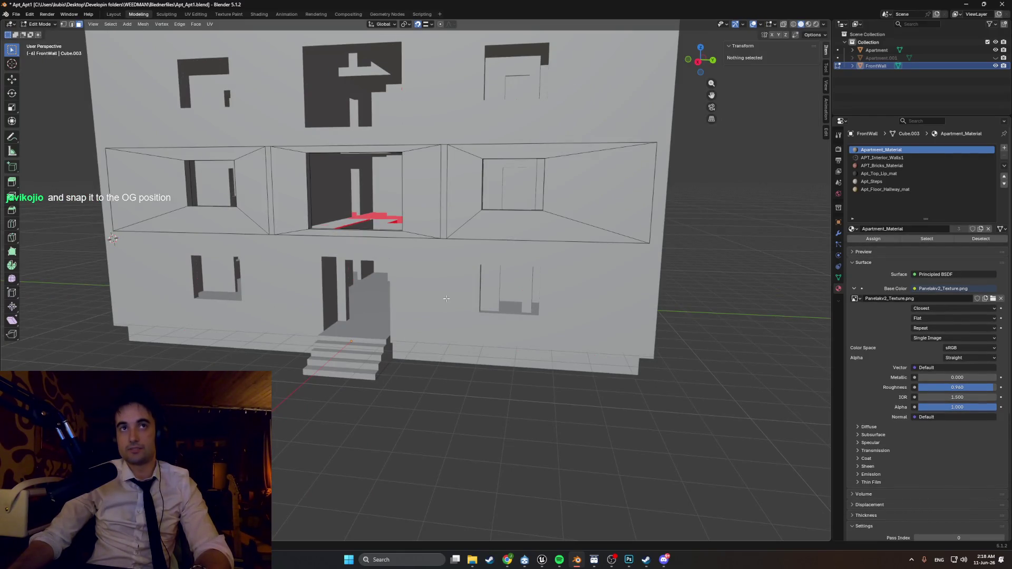
key(Tab)
click(446, 301)
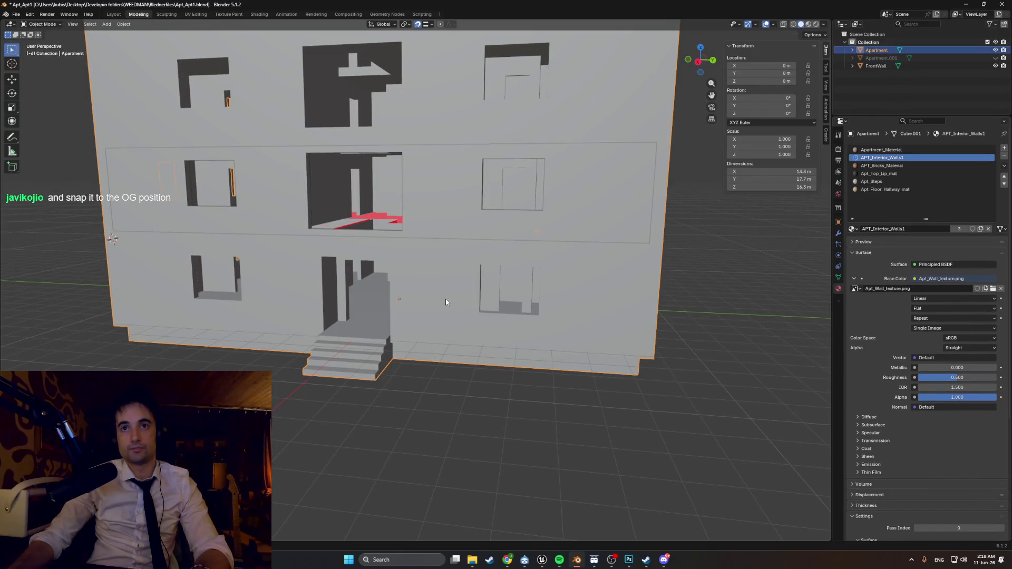
key(Tab)
middle_drag(445, 302, 415, 301)
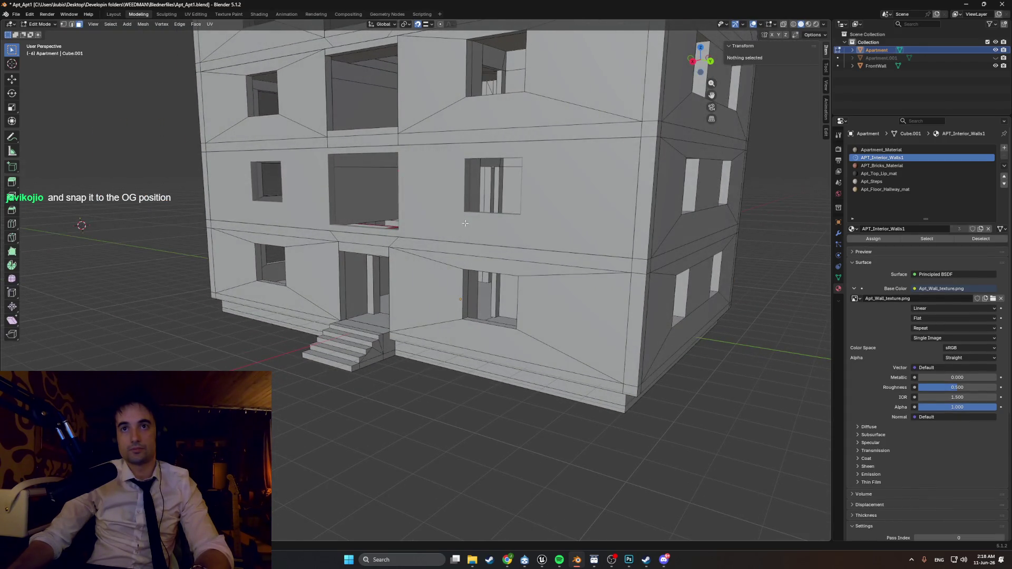
key(Tab)
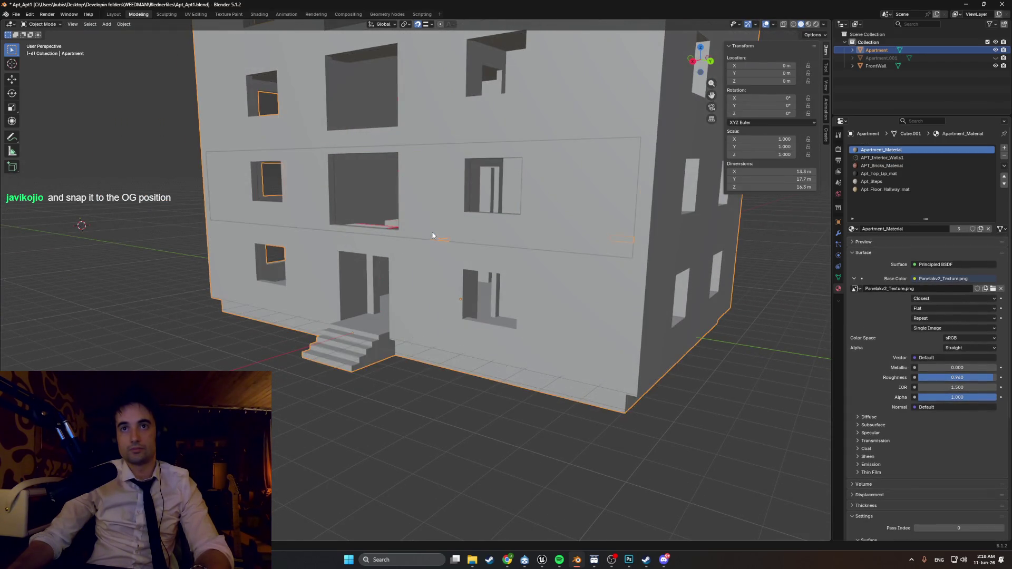
- Add FrontWall to the Apartment selection and edit both meshes together
shift+click(432, 236)
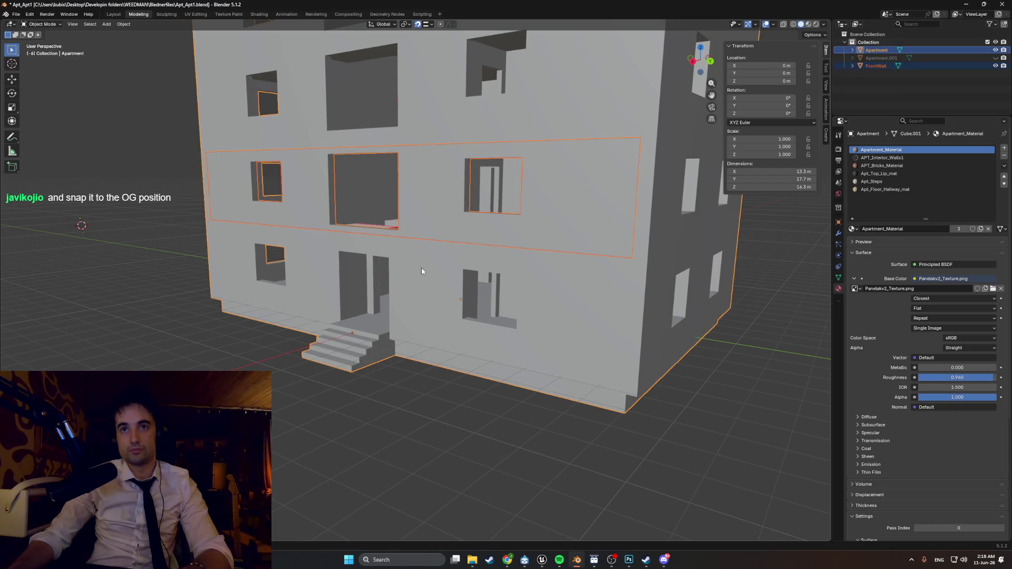
key(Tab)
middle_drag(422, 267, 440, 313)
scroll(440, 313, up, 5)
scroll(440, 313, down, 5)
- Orbit and zoom onto the overlapping first-floor corner of the facade
mouse_move(429, 259)
middle_down()
mouse_move(406, 201)
mouse_move(390, 206)
mouse_move(403, 204)
mouse_move(392, 178)
mouse_move(401, 205)
middle_up()
scroll(389, 206, up, 3)
scroll(388, 206, down, 3)
scroll(407, 202, up, 3)
scroll(406, 203, down, 3)
scroll(391, 178, up, 3)
scroll(392, 178, down, 3)
scroll(392, 195, up, 3)
scroll(393, 196, down, 3)
scroll(402, 206, up, 3)
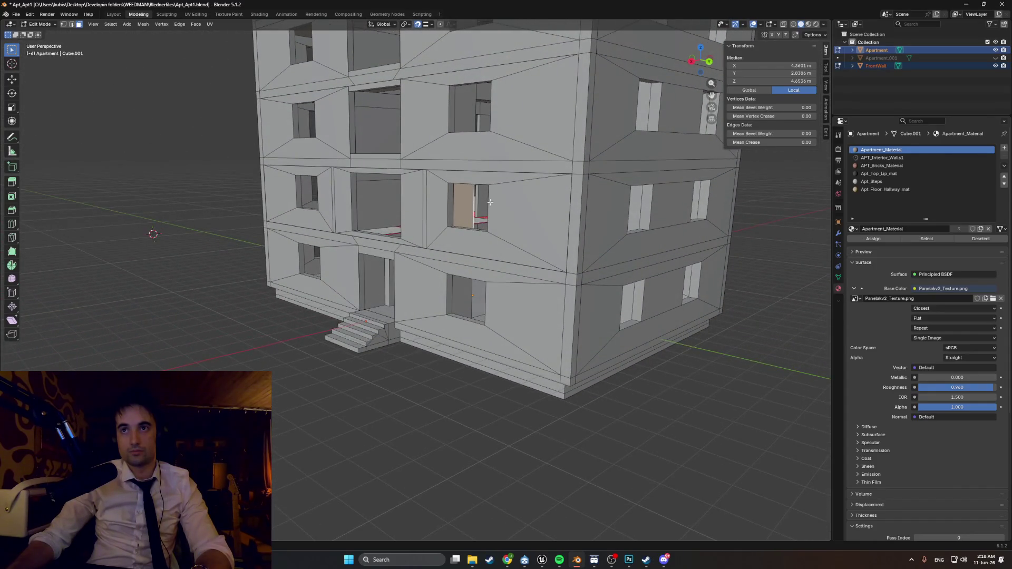
middle_drag(584, 201, 532, 241)
scroll(532, 242, up, 3)
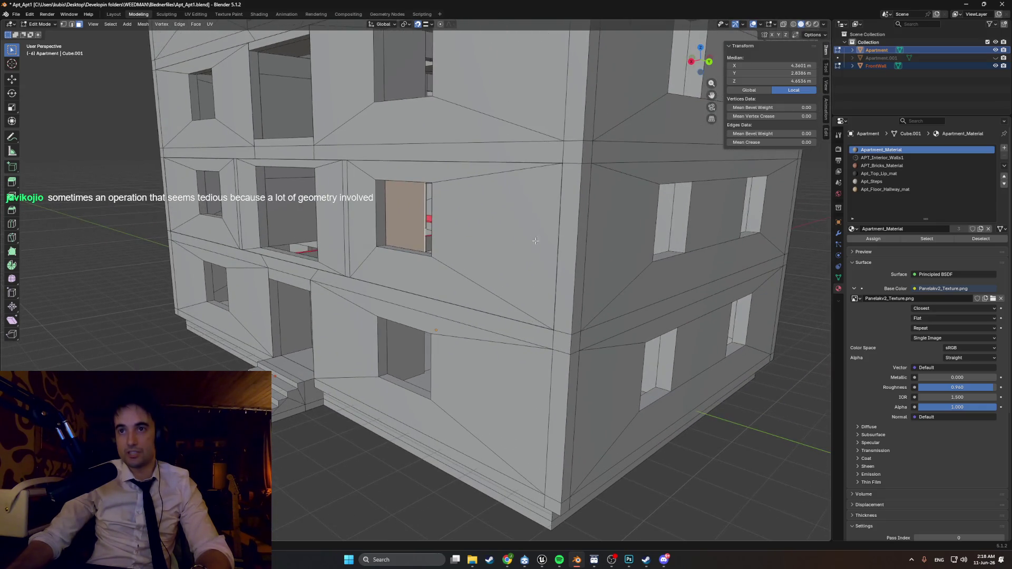
scroll(570, 208, down, 3)
mouse_move(570, 207)
middle_down()
mouse_move(581, 210)
mouse_move(545, 225)
mouse_move(568, 248)
middle_up()
scroll(580, 210, up, 3)
- Delete the corner strip face and move a FrontWall edge along Y to close the corner
key(x)
click(535, 223)
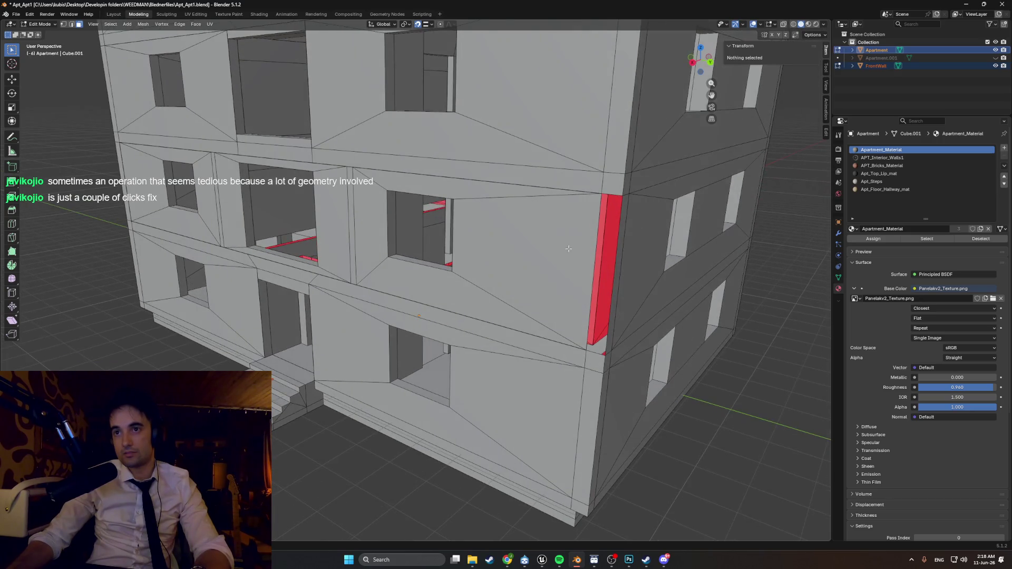
click(595, 248)
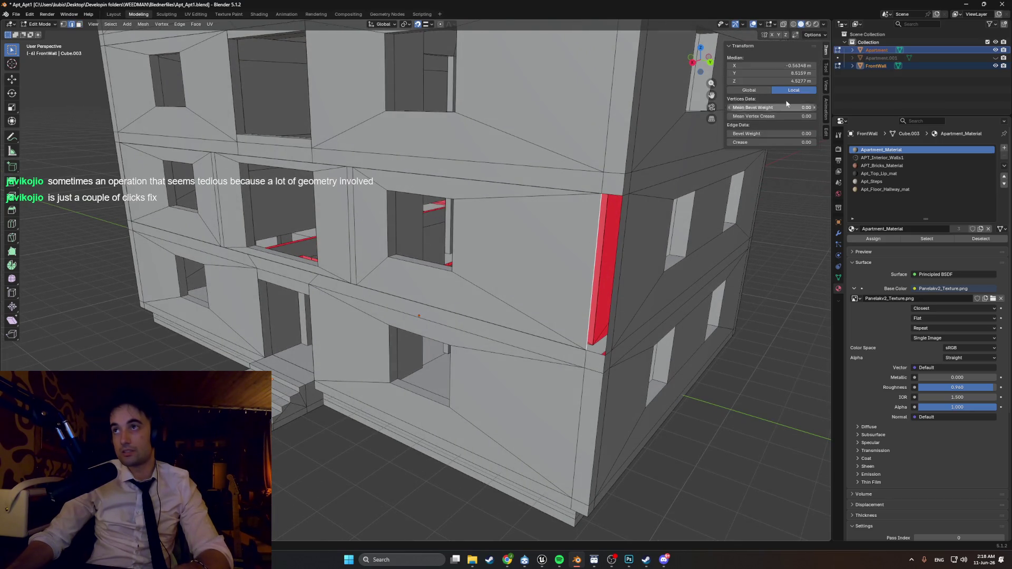
key(g)
key(y)
click(614, 276)
mouse_move(614, 275)
middle_down()
mouse_move(558, 263)
mouse_move(533, 271)
middle_up()
mouse_move(421, 278)
middle_down()
mouse_move(499, 280)
mouse_move(495, 289)
middle_up()
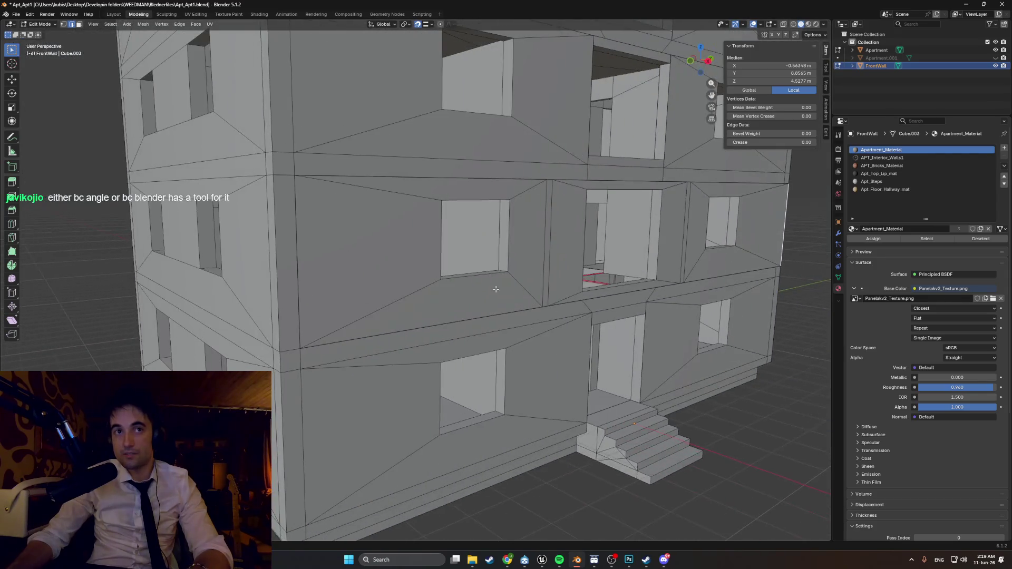
- In face mode, delete the extra Apartment wall face and select the red strip beside it
key(3)
click(284, 242)
mouse_move(285, 242)
middle_down()
mouse_move(310, 246)
mouse_move(272, 268)
middle_up()
click(306, 244)
click(311, 247)
click(314, 251)
click(299, 257)
- Orbit and zoom to inspect the facade corner from a front-right angle
scroll(313, 263, down, 5)
middle_drag(343, 266, 318, 250)
scroll(322, 248, up, 2)
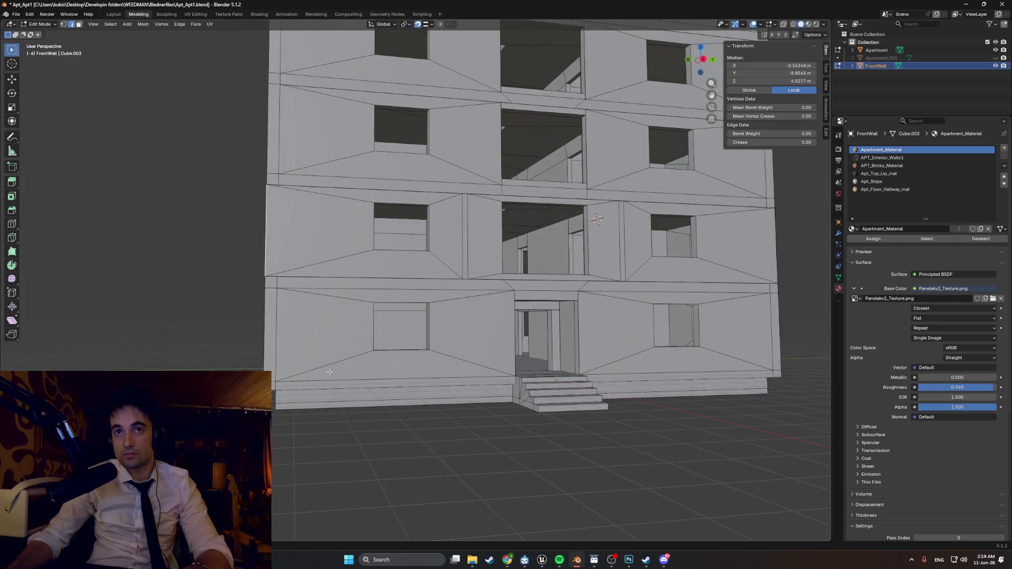
scroll(373, 421, up, 3)
mouse_move(373, 422)
middle_down()
mouse_move(360, 398)
mouse_move(390, 397)
mouse_move(328, 401)
middle_up()
scroll(368, 398, down, 2)
scroll(396, 396, up, 3)
scroll(371, 398, up, 2)
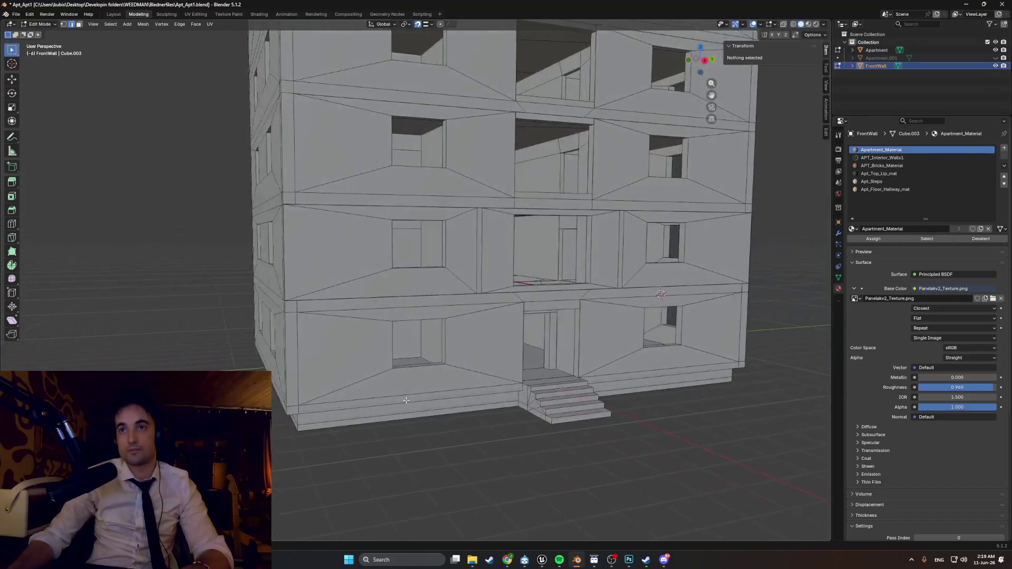
key(shift+grave)
key(w)
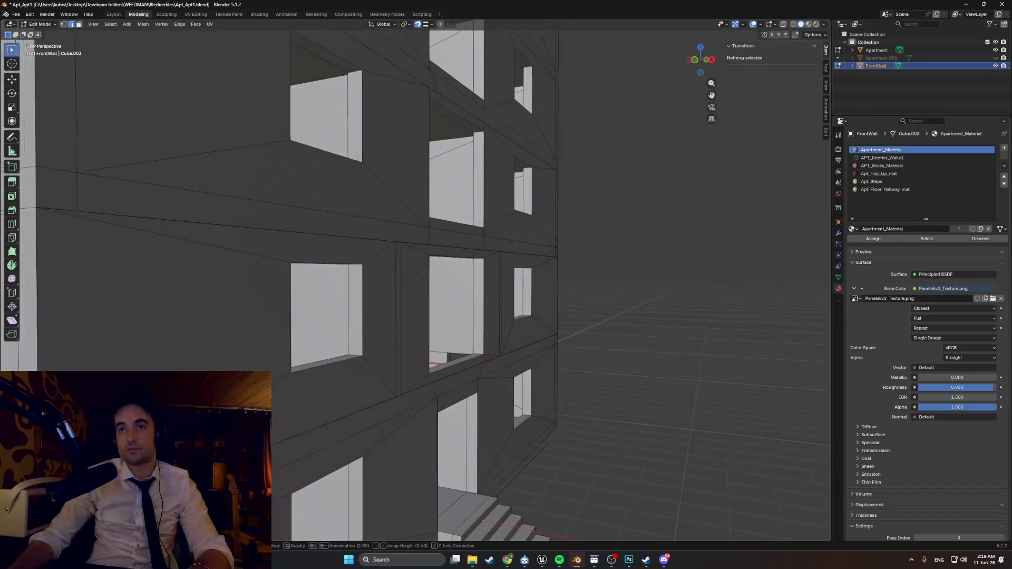
scroll(416, 279, up, 9)
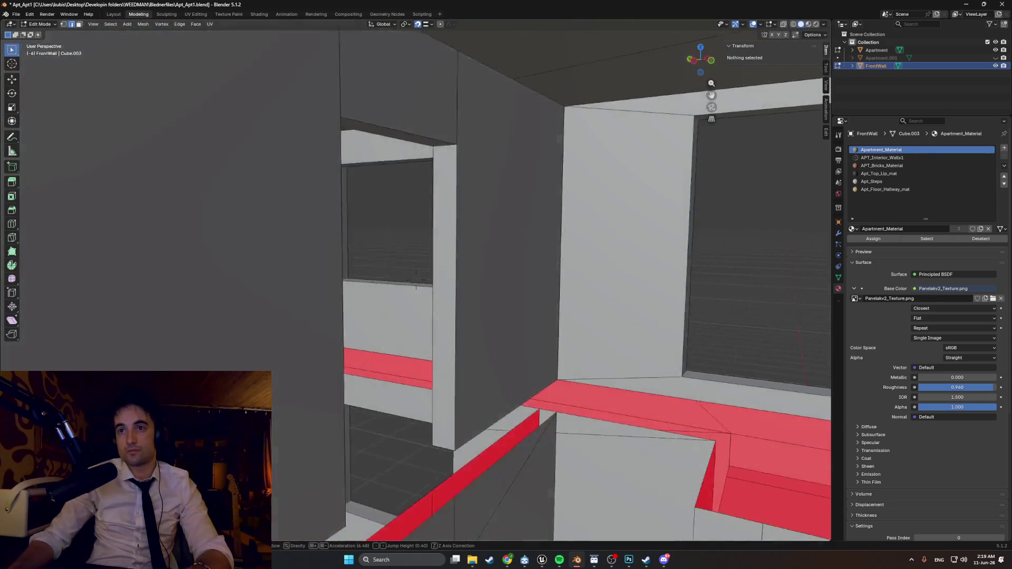
key(s)
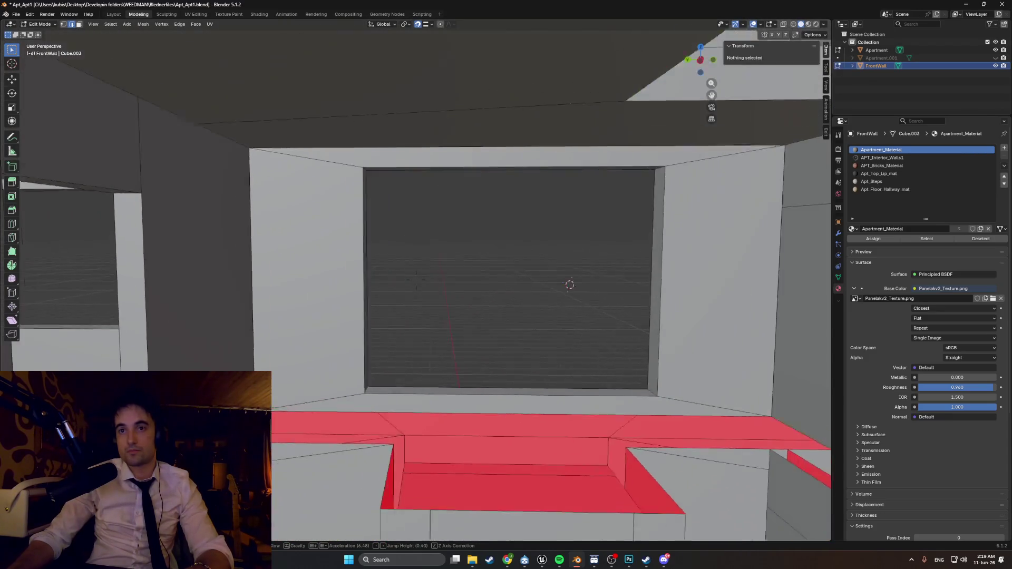
key(s)
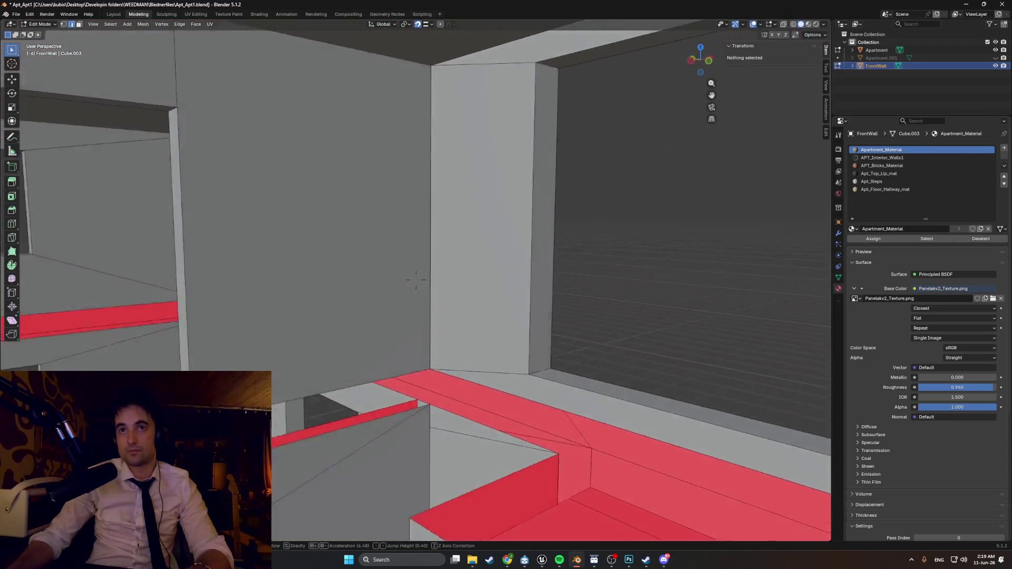
key(s)
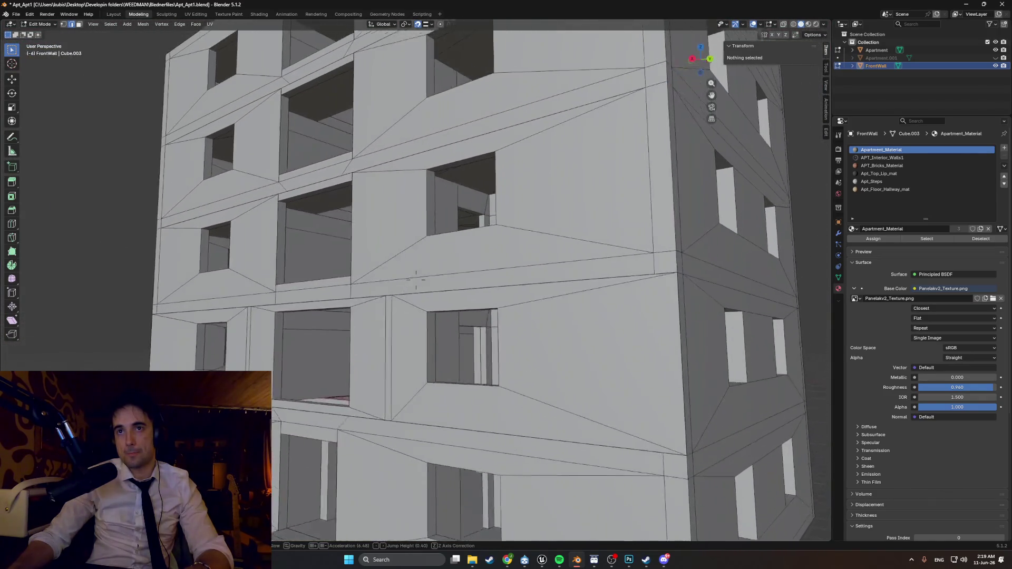
key(w)
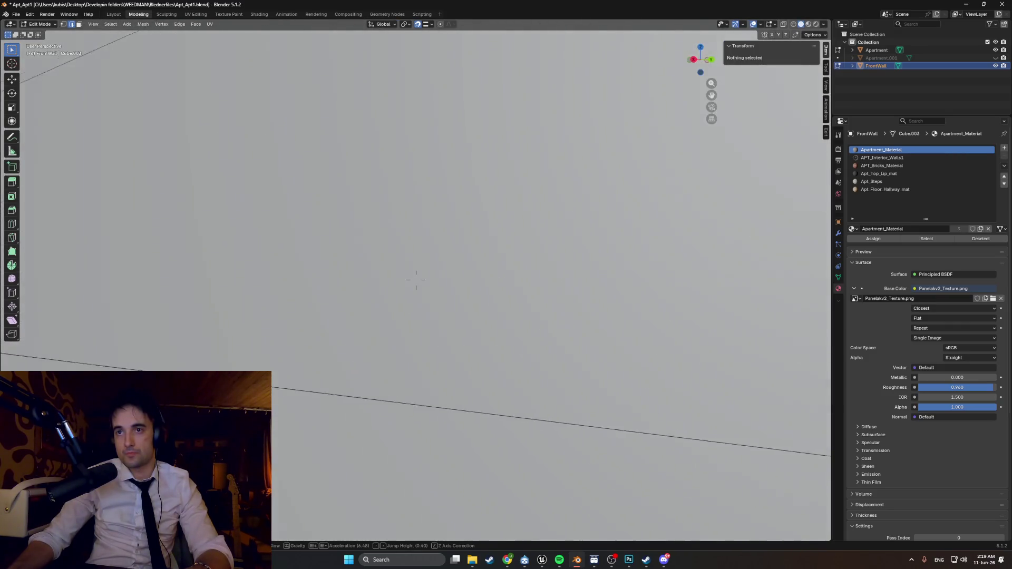
key(w)
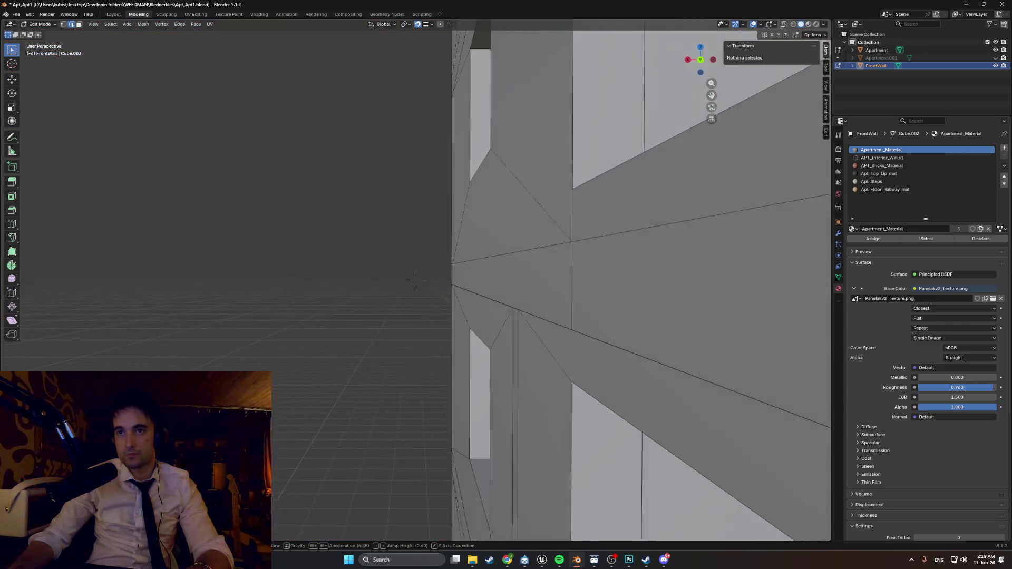
key(s)
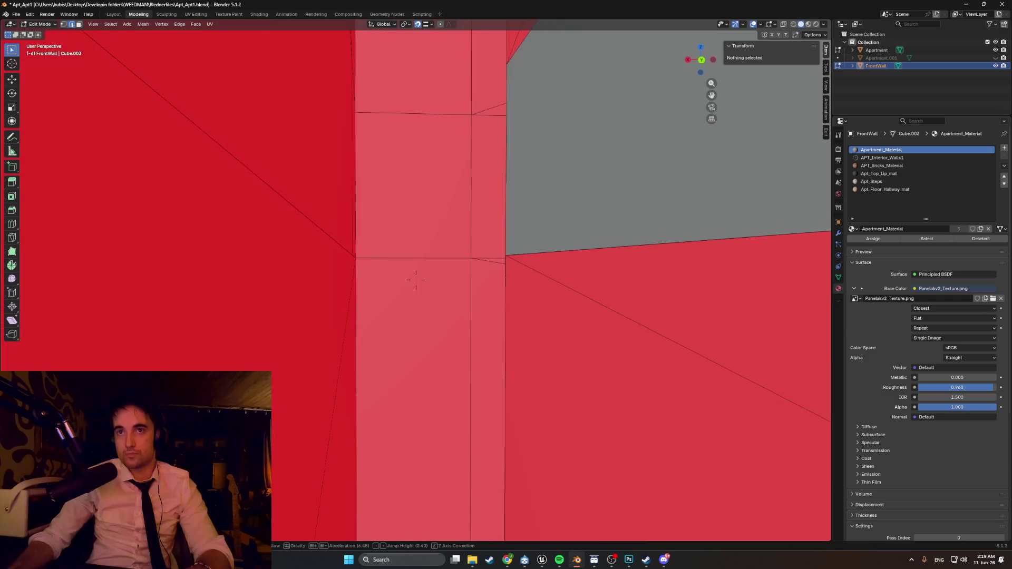
key(s)
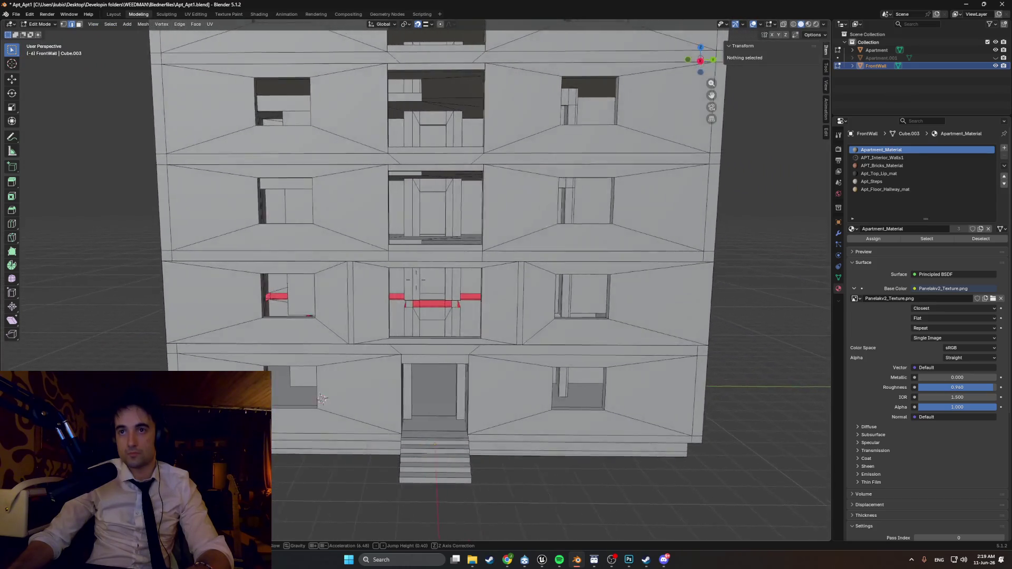
key(w)
key(s)
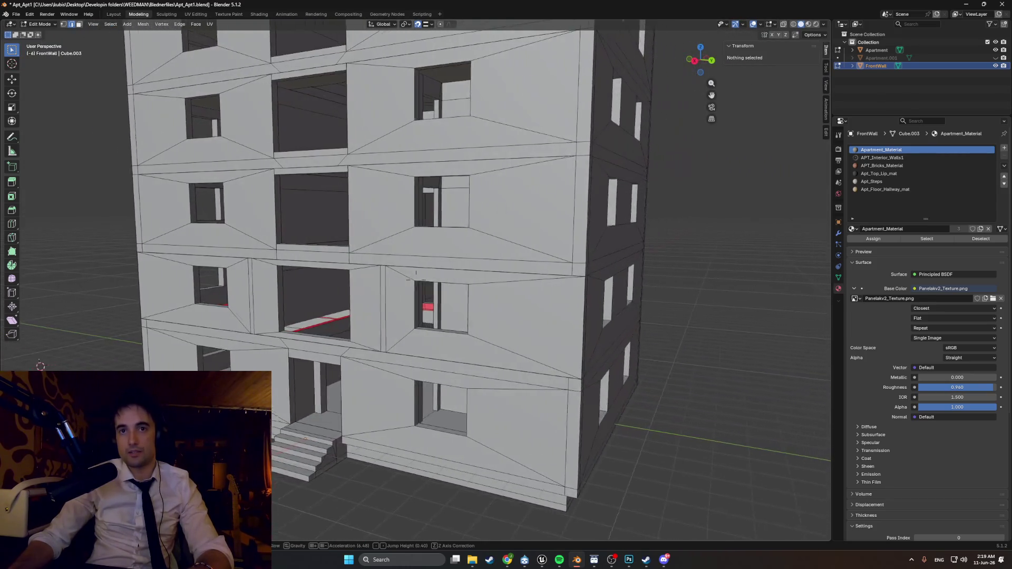
key(w)
key(w)
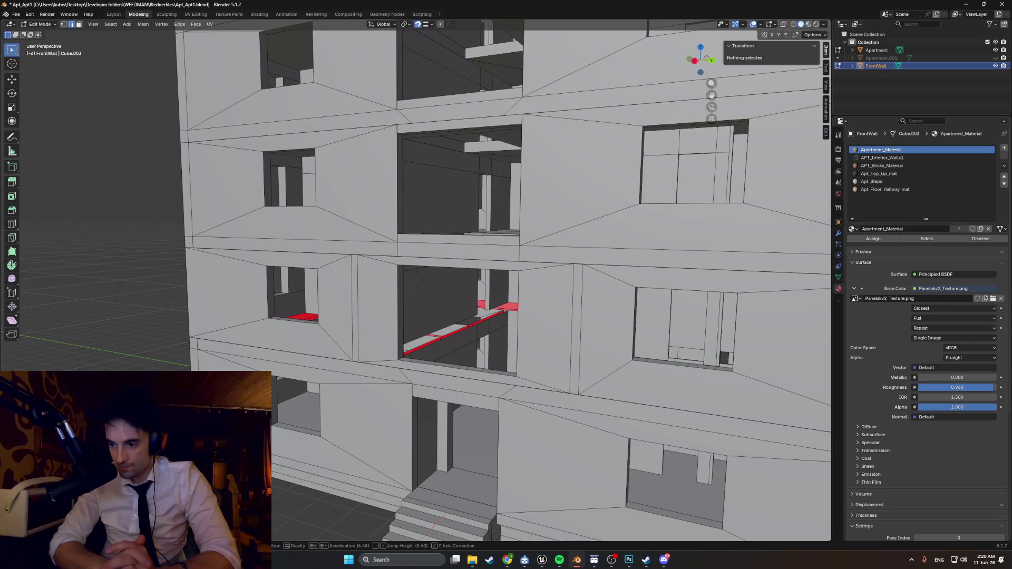
key(w)
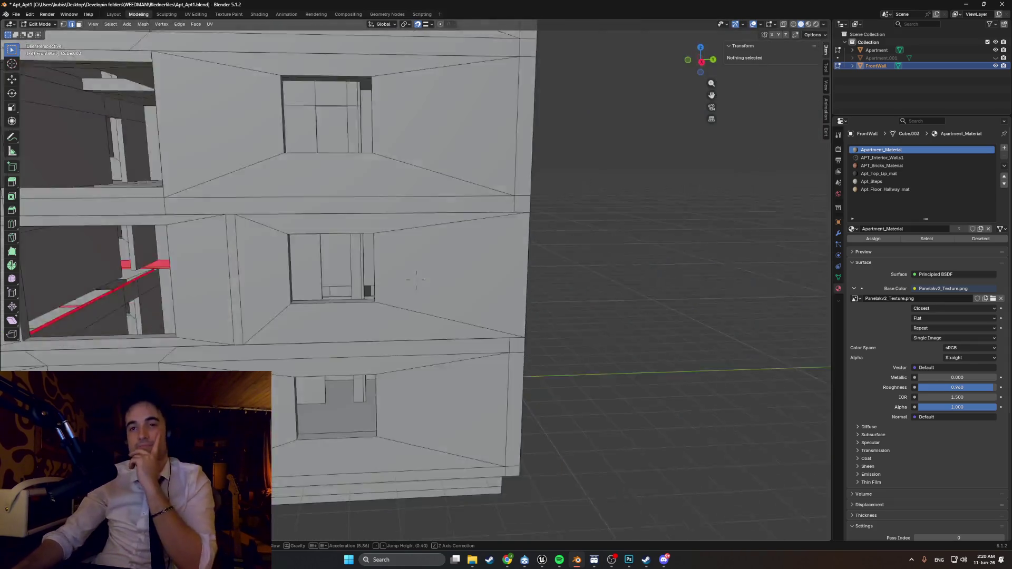
scroll(415, 279, down, 3)
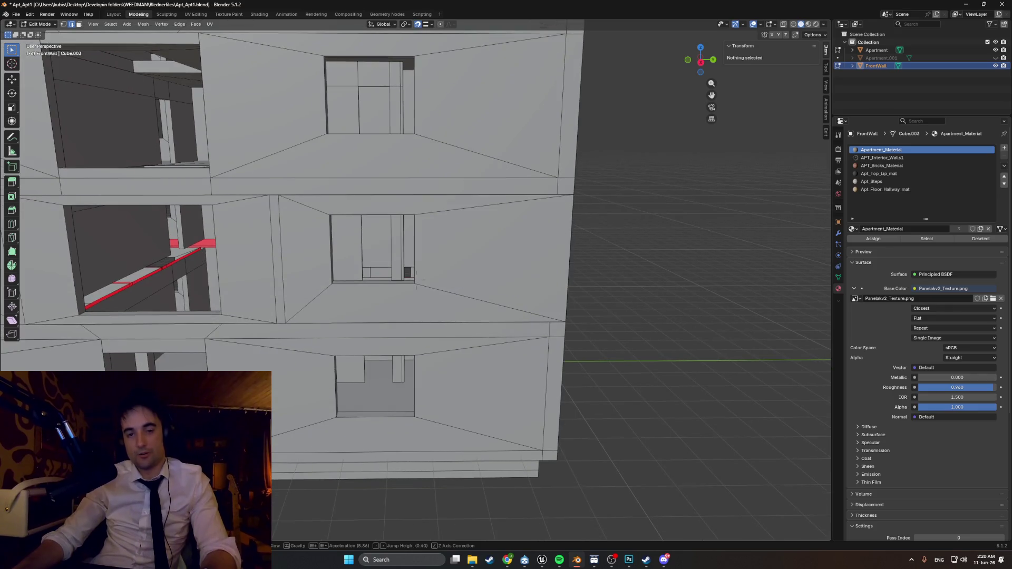
key(s)
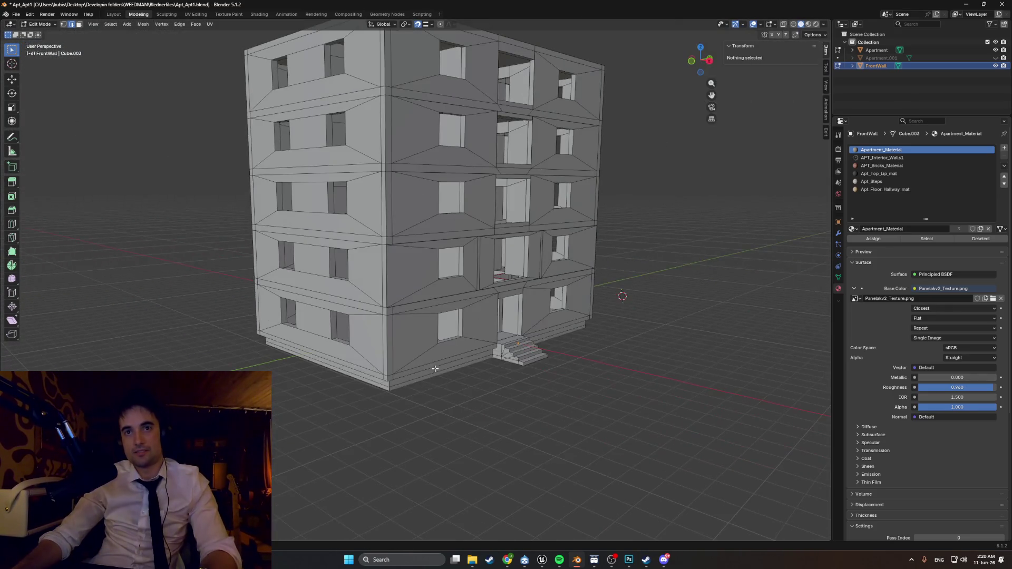
click(405, 372)
middle_drag(404, 372, 329, 365)
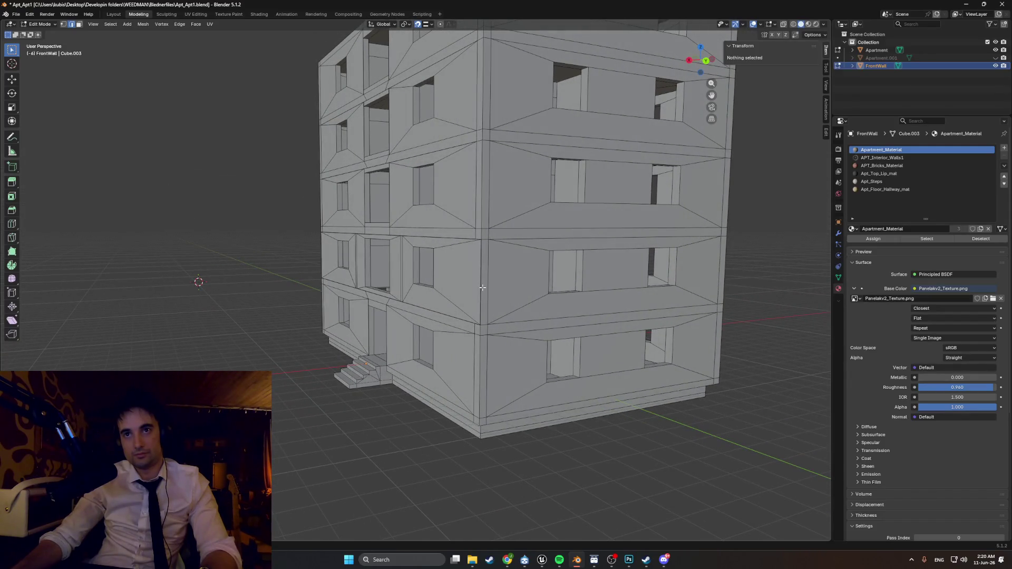
mouse_move(535, 272)
middle_down()
mouse_move(594, 275)
mouse_move(583, 275)
middle_up()
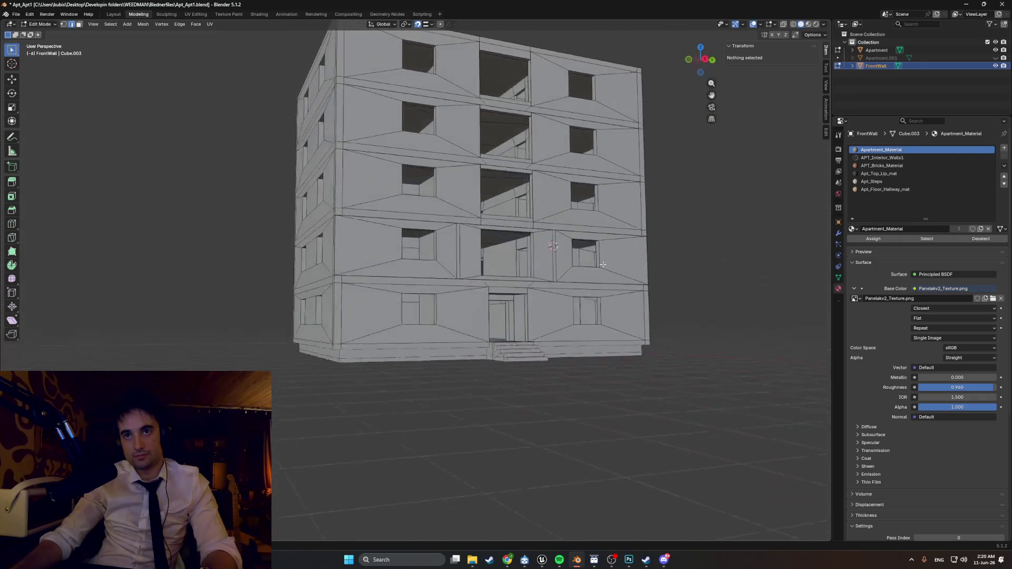
mouse_move(635, 265)
middle_down()
mouse_move(618, 270)
mouse_move(632, 274)
mouse_move(596, 271)
middle_up()
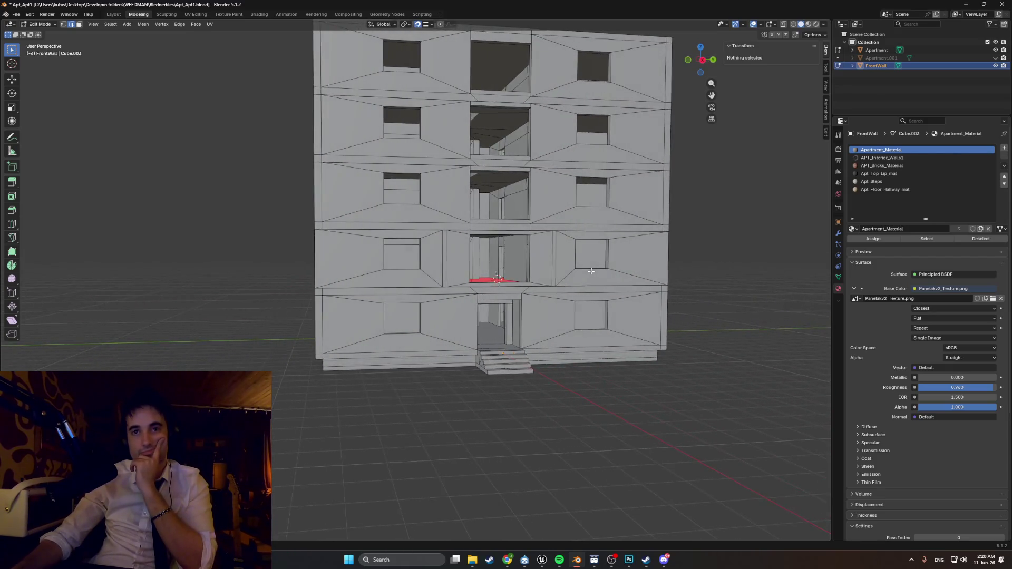
scroll(537, 288, up, 3)
mouse_move(538, 287)
middle_down()
mouse_move(470, 310)
mouse_move(481, 298)
middle_up()
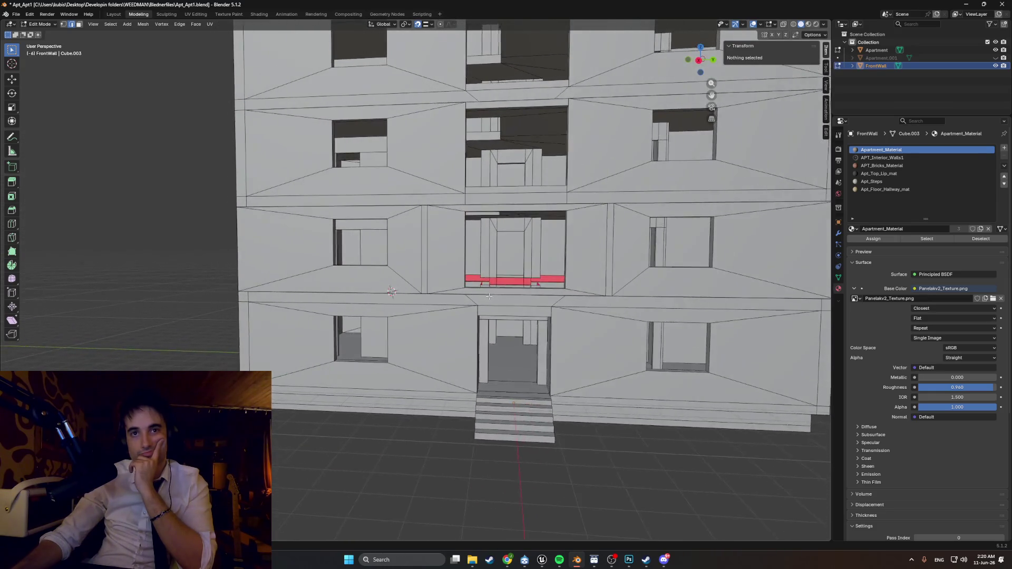
mouse_move(474, 298)
middle_down()
mouse_move(542, 298)
mouse_move(480, 300)
middle_up()
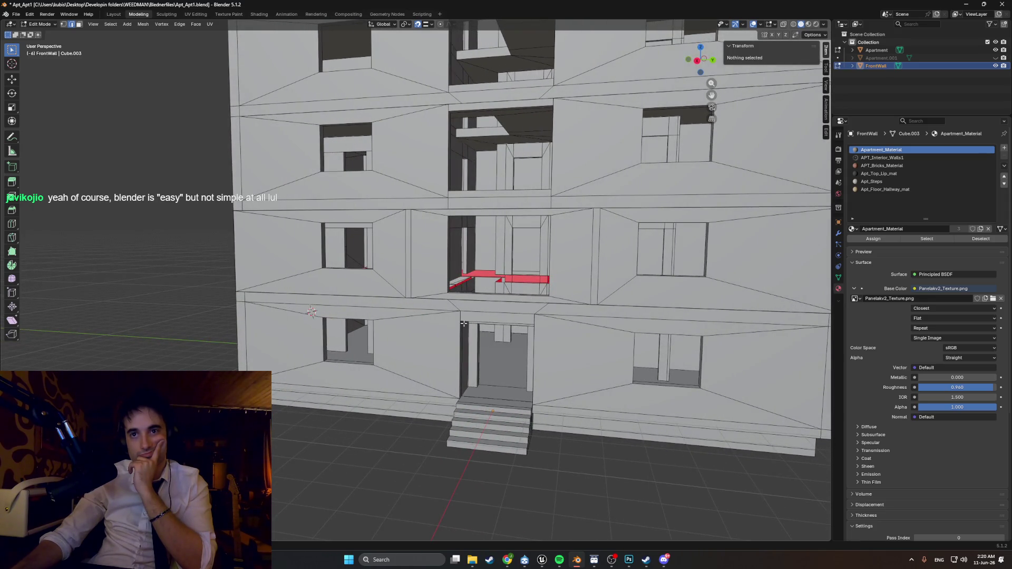
scroll(453, 316, up, 3)
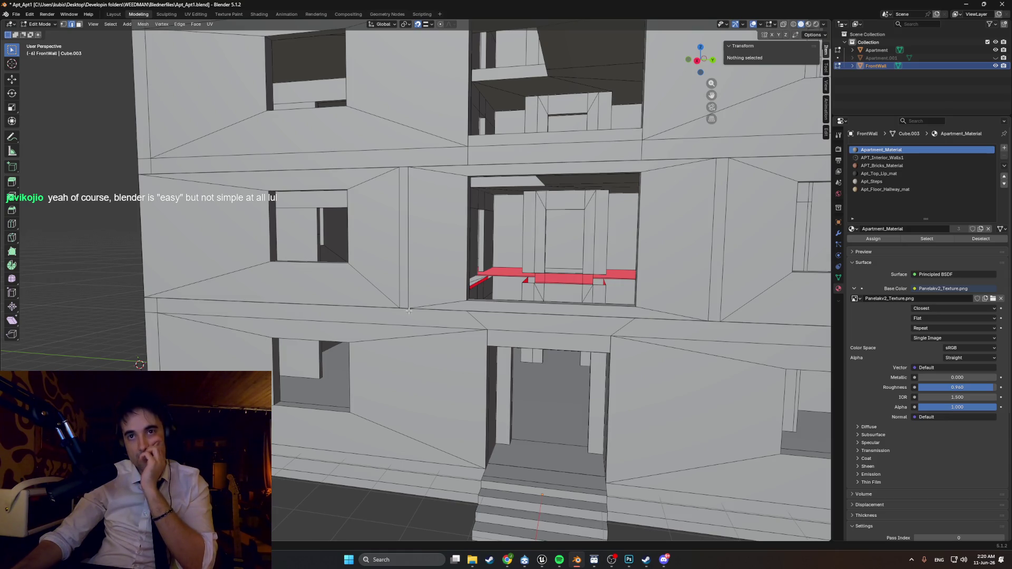
scroll(408, 311, down, 1)
mouse_move(408, 311)
middle_down()
mouse_move(460, 311)
mouse_move(420, 316)
mouse_move(423, 299)
middle_up()
scroll(431, 312, up, 2)
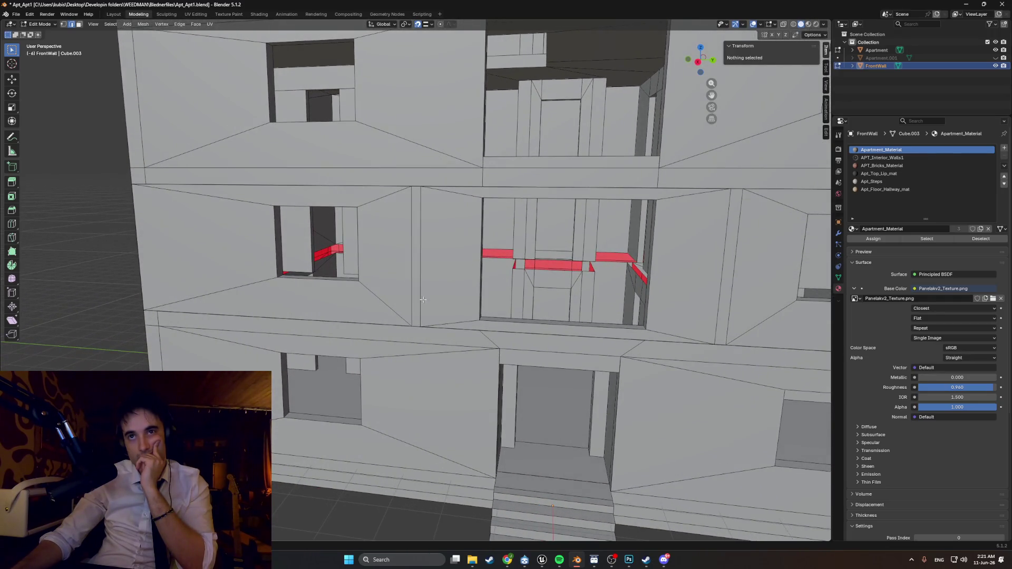
- Slide the vertical edge beside the balcony along Y into line with the facade
click(421, 257)
key(g)
key(x)
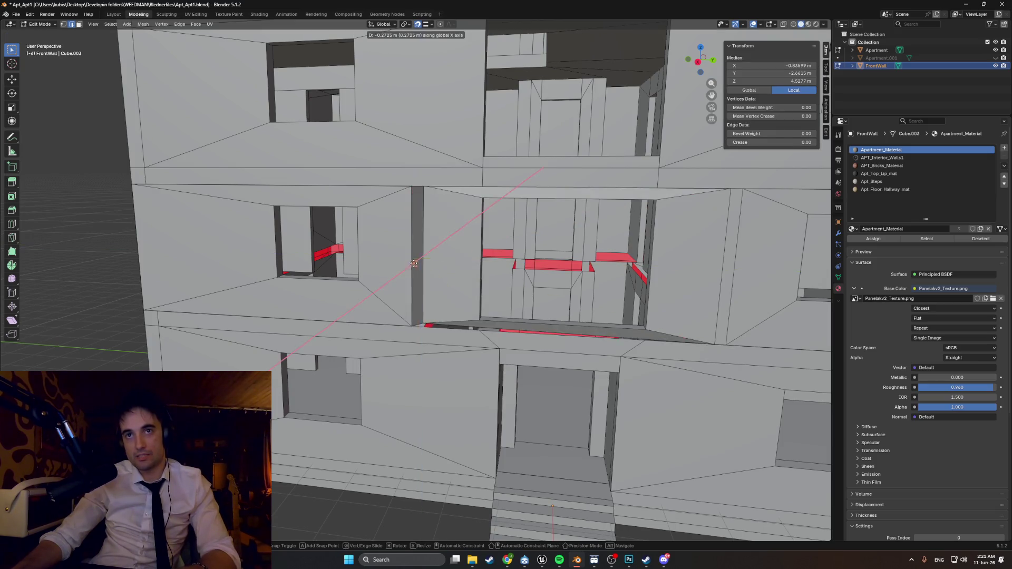
key(x)
key(x)
key(x)
key(y)
click(412, 255)
scroll(424, 237, up, 2)
middle_drag(424, 238, 426, 275)
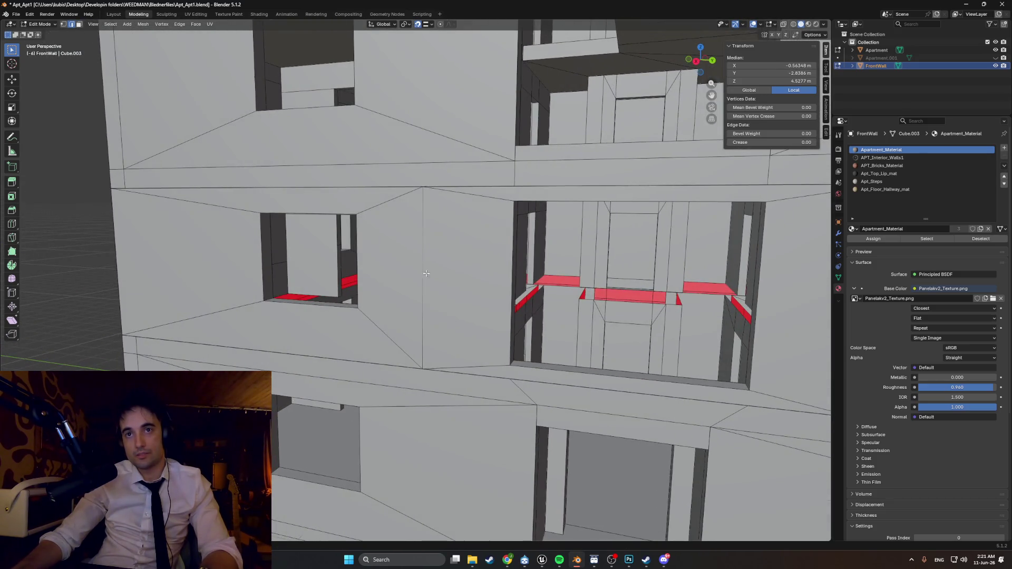
- Check hidden geometry in X-ray, return to solid shading, and merge vertices by distance, removing 2
key(alt+z)
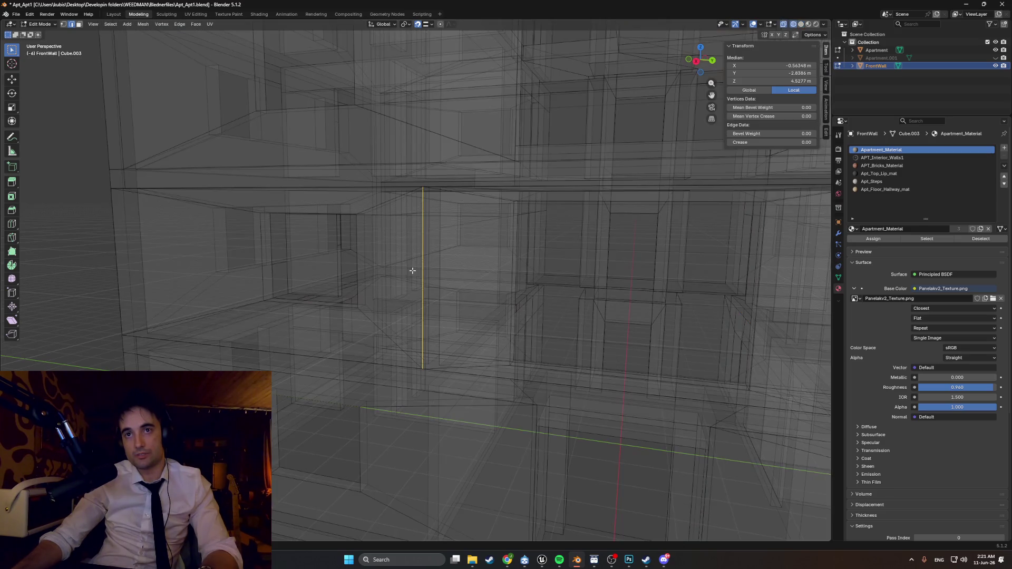
mouse_move(425, 271)
middle_down()
mouse_move(393, 303)
mouse_move(400, 289)
mouse_move(430, 306)
middle_up()
key(z)
click(445, 290)
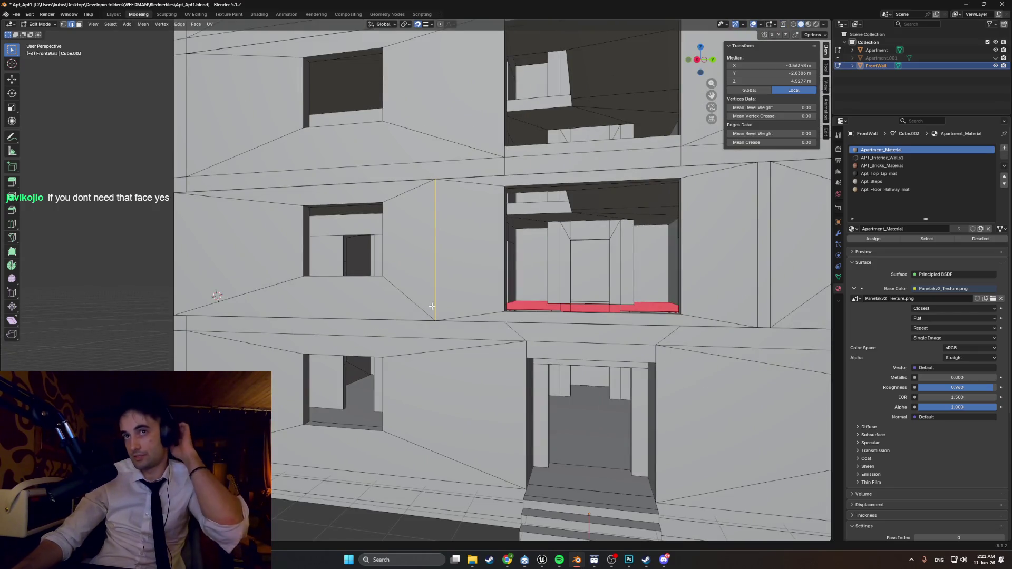
key(m)
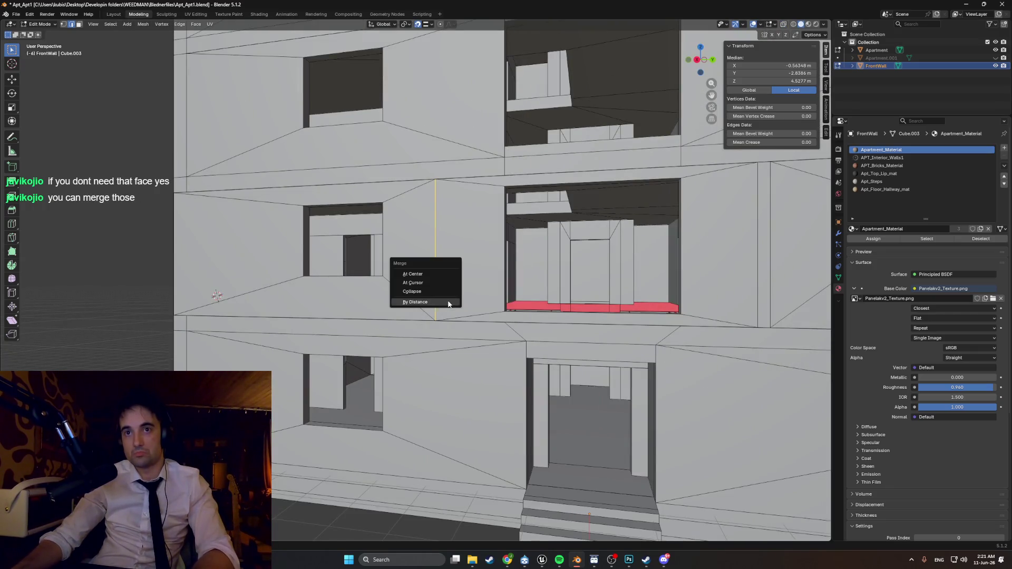
click(448, 302)
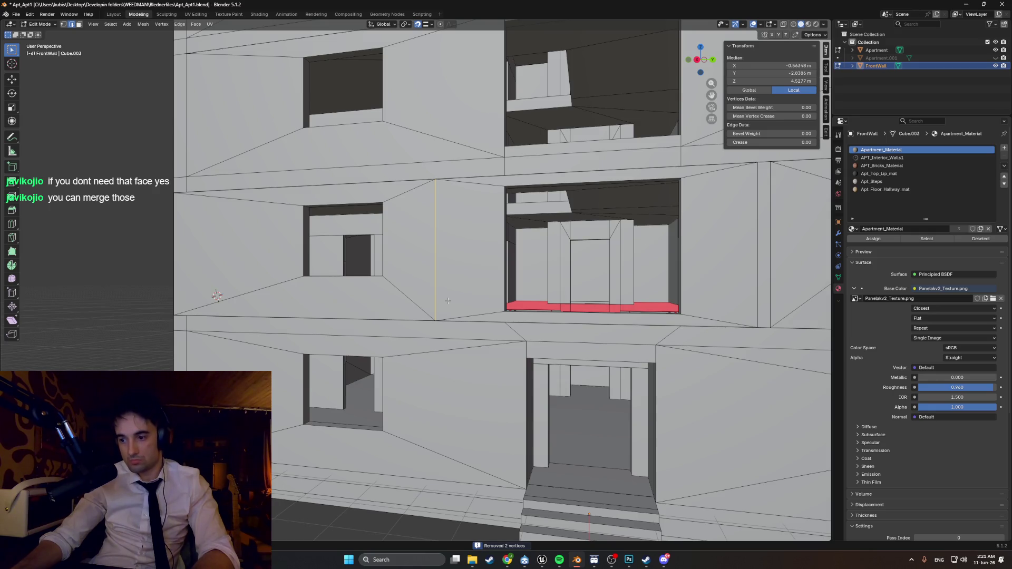
mouse_move(447, 301)
middle_down()
mouse_move(532, 306)
mouse_move(464, 314)
mouse_move(316, 290)
mouse_move(131, 239)
mouse_move(218, 340)
middle_up()
scroll(509, 308, up, 3)
scroll(218, 340, down, 5)
scroll(349, 304, up, 3)
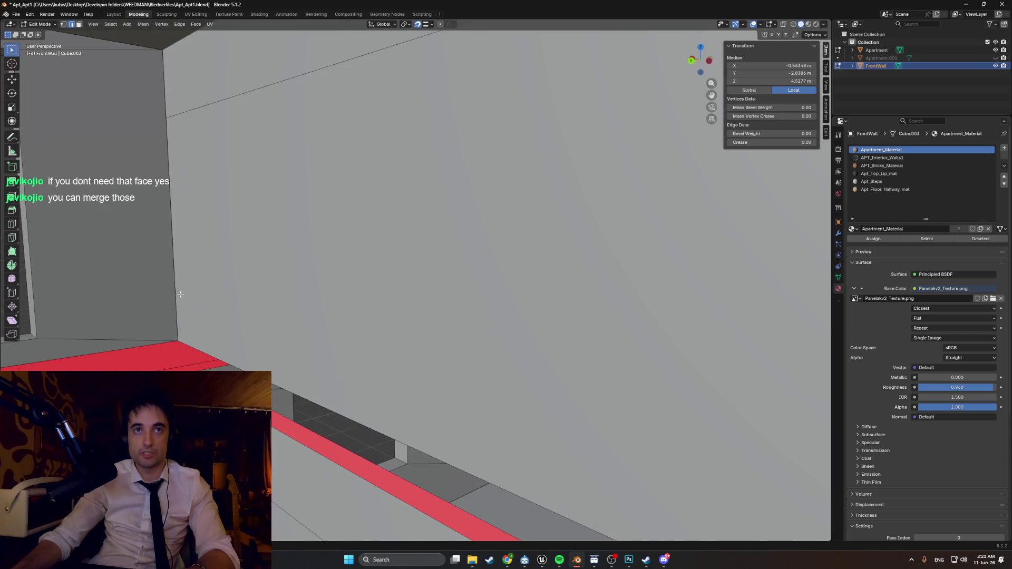
- In face select mode, select the left column face and inspect the building front
key(3)
shift+click(264, 295)
middle_drag(263, 295, 65, 304)
scroll(224, 298, down, 5)
scroll(448, 313, down, 4)
mouse_move(448, 313)
middle_down()
mouse_move(226, 298)
mouse_move(348, 247)
mouse_move(510, 237)
middle_up()
middle_drag(440, 236, 437, 236)
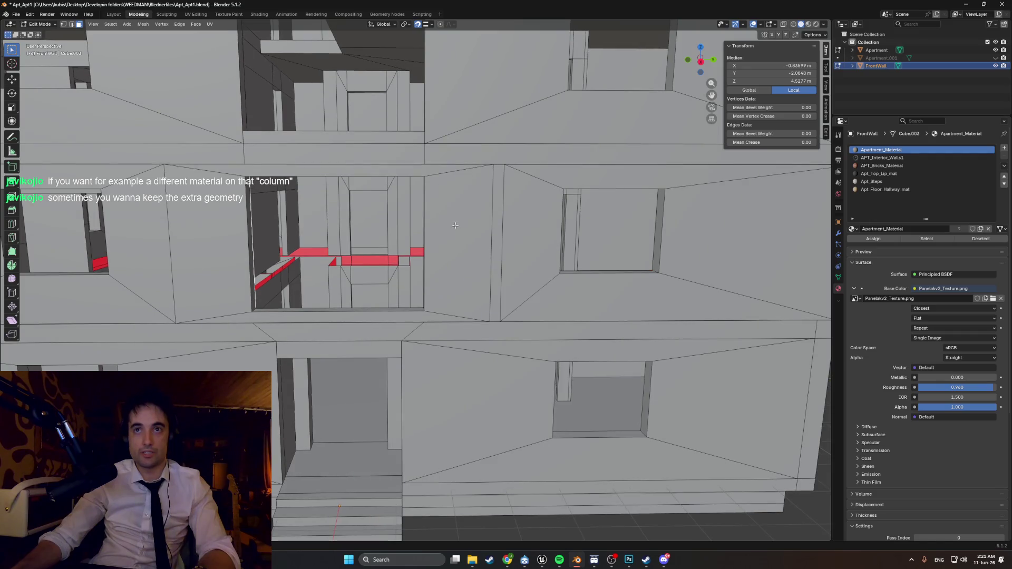
- Slide the vertical edge right of the window along Y, then select the edge left of it
click(489, 233)
key(2)
key(g)
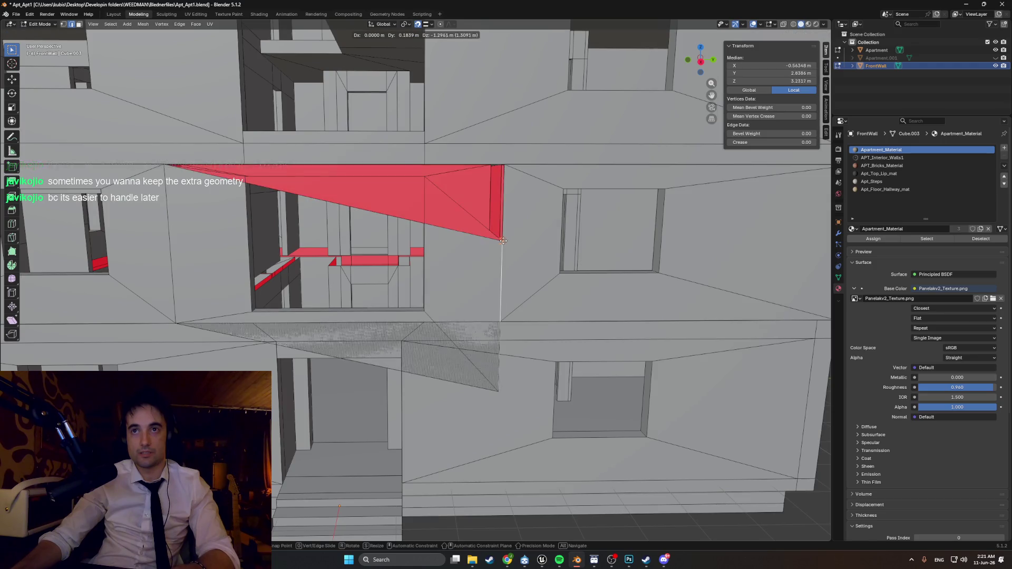
key(y)
click(501, 240)
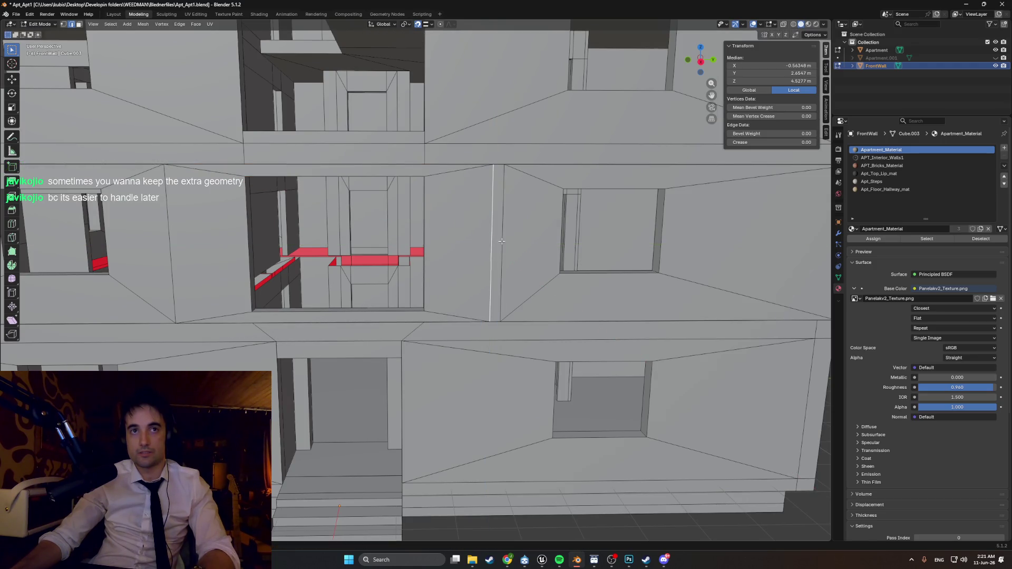
click(212, 249)
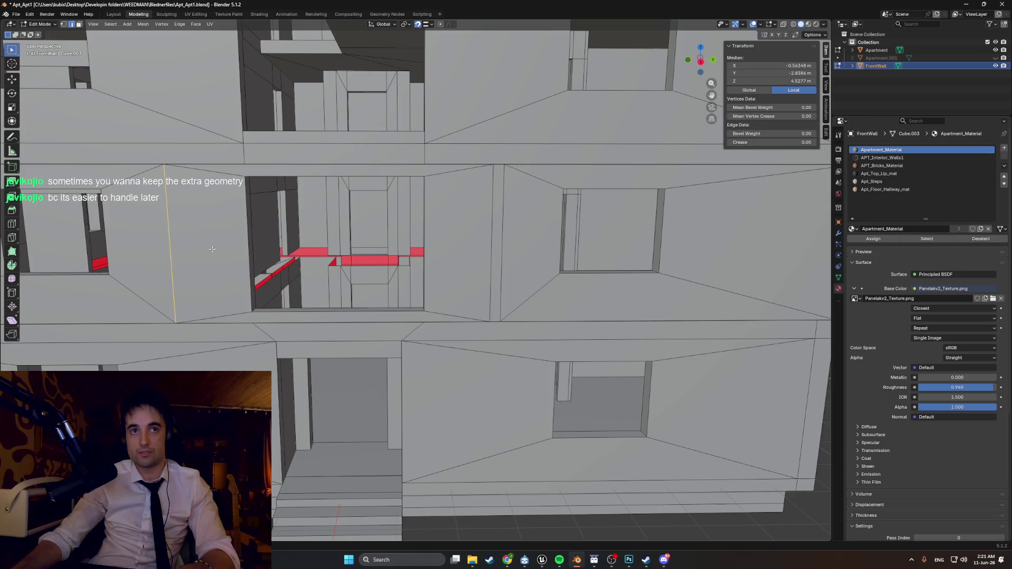
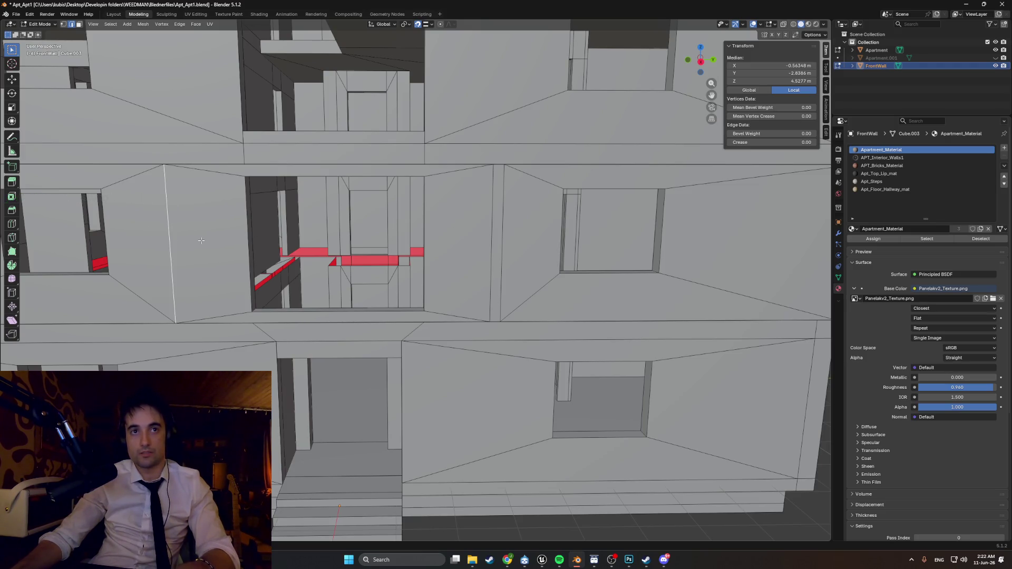
- Move the selected window-bay wall edge into place and merge its vertices by distance
middle_drag(175, 257, 201, 270)
key(g)
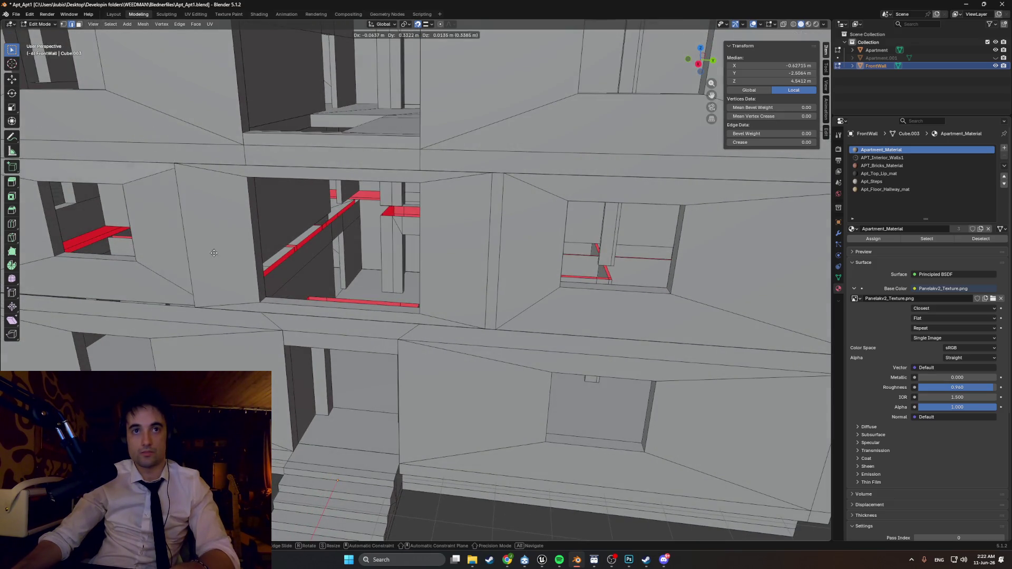
click(173, 265)
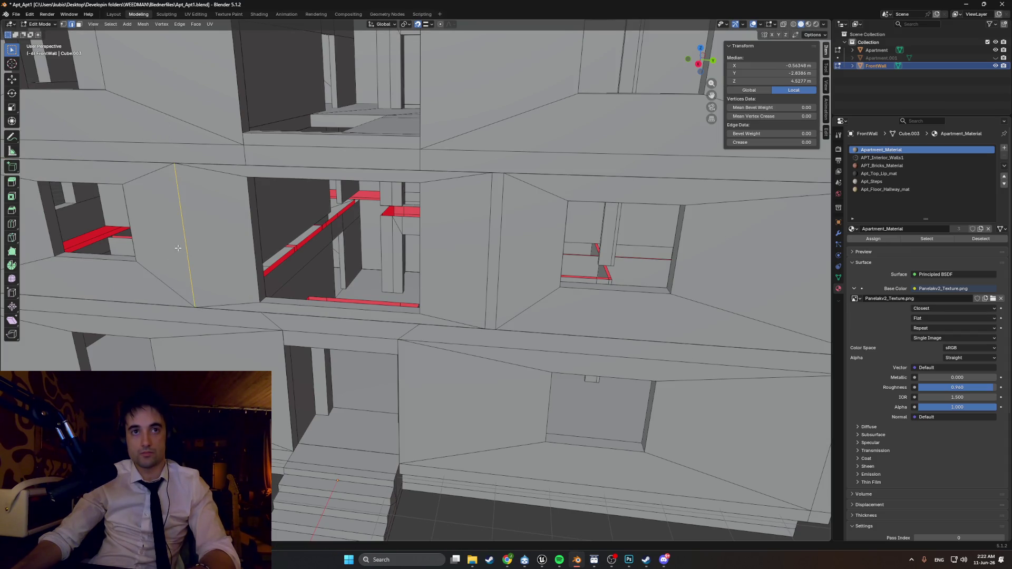
key(m)
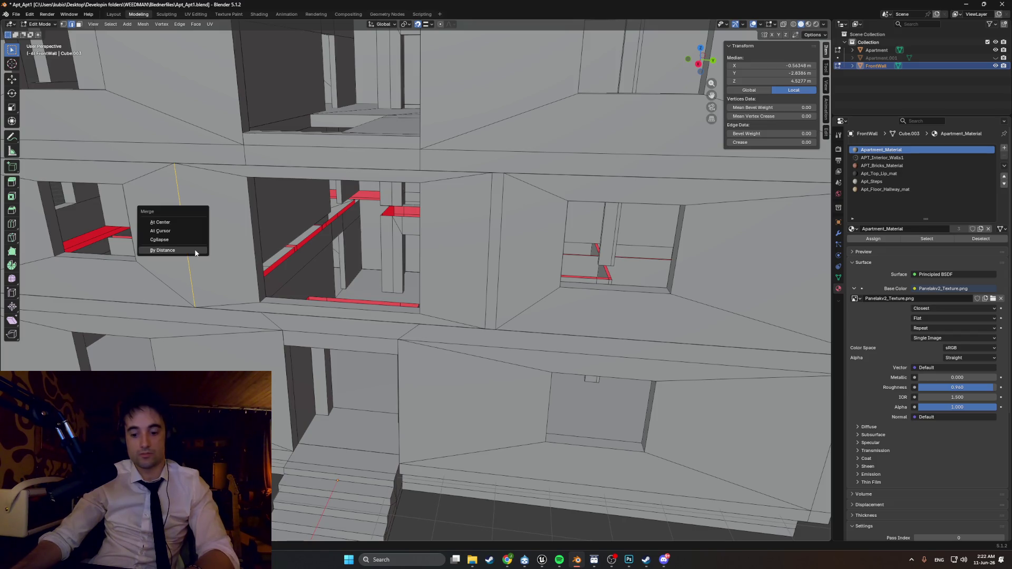
click(195, 250)
- Shift the vertical wall edge to the right so it meets the neighbouring section
middle_drag(195, 250, 247, 264)
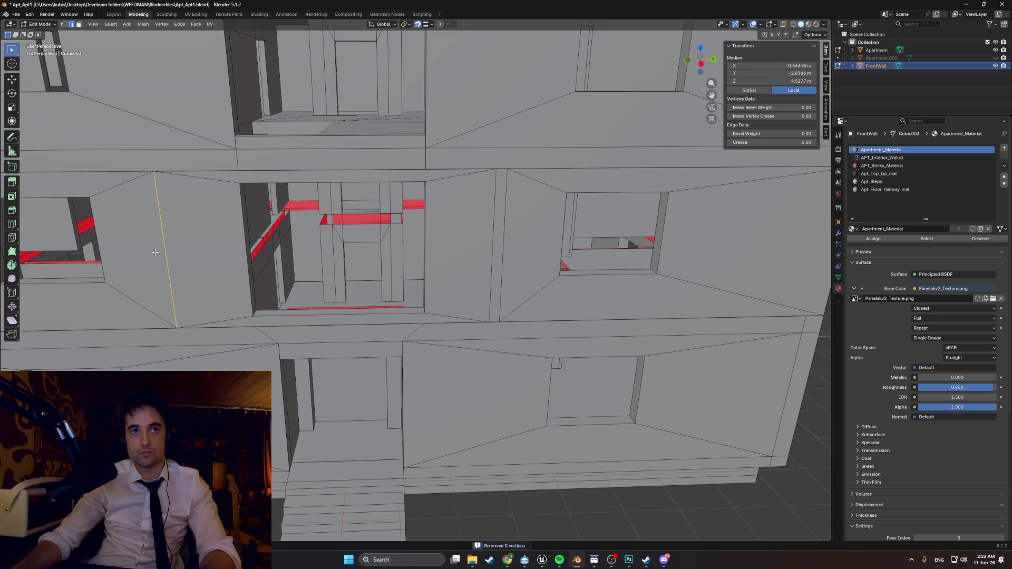
scroll(177, 255, up, 5)
scroll(174, 253, up, 4)
key(g)
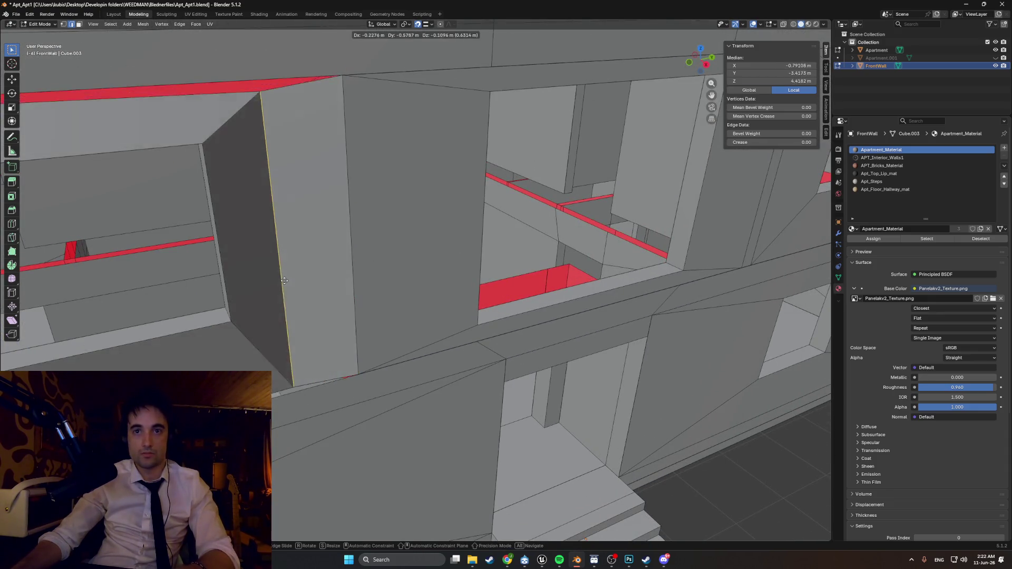
click(361, 257)
middle_drag(360, 257, 359, 258)
- Check the panel in wireframe, then select the panel edge's top vertex with X-ray on
key(z)
click(296, 269)
key(z)
click(350, 278)
key(1)
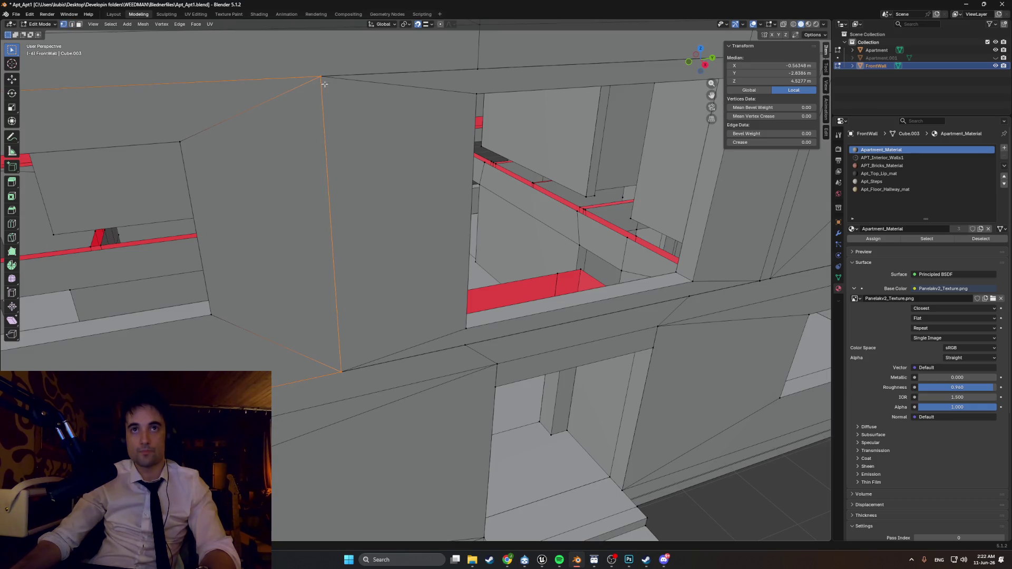
click(320, 77)
key(alt+z)
- Hide the Apartment object and merge the selected front-wall vertices by distance
middle_drag(316, 79, 382, 138)
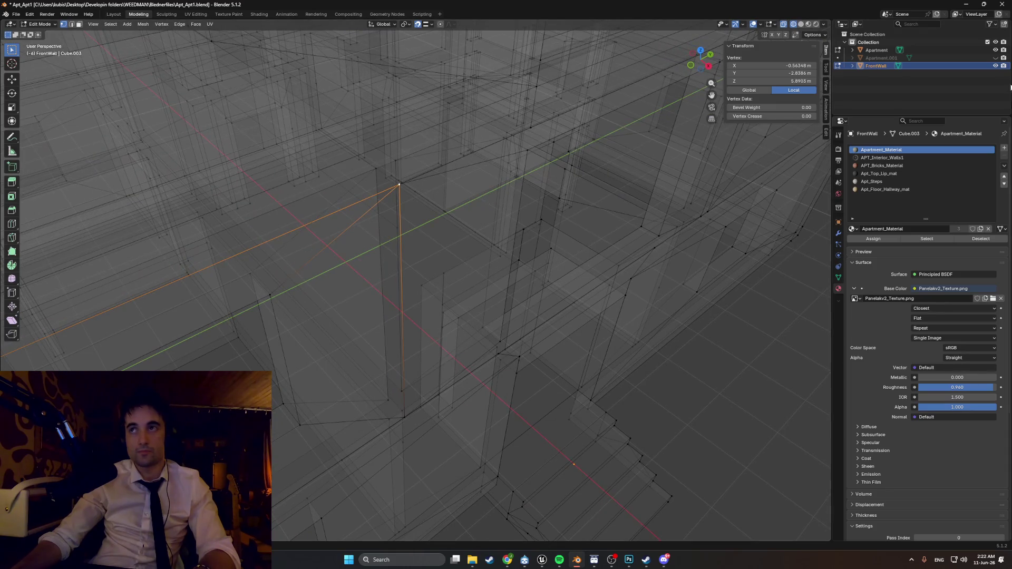
click(995, 50)
mouse_move(527, 211)
middle_down()
mouse_move(486, 242)
mouse_move(346, 239)
mouse_move(352, 286)
mouse_move(337, 266)
mouse_move(334, 295)
middle_up()
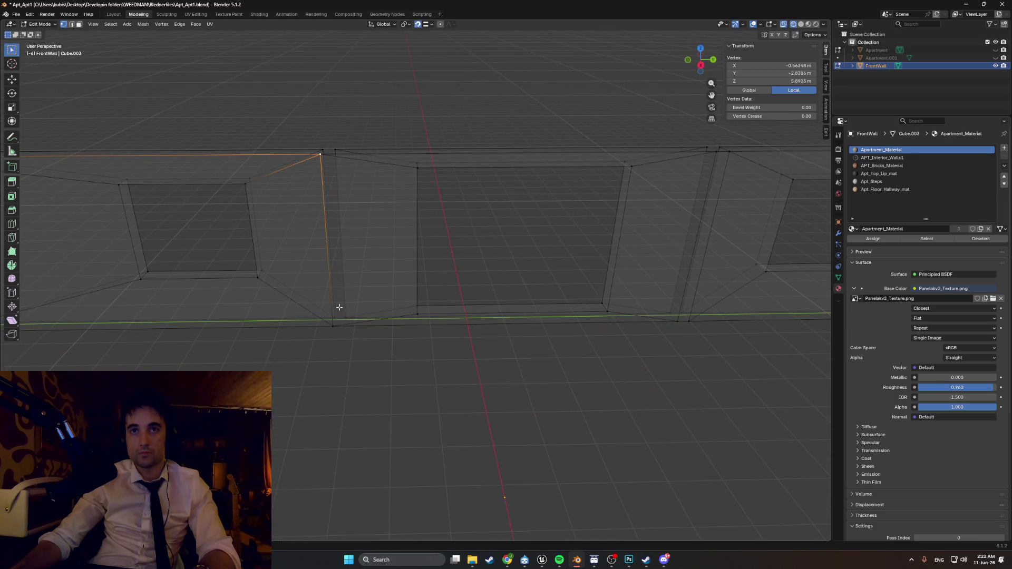
key(m)
click(336, 303)
- Box-select the stacked panel corner vertices and merge them by distance
mouse_move(328, 206)
middle_down()
mouse_move(309, 222)
mouse_move(308, 212)
middle_up()
click(293, 214)
drag(295, 216, 288, 195)
key(m)
click(299, 216)
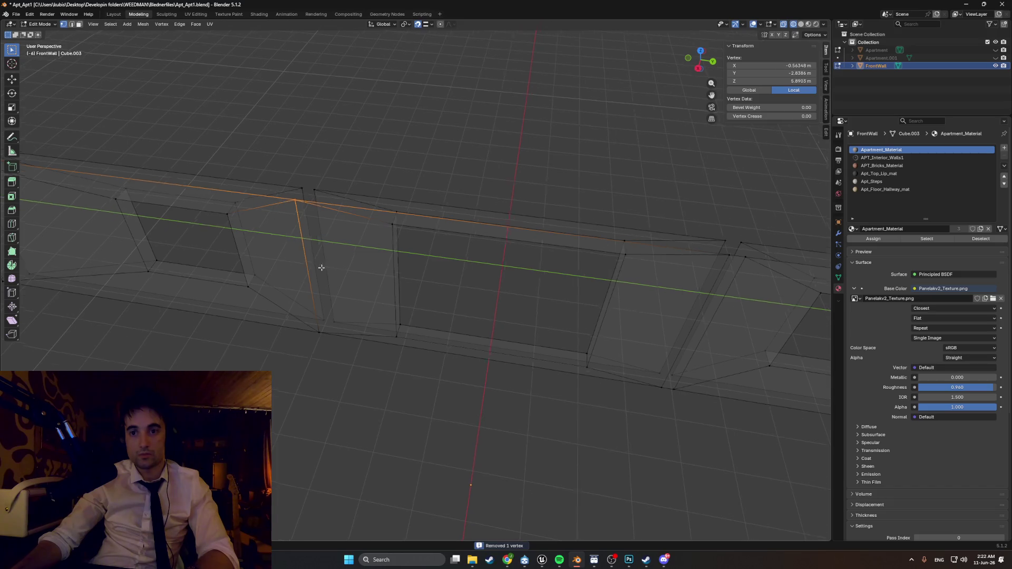
middle_drag(318, 266, 338, 338)
drag(315, 324, 312, 324)
key(m)
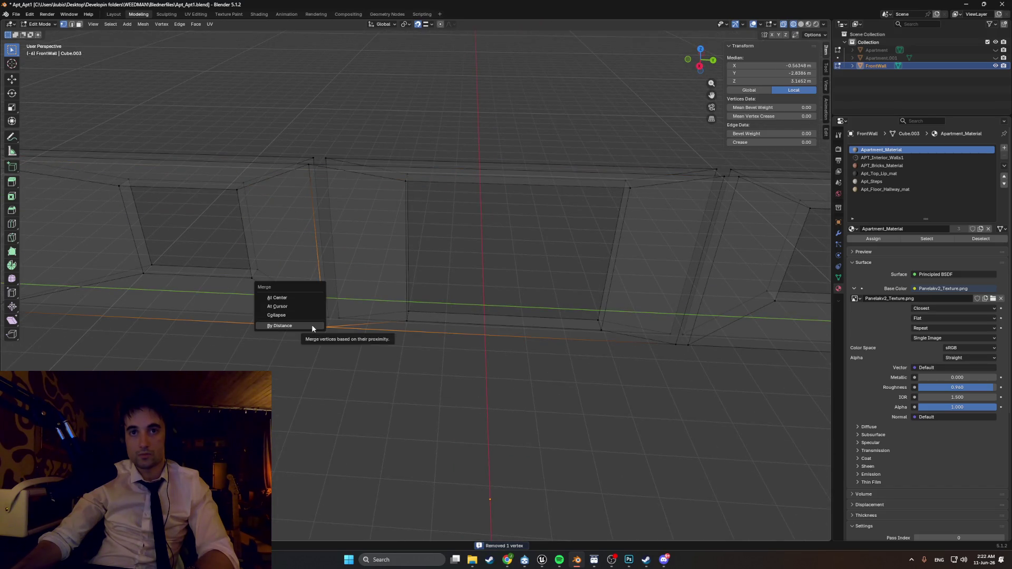
click(312, 324)
click(349, 348)
- Slide the vertical front-wall edge along the Y axis
middle_drag(498, 345, 456, 308)
middle_drag(511, 275, 522, 288)
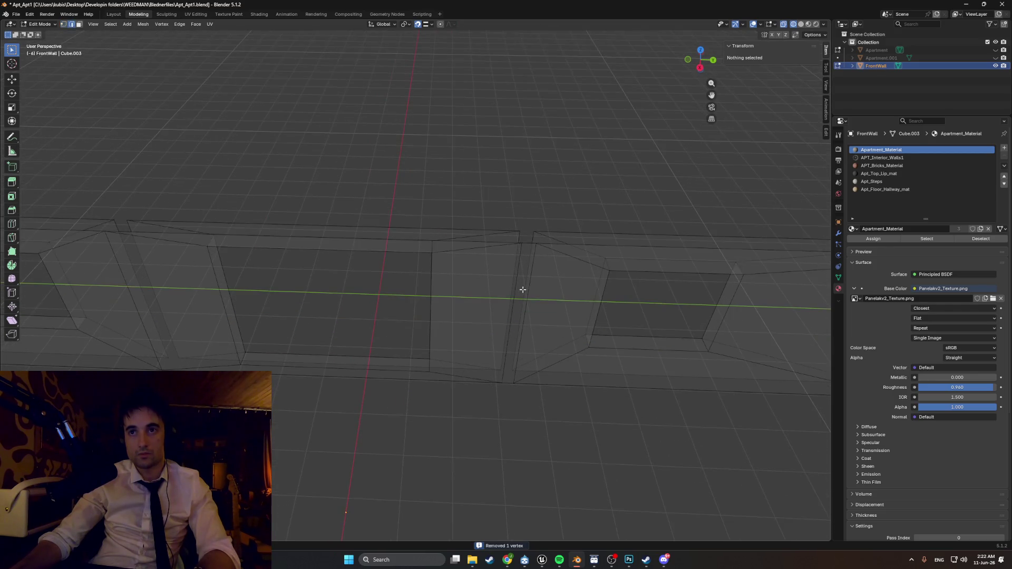
click(517, 283)
key(g)
key(y)
click(536, 248)
- In vertex select mode, merge the overlapping and leftover vertices into one
key(Tab)
key(Tab)
key(ctrl+Tab)
click(489, 272)
key(m)
click(522, 244)
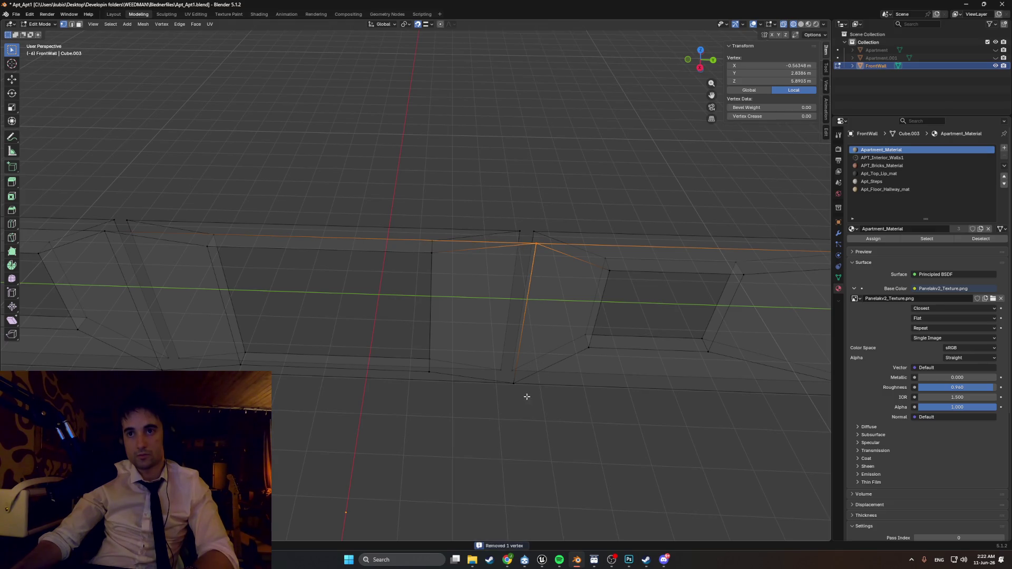
key(m)
click(501, 379)
- Return the viewport to Solid shading to review the continuous wall strip
mouse_move(501, 380)
middle_down()
mouse_move(436, 376)
mouse_move(409, 314)
mouse_move(402, 346)
mouse_move(421, 359)
mouse_move(454, 336)
mouse_move(532, 321)
mouse_move(637, 332)
mouse_move(614, 356)
mouse_move(549, 386)
mouse_move(492, 343)
mouse_move(402, 318)
mouse_move(402, 333)
mouse_move(488, 321)
mouse_move(426, 333)
mouse_move(468, 386)
mouse_move(693, 287)
mouse_move(485, 255)
mouse_move(524, 216)
mouse_move(601, 211)
mouse_move(592, 226)
mouse_move(499, 255)
mouse_move(445, 226)
middle_up()
key(z)
click(420, 333)
key(Up)
- Unhide the Apartment object and keep the viewport in Solid shading
scroll(445, 226, down, 2)
middle_drag(488, 288, 520, 286)
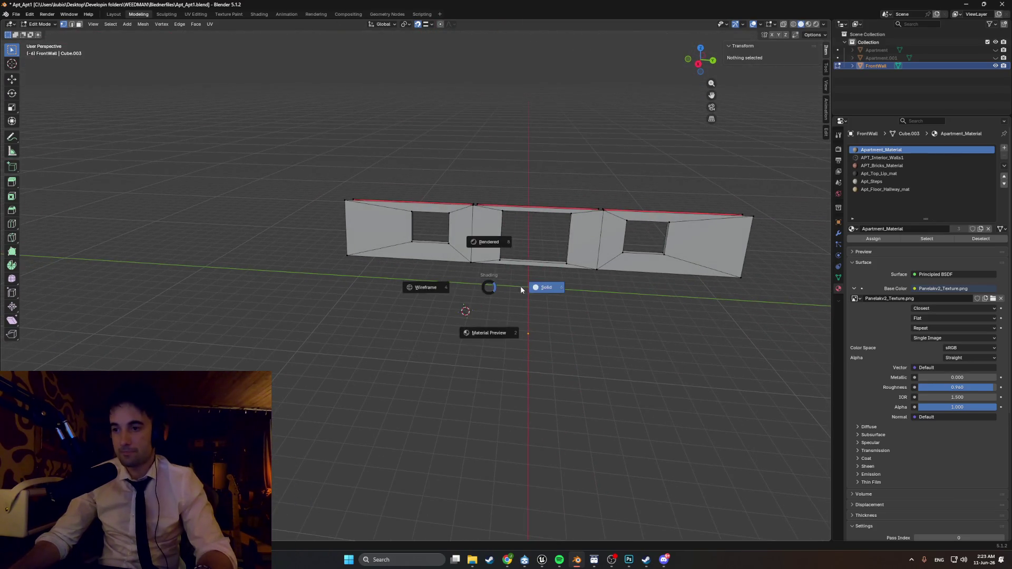
click(995, 50)
mouse_move(633, 274)
middle_down()
mouse_move(592, 287)
mouse_move(483, 267)
middle_up()
scroll(483, 267, up, 3)
key(z)
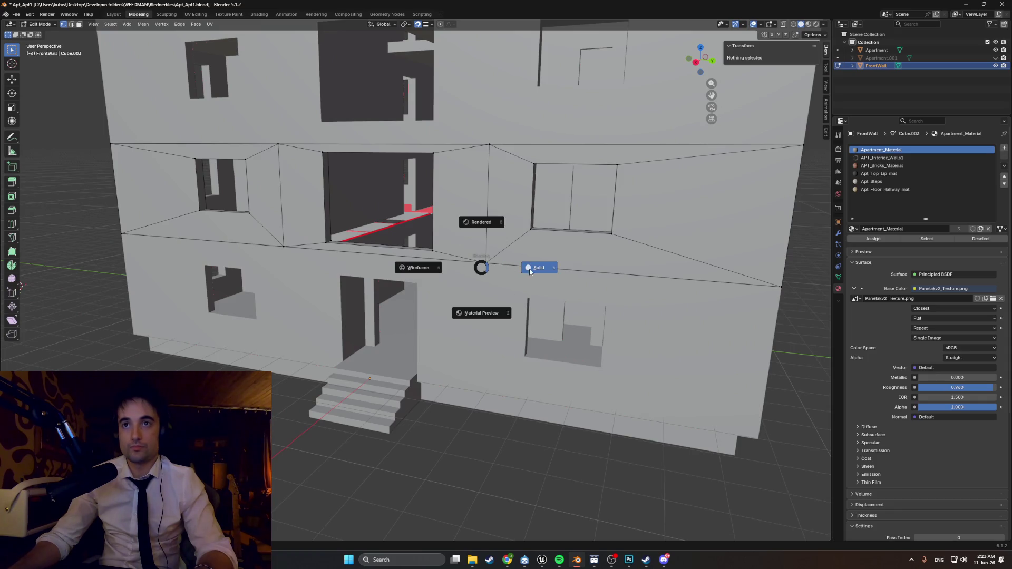
click(512, 268)
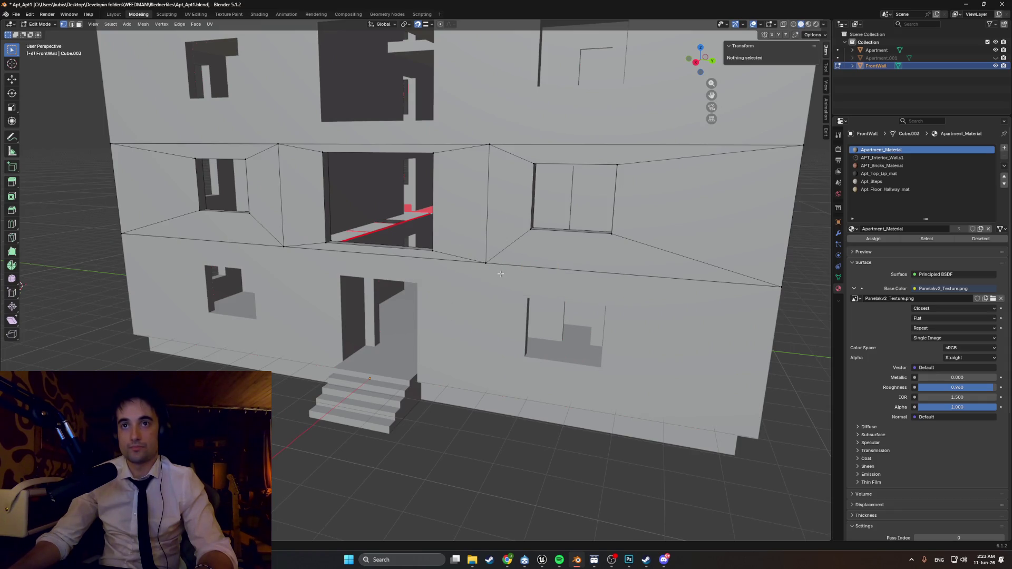
- Select the Apartment object and enter Edit Mode on its mesh
key(Tab)
click(465, 315)
key(Tab)
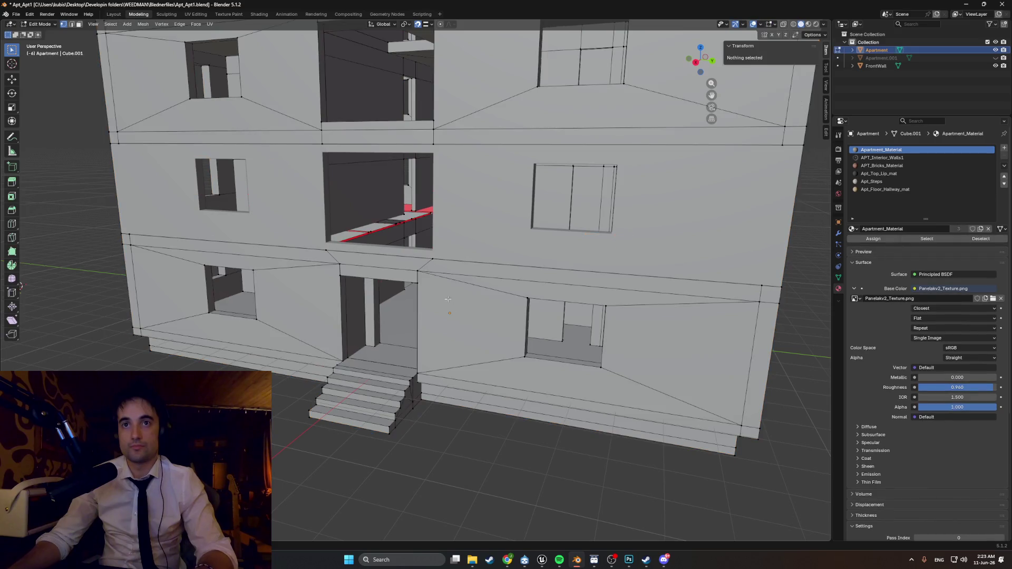
middle_drag(464, 318, 443, 299)
key(Tab)
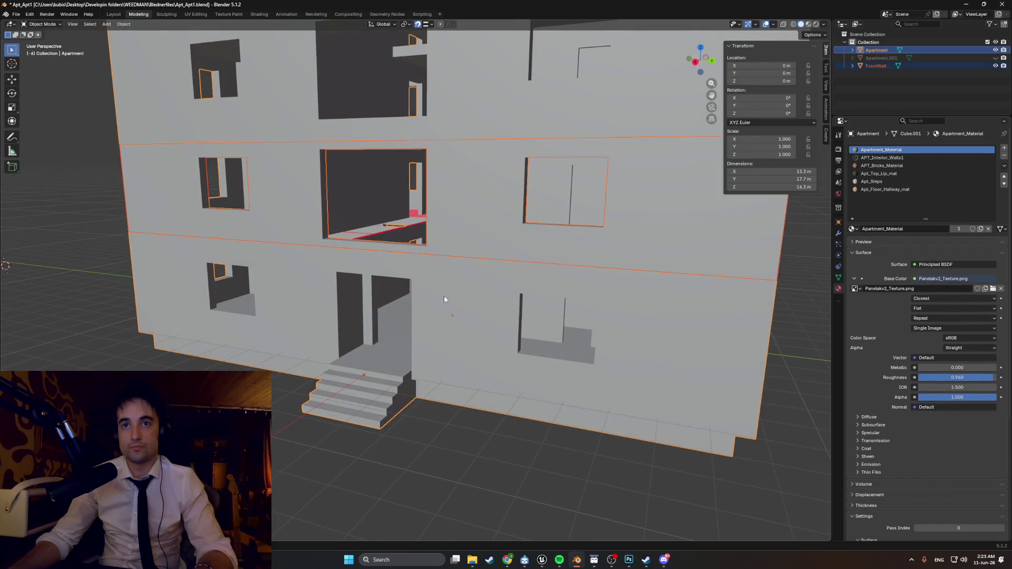
key(Tab)
mouse_move(444, 298)
middle_down()
mouse_move(400, 277)
mouse_move(503, 298)
mouse_move(553, 295)
middle_up()
scroll(394, 273, up, 5)
scroll(393, 273, down, 5)
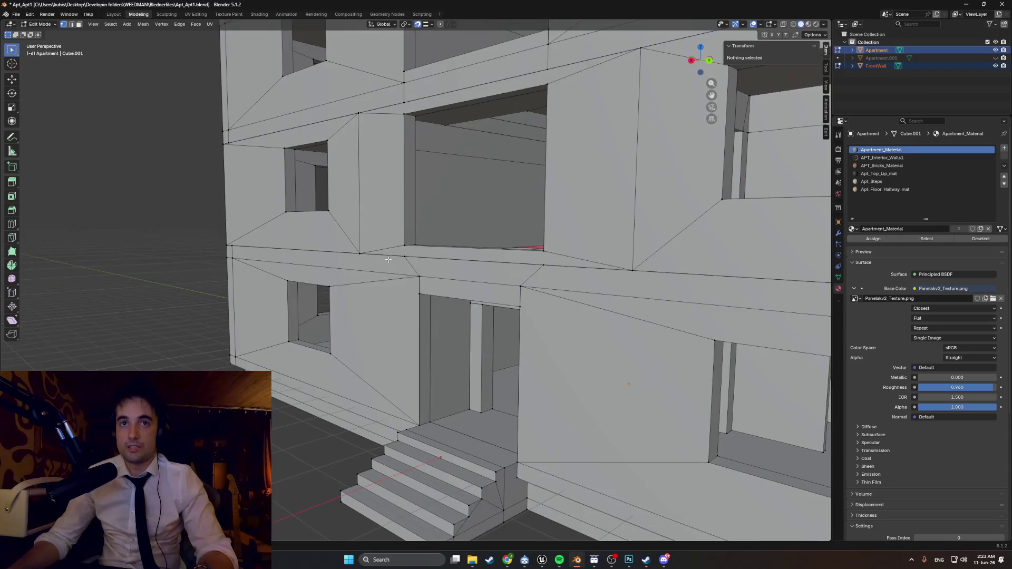
- In face select, pick the long ledge faces left and right of the entrance and delete them
key(3)
click(385, 266)
mouse_move(444, 290)
middle_down()
mouse_move(543, 265)
mouse_move(506, 271)
mouse_move(531, 279)
mouse_move(410, 256)
mouse_move(416, 269)
mouse_move(411, 239)
mouse_move(459, 264)
mouse_move(444, 266)
mouse_move(443, 296)
mouse_move(441, 281)
mouse_move(500, 292)
mouse_move(492, 296)
middle_up()
scroll(475, 291, up, 3)
middle_drag(540, 335, 289, 316)
middle_drag(216, 340, 233, 339)
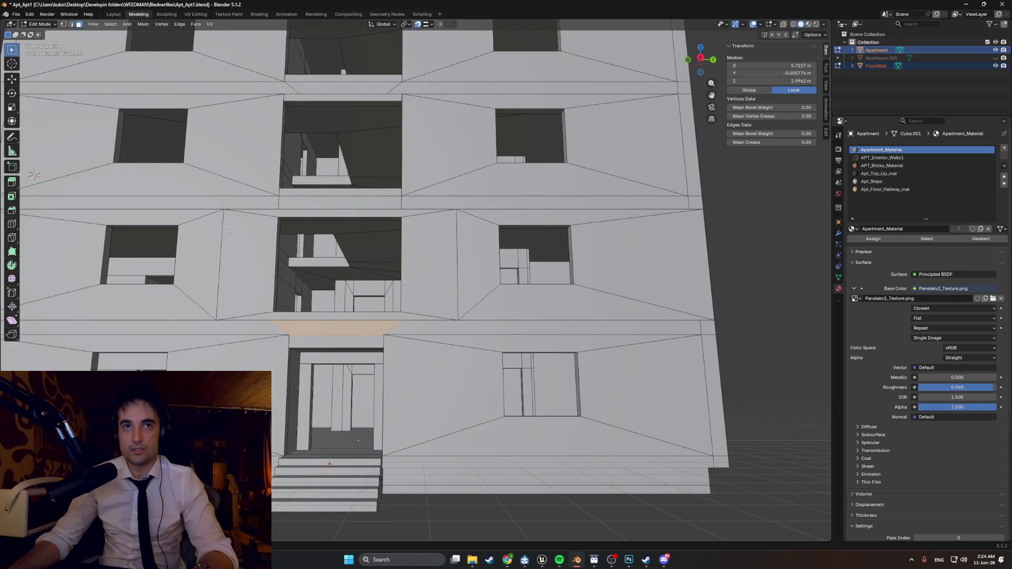
middle_drag(229, 193, 353, 347)
click(319, 345)
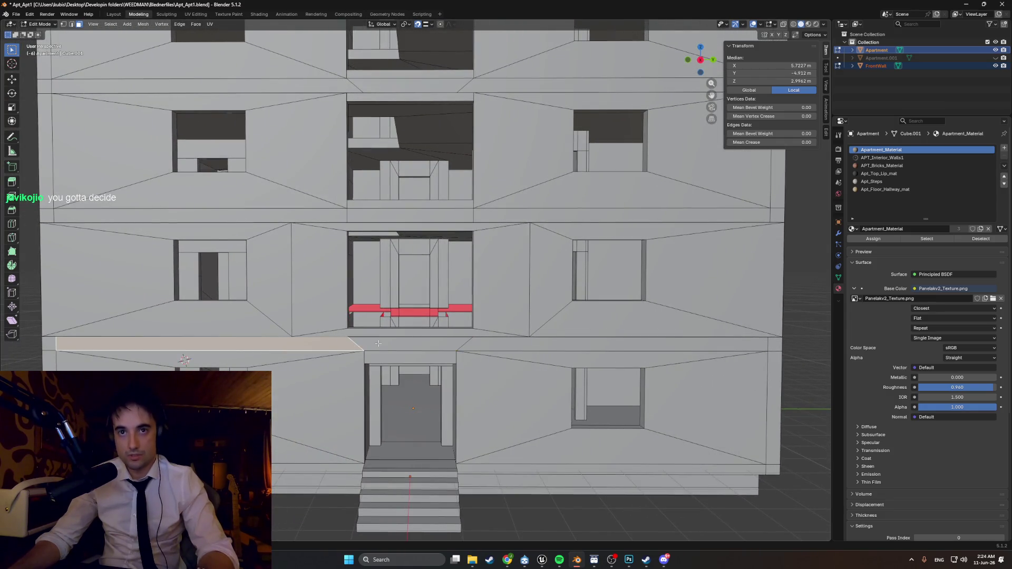
shift+click(580, 344)
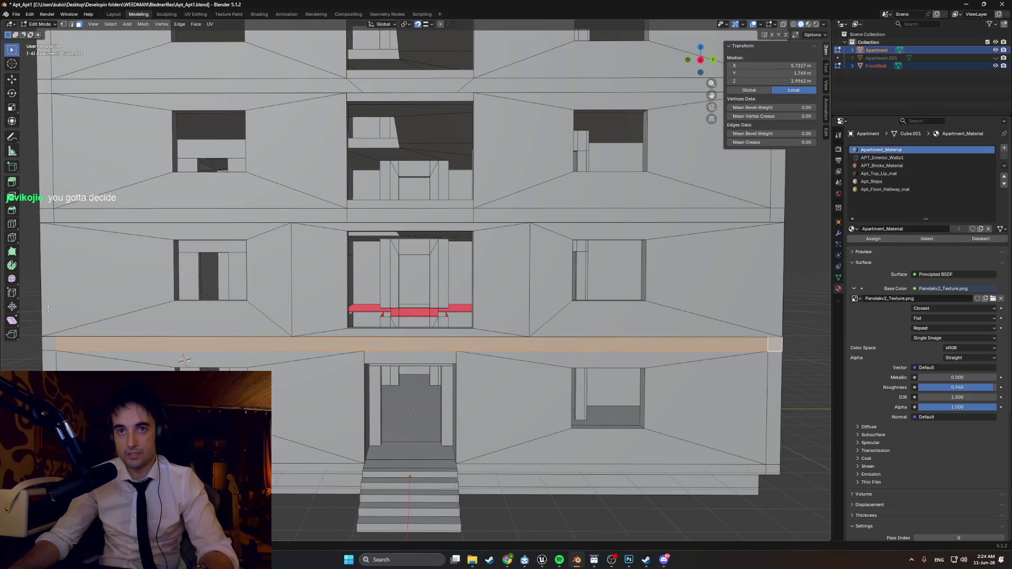
click(55, 347)
middle_drag(54, 347, 170, 354)
mouse_move(540, 361)
middle_down()
mouse_move(538, 354)
mouse_move(563, 363)
middle_up()
- In edge select mode, select and frame the FrontWall ledge edge
key(2)
click(537, 353)
key(KP_Decimal)
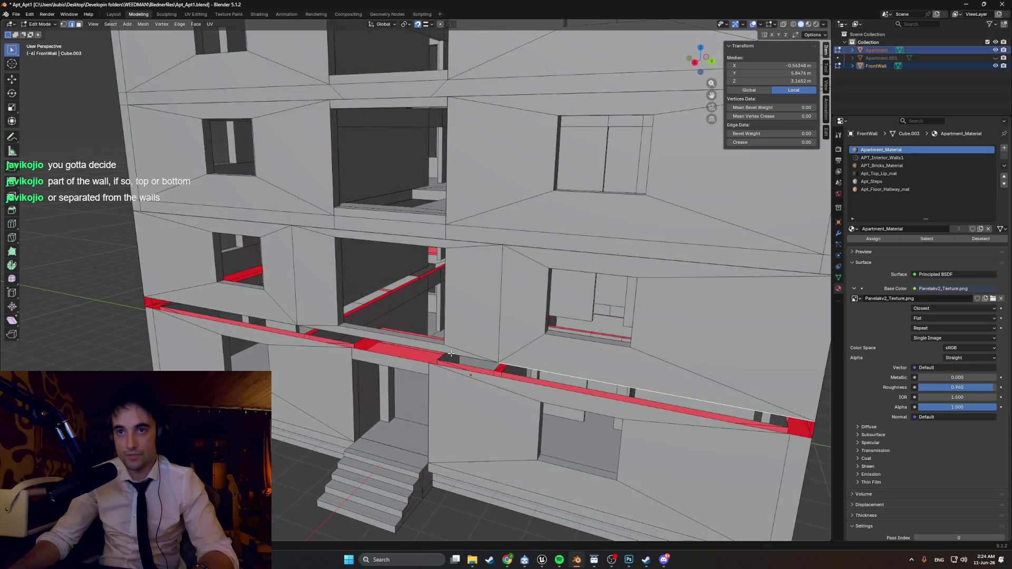
middle_drag(244, 318, 383, 315)
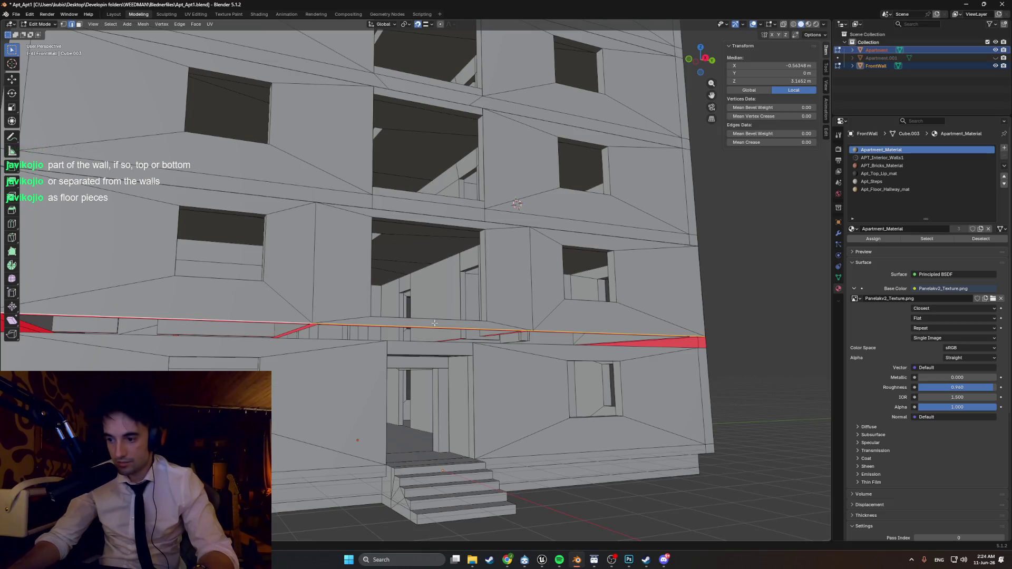
middle_drag(426, 325, 362, 335)
middle_drag(404, 367, 464, 399)
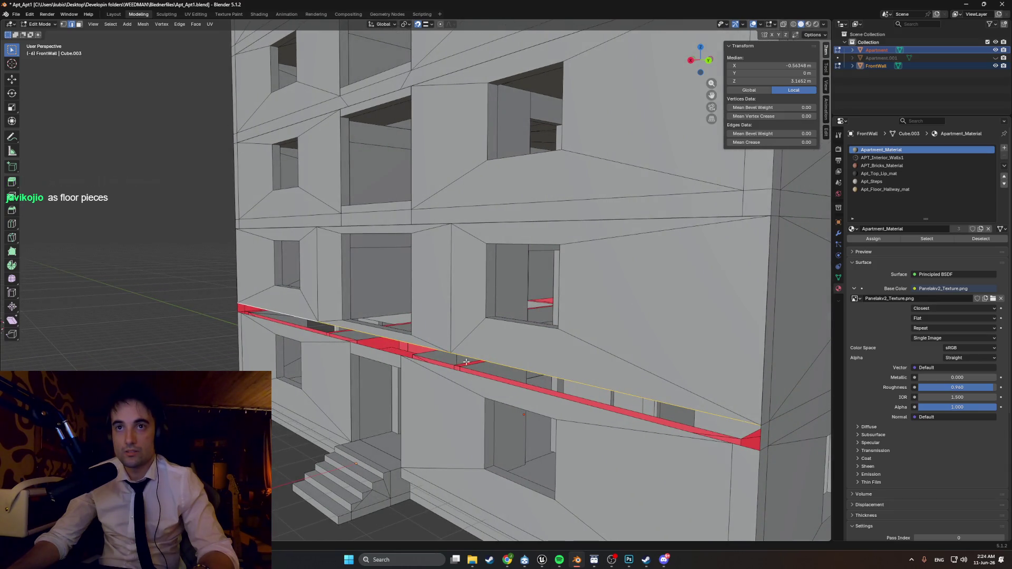
middle_drag(465, 363, 481, 363)
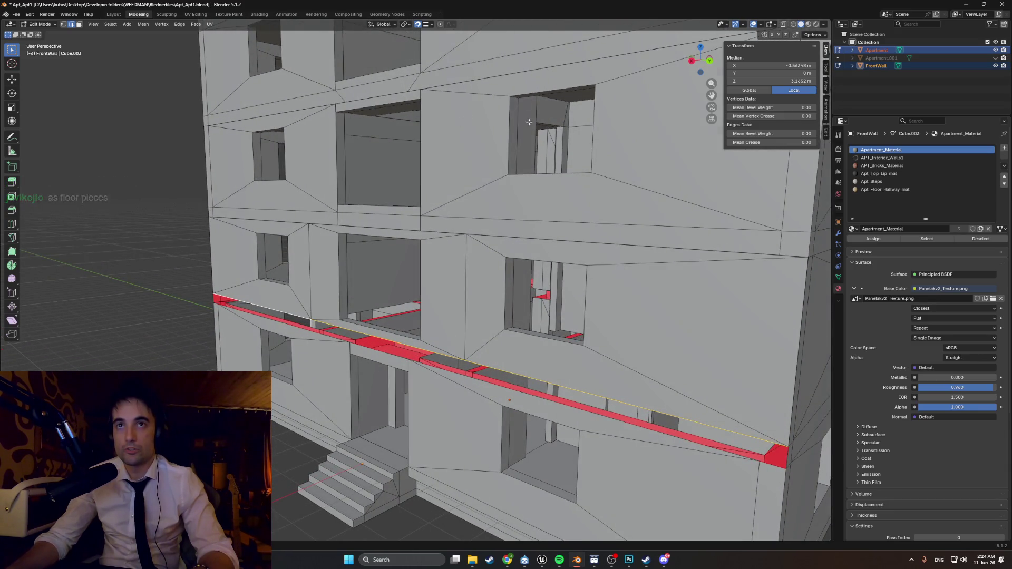
mouse_move(513, 225)
middle_down()
mouse_move(569, 339)
mouse_move(600, 371)
mouse_move(449, 342)
mouse_move(359, 344)
middle_up()
click(636, 377)
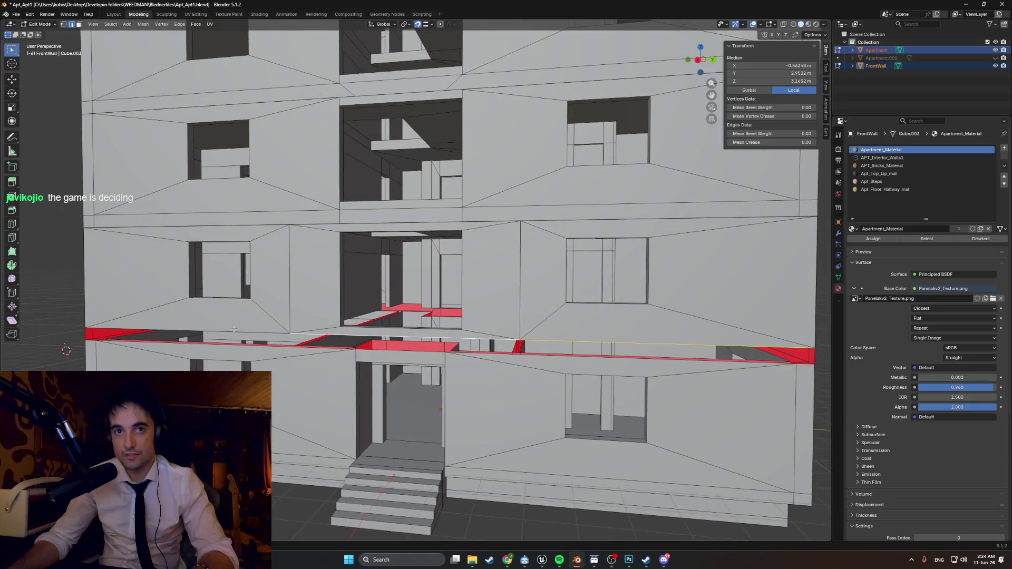
mouse_move(232, 330)
middle_down()
mouse_move(199, 334)
mouse_move(211, 337)
middle_up()
- Lower the ledge edge along Z from 3.1452 to 2.8273 and clear the selection
key(g)
key(z)
click(287, 319)
mouse_move(287, 319)
middle_down()
mouse_move(153, 294)
mouse_move(620, 294)
mouse_move(396, 347)
middle_up()
click(153, 294)
scroll(175, 289, up, 2)
scroll(175, 290, down, 3)
scroll(619, 293, up, 2)
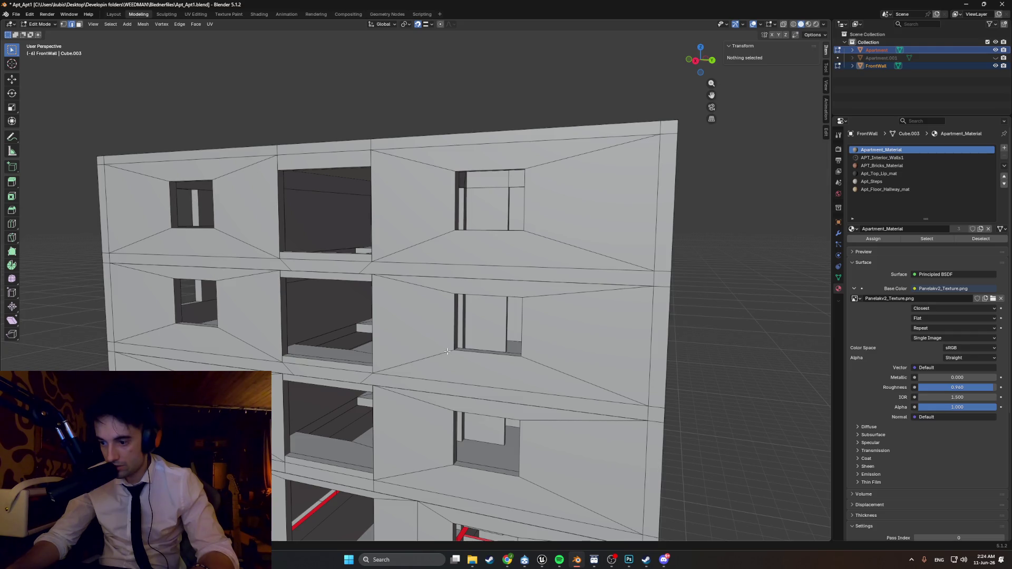
scroll(447, 351, down, 3)
mouse_move(447, 351)
middle_down()
mouse_move(574, 292)
mouse_move(622, 295)
mouse_move(557, 288)
mouse_move(598, 284)
mouse_move(582, 286)
middle_up()
scroll(573, 292, up, 4)
scroll(615, 278, down, 2)
scroll(601, 290, up, 3)
scroll(585, 288, down, 2)
scroll(584, 287, up, 2)
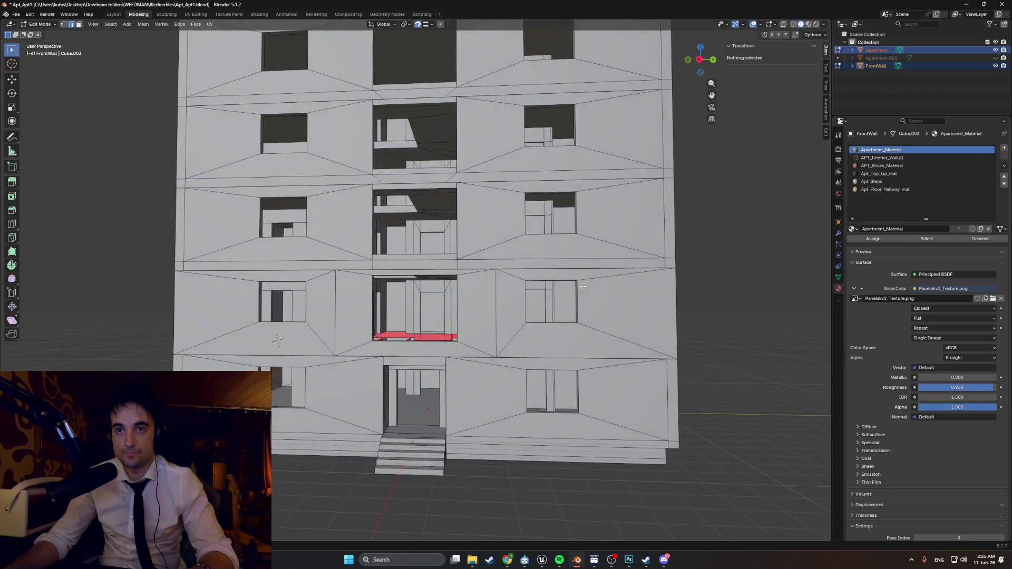
mouse_move(424, 419)
middle_down()
mouse_move(418, 380)
mouse_move(411, 386)
middle_up()
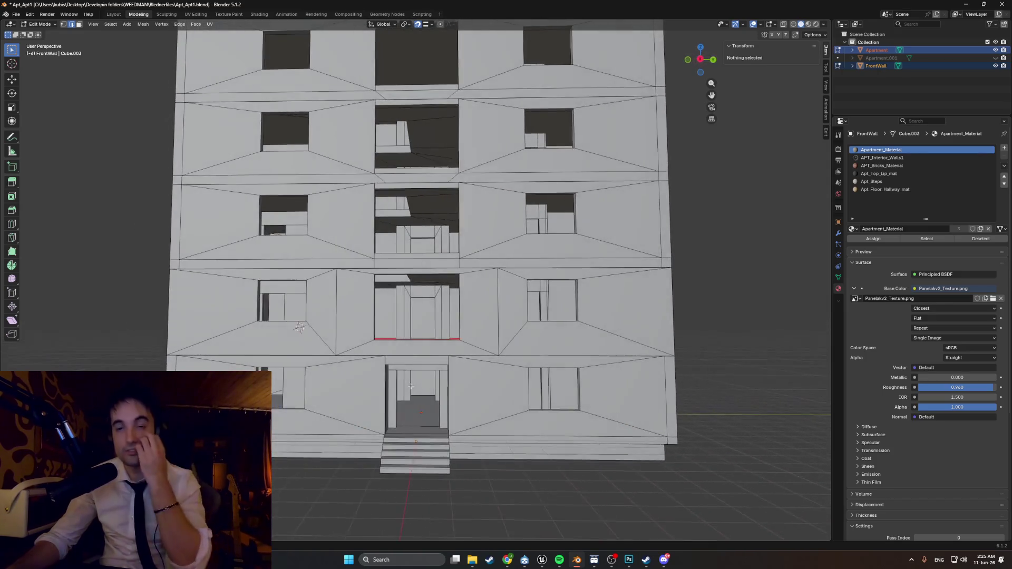
scroll(405, 387, up, 3)
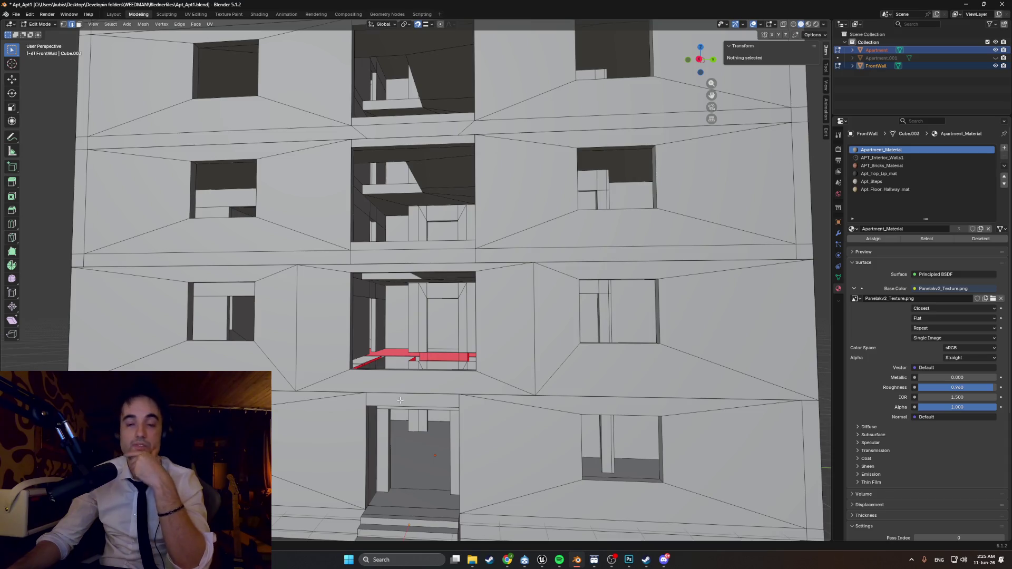
mouse_move(395, 404)
middle_down()
mouse_move(368, 387)
mouse_move(305, 395)
mouse_move(373, 400)
mouse_move(292, 397)
middle_up()
scroll(350, 394, down, 5)
scroll(373, 400, down, 3)
scroll(293, 397, up, 4)
scroll(292, 396, down, 3)
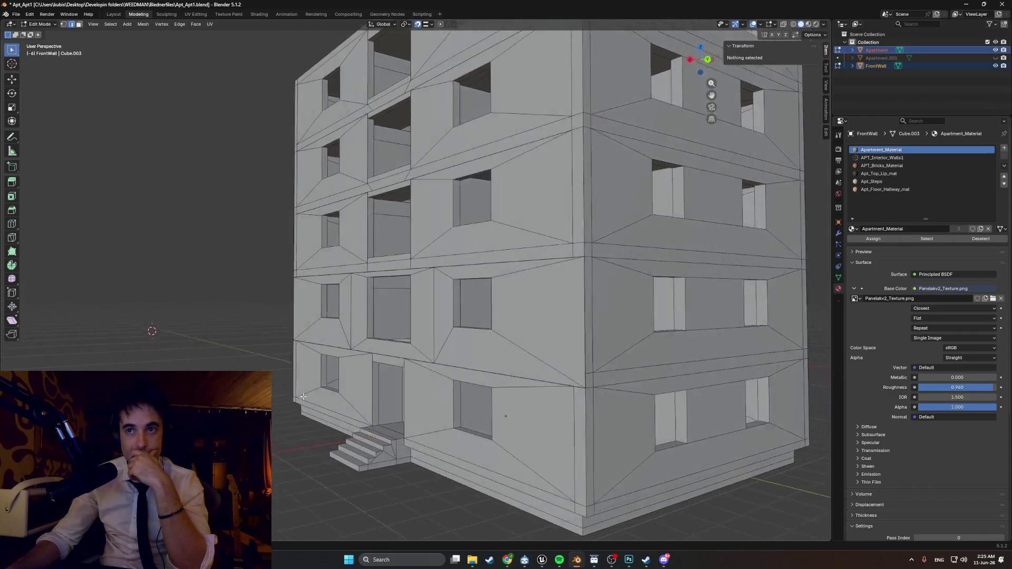
scroll(295, 397, up, 3)
scroll(296, 397, down, 3)
mouse_move(296, 397)
middle_down()
mouse_move(465, 397)
mouse_move(448, 396)
middle_up()
scroll(411, 397, up, 4)
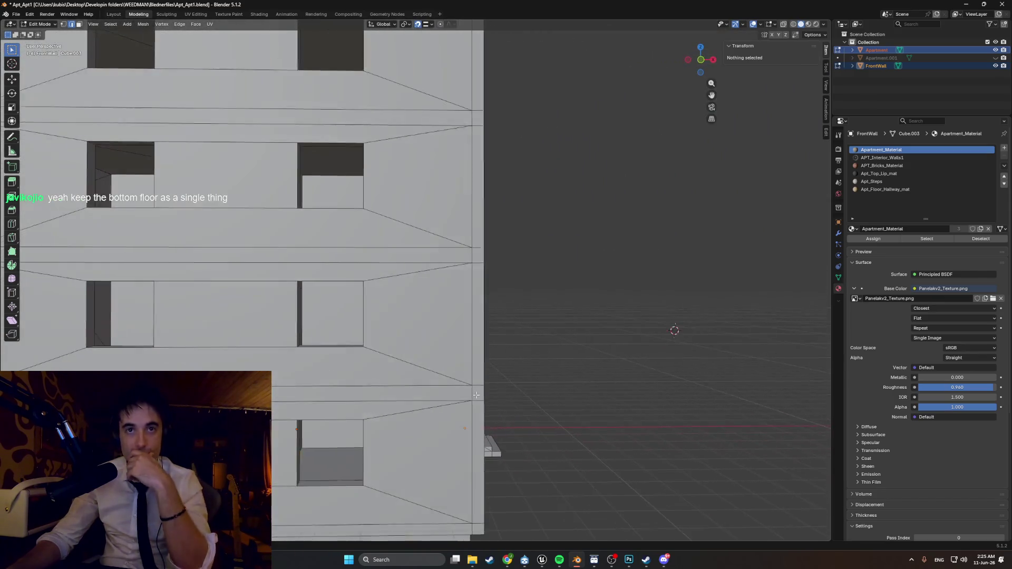
- With X-ray on, isolate a selected Apartment face, then unhide all the building geometry
key(alt+z)
key(KP_1)
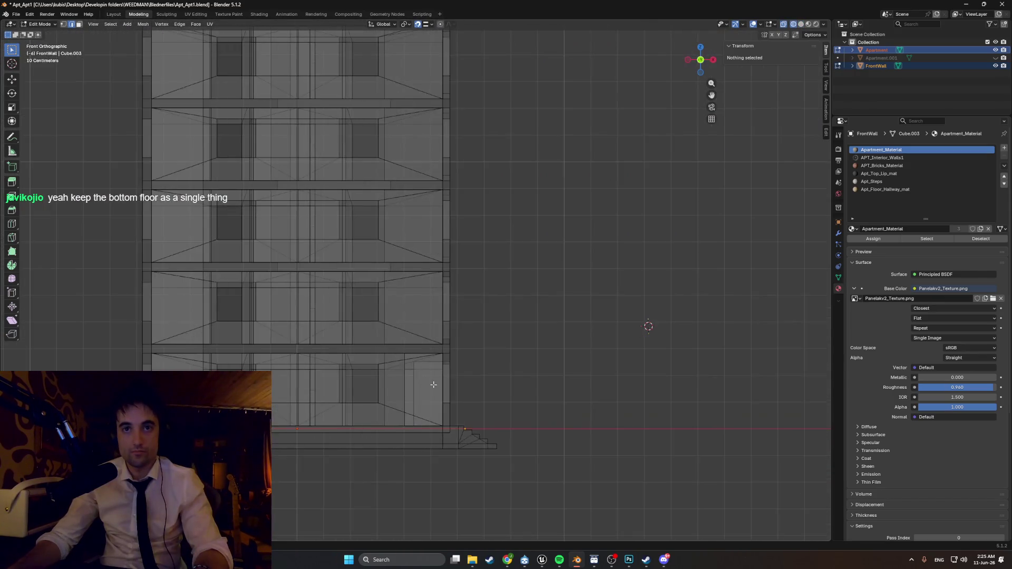
scroll(376, 322, up, 8)
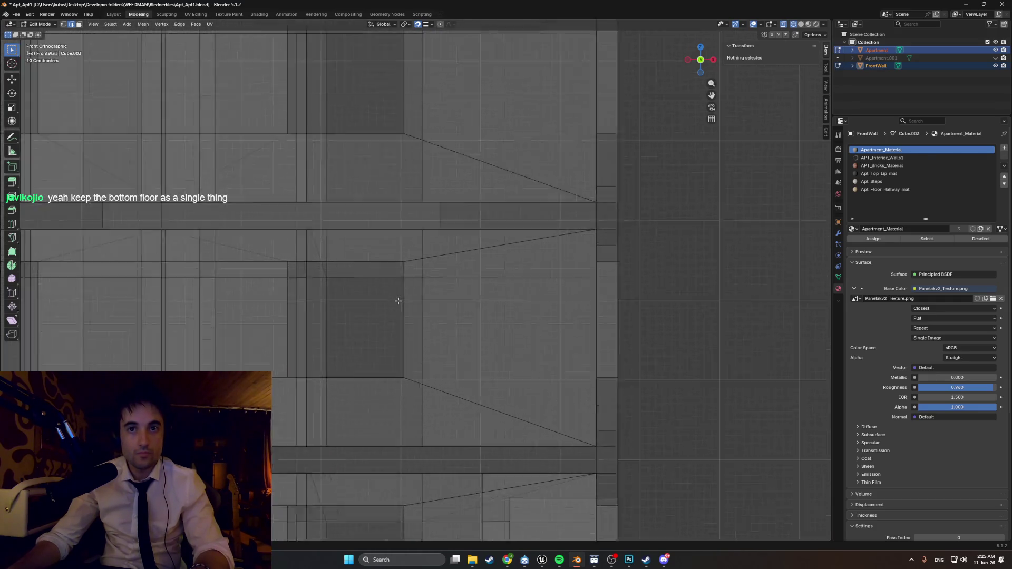
mouse_move(374, 329)
shift+middle_down()
mouse_move(447, 301)
mouse_move(429, 304)
shift+middle_up()
scroll(425, 303, down, 6)
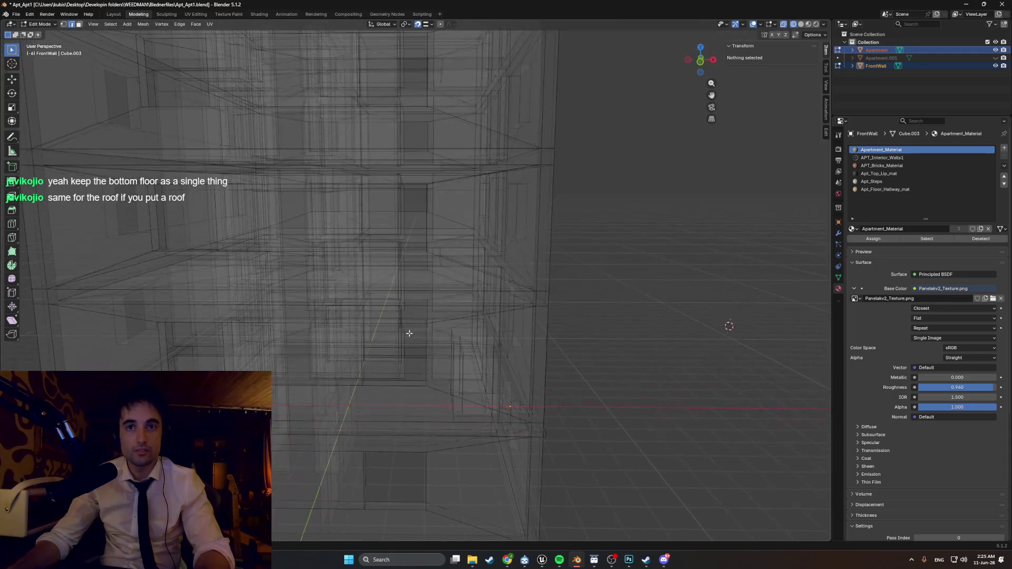
click(390, 383)
mouse_move(422, 275)
middle_down()
mouse_move(622, 295)
mouse_move(438, 306)
middle_up()
key(shift+h)
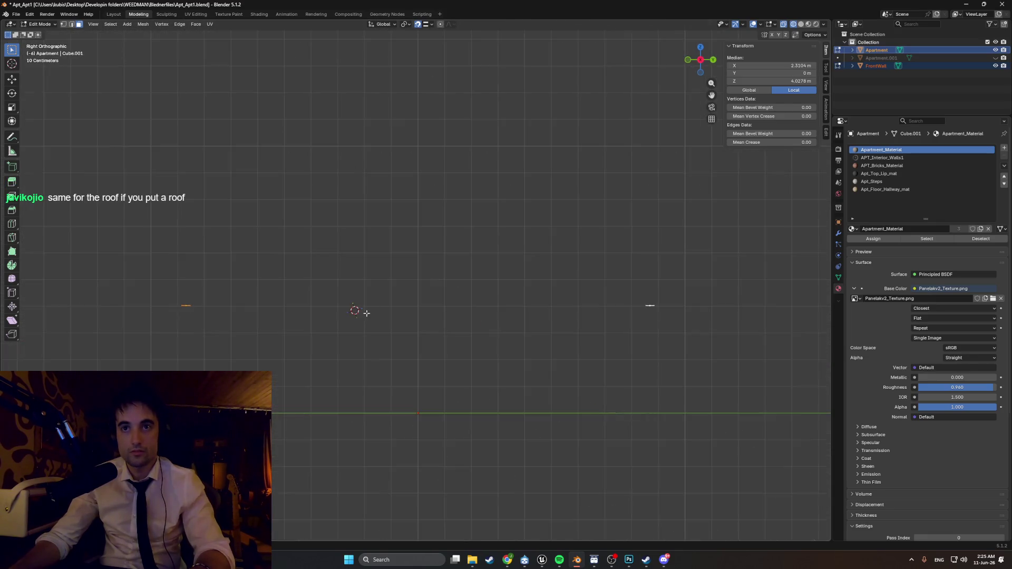
key(KP_5)
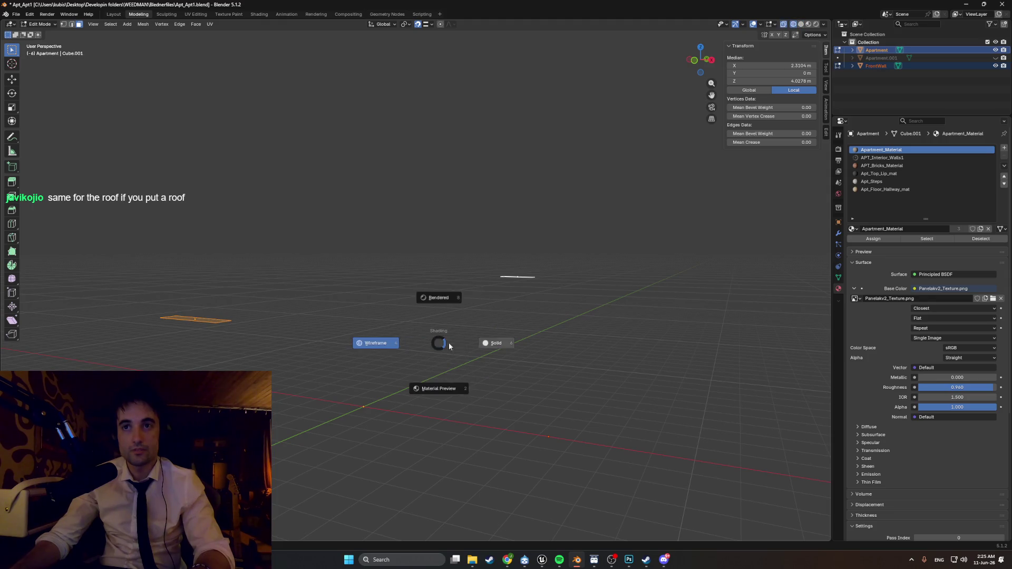
key(alt+h)
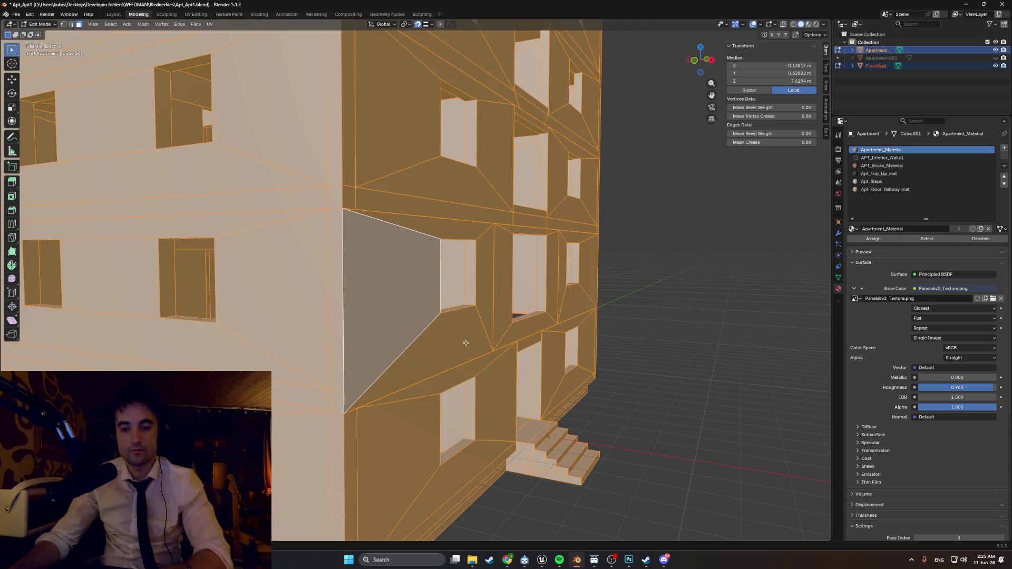
- Re-enter Edit Mode on the Apartment mesh and deselect all its geometry
key(Tab)
scroll(488, 361, down, 5)
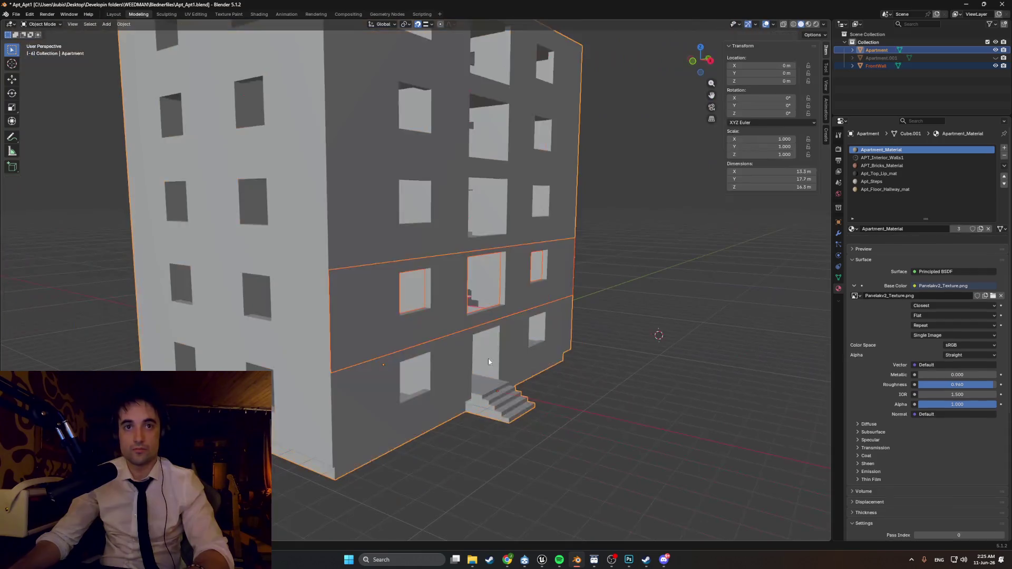
middle_drag(488, 361, 274, 342)
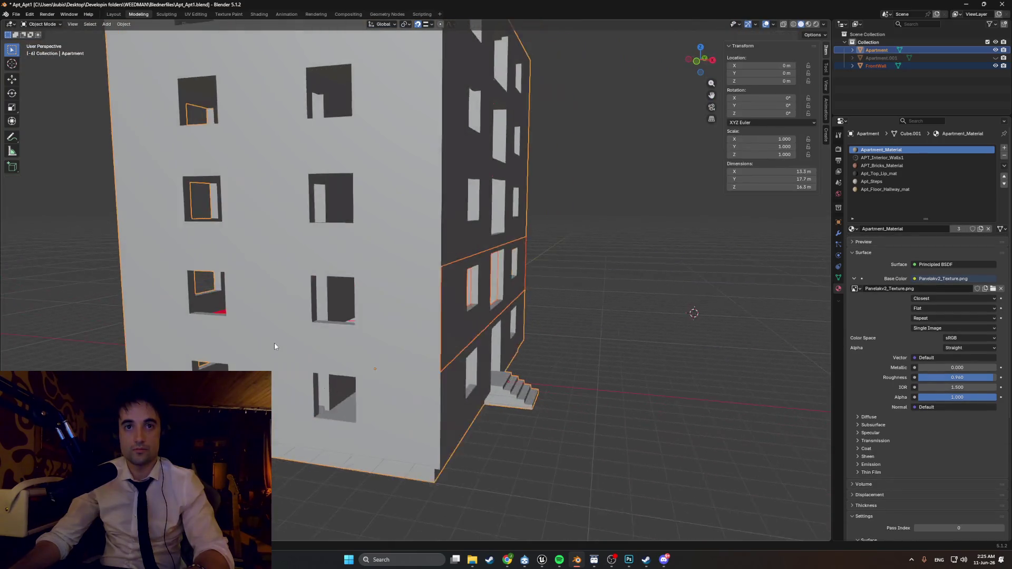
key(Tab)
scroll(403, 348, up, 3)
key(alt+a)
mouse_move(402, 349)
middle_down()
mouse_move(245, 348)
mouse_move(370, 310)
middle_up()
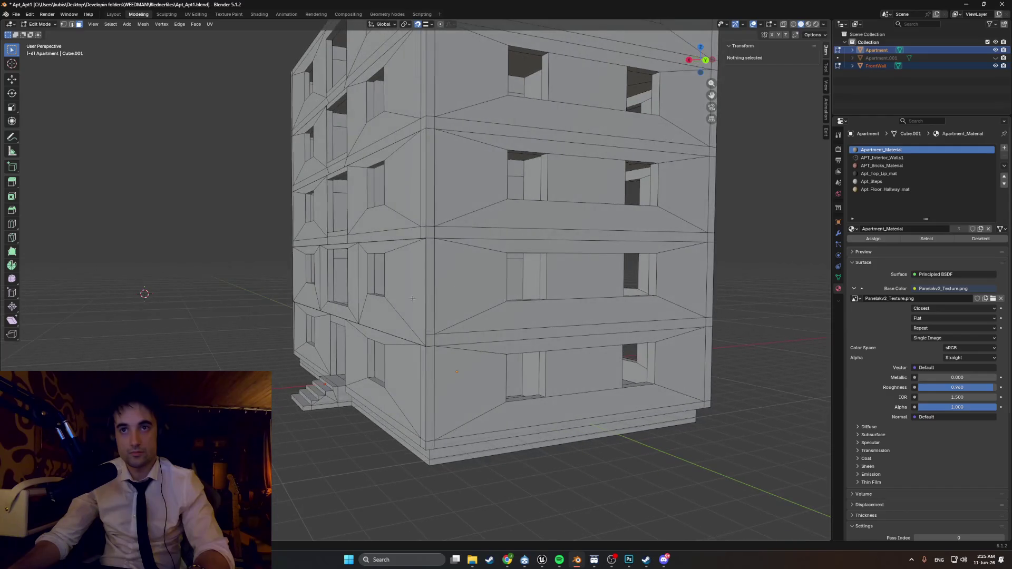
middle_drag(431, 300, 228, 272)
middle_drag(363, 302, 255, 298)
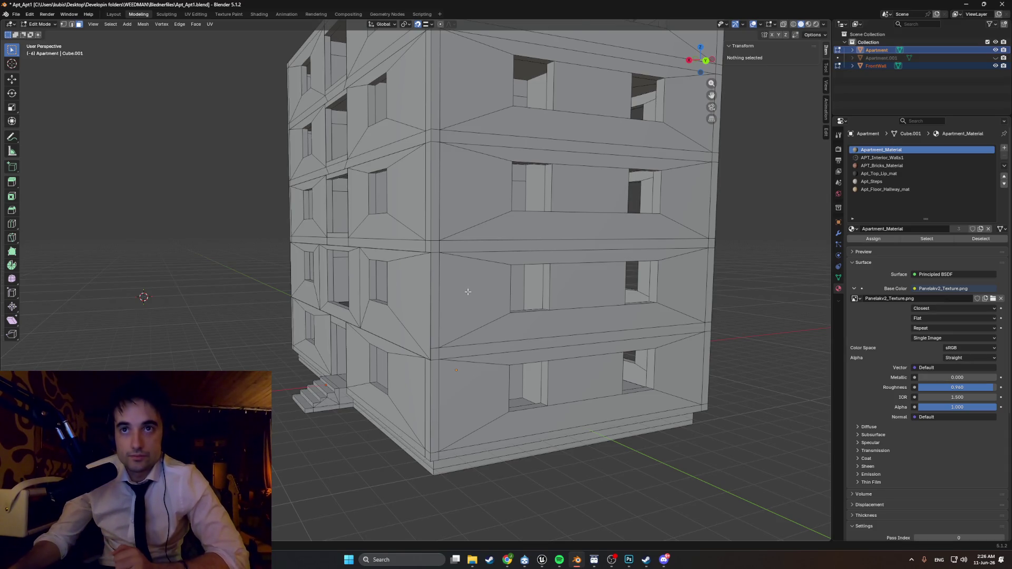
scroll(467, 291, up, 6)
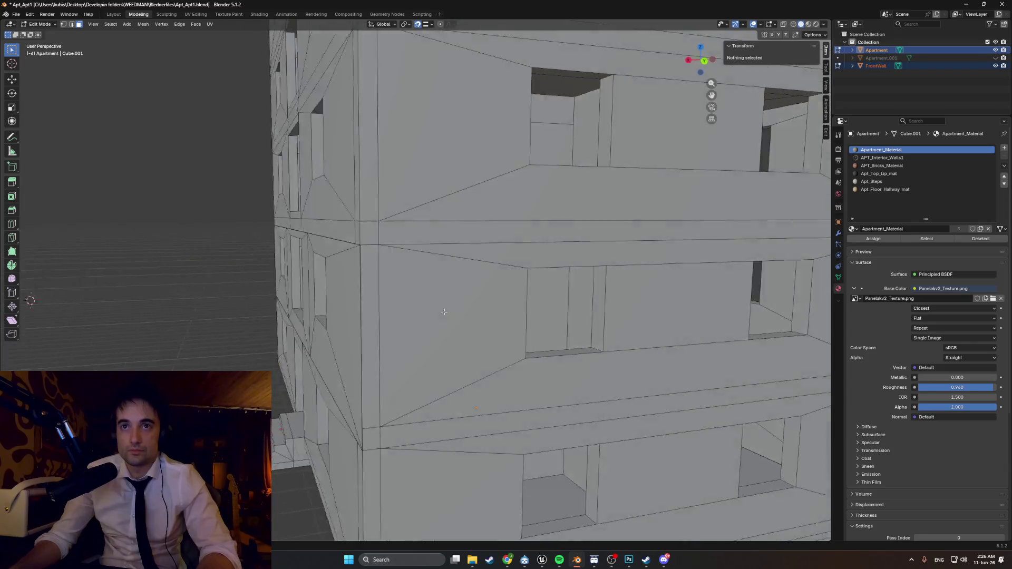
scroll(441, 311, down, 3)
middle_drag(437, 309, 475, 294)
scroll(471, 296, up, 3)
scroll(475, 296, down, 3)
scroll(475, 295, up, 3)
scroll(475, 295, down, 3)
scroll(469, 295, up, 3)
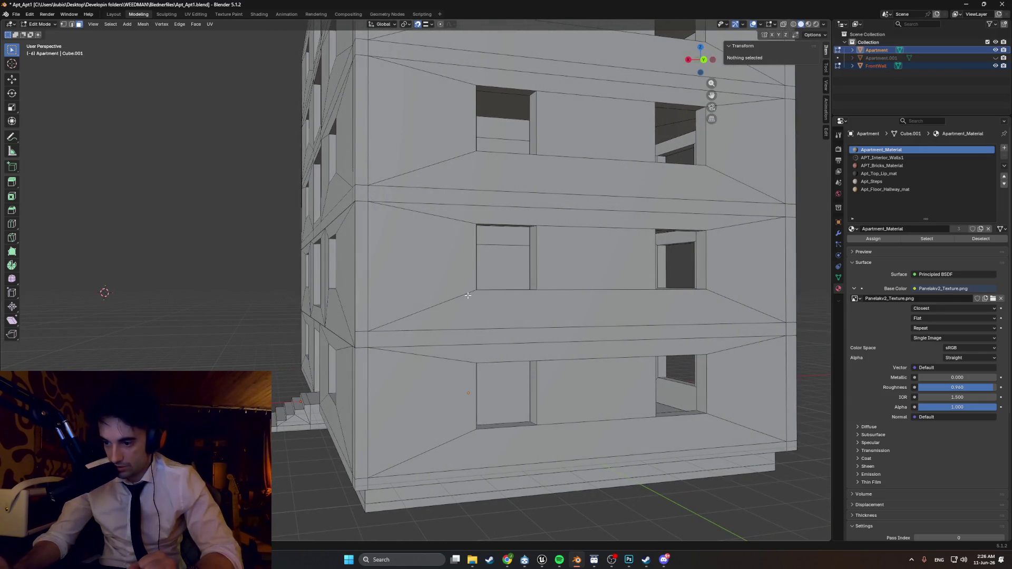
scroll(667, 388, down, 3)
mouse_move(667, 387)
middle_down()
mouse_move(624, 426)
mouse_move(696, 413)
mouse_move(627, 399)
mouse_move(505, 397)
middle_up()
scroll(645, 404, up, 3)
scroll(645, 404, down, 3)
scroll(624, 427, up, 4)
scroll(624, 426, down, 3)
scroll(702, 407, up, 4)
scroll(702, 407, down, 3)
scroll(621, 397, up, 4)
scroll(621, 398, down, 3)
scroll(587, 406, up, 4)
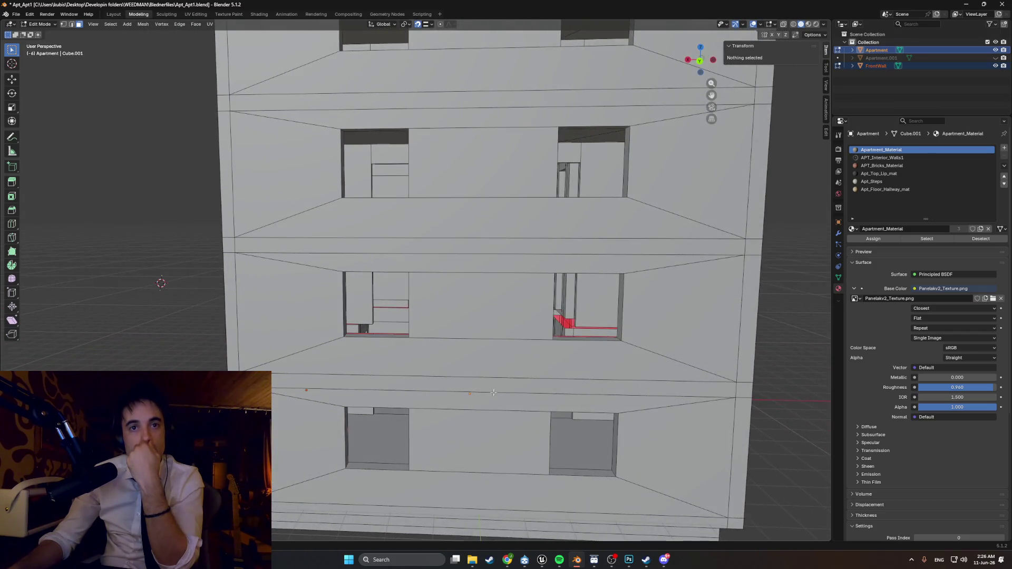
middle_drag(311, 336, 276, 304)
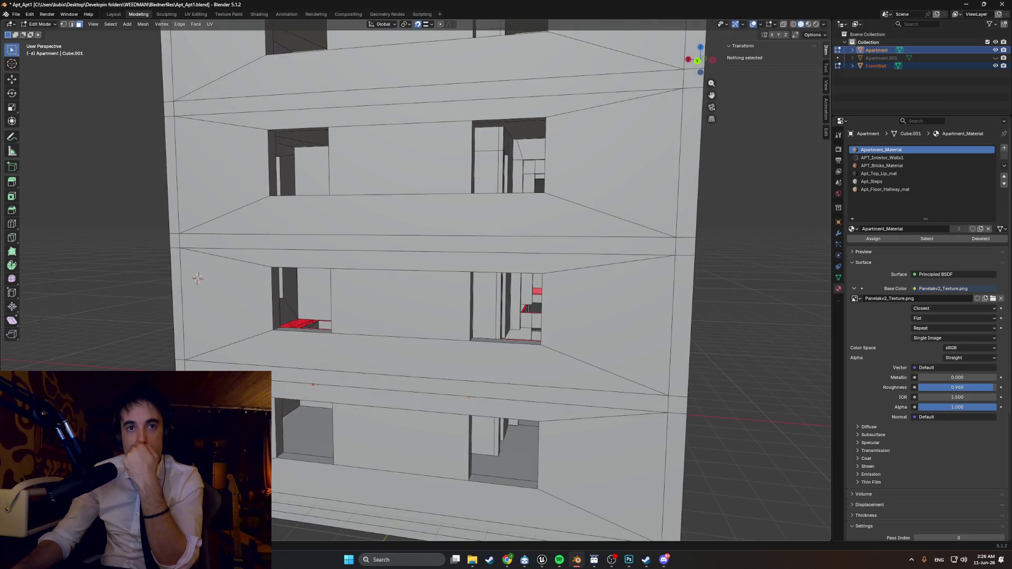
scroll(307, 369, down, 2)
middle_drag(338, 369, 306, 369)
scroll(306, 369, up, 3)
mouse_move(357, 346)
middle_down()
mouse_move(465, 335)
mouse_move(431, 338)
middle_up()
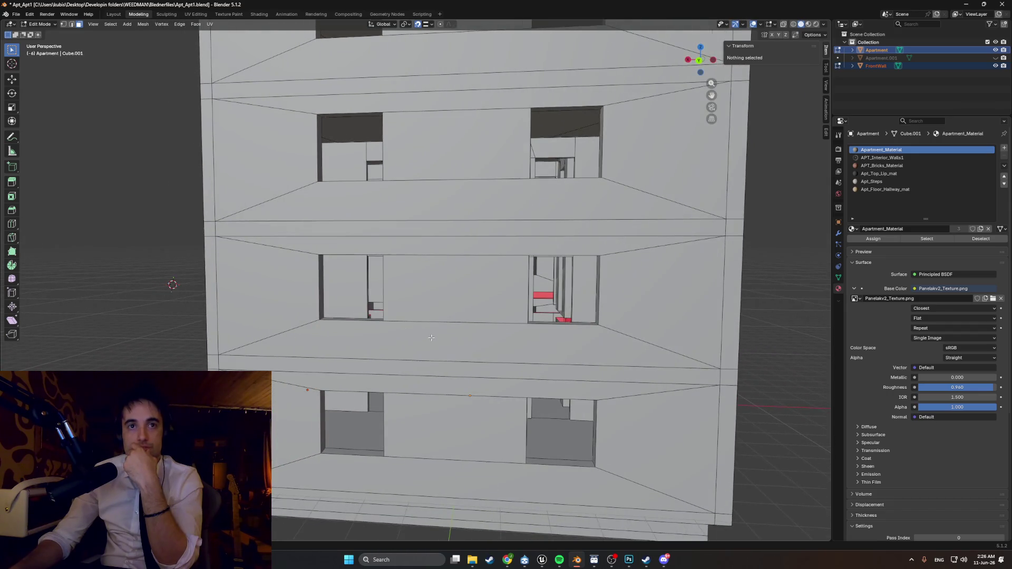
middle_drag(216, 297, 285, 293)
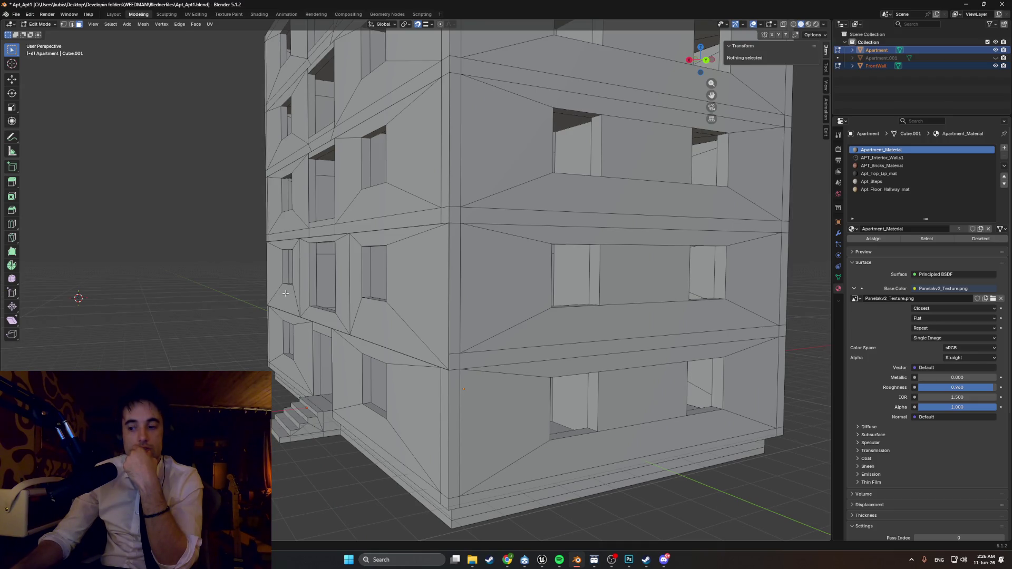
mouse_move(504, 330)
middle_down()
mouse_move(468, 328)
mouse_move(653, 239)
middle_up()
scroll(479, 329, down, 6)
click(908, 107)
middle_drag(474, 316, 449, 320)
scroll(454, 319, up, 6)
scroll(455, 320, down, 5)
scroll(454, 319, up, 5)
- From the back view, add a plane and rotate it 90° about X to stand upright
key(KP_1)
key(ctrl+KP_1)
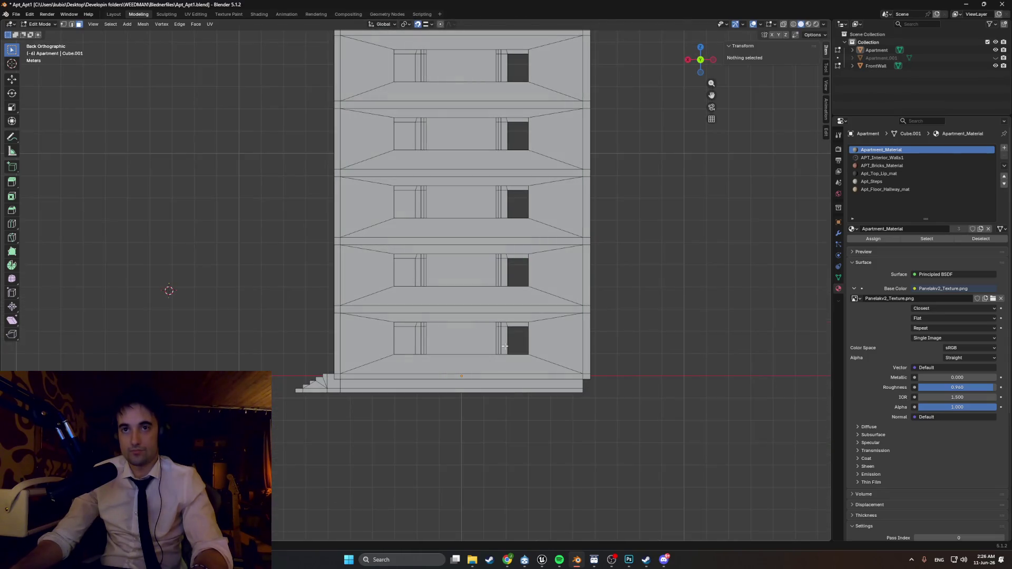
key(shift+a)
click(259, 288)
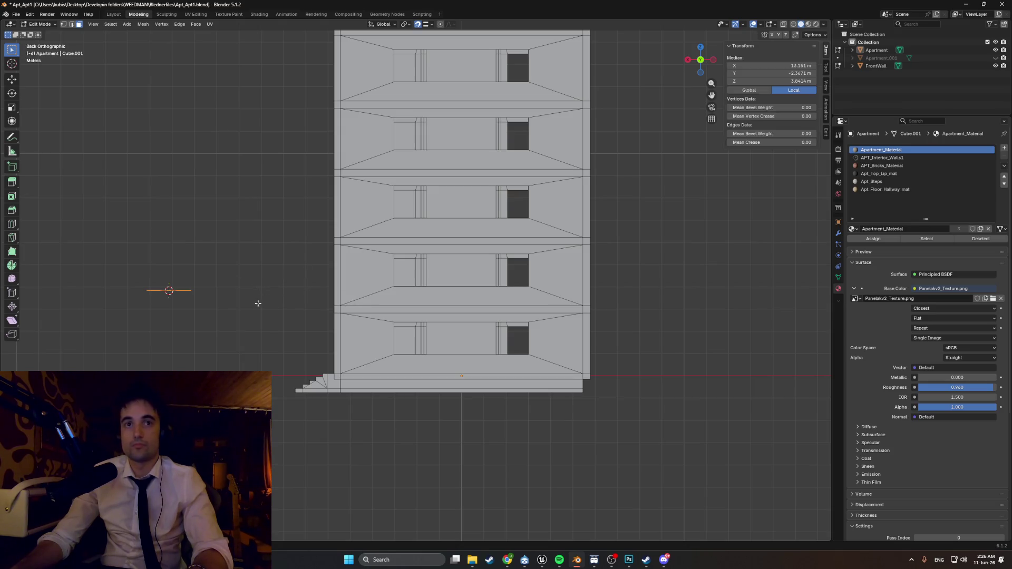
key(r)
text(x)
text(90)
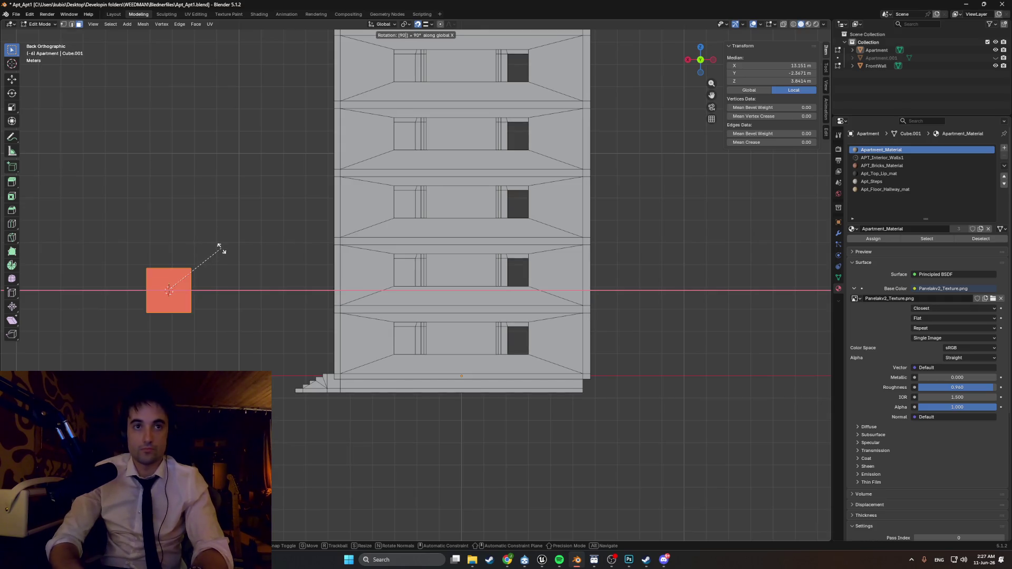
key(Return)
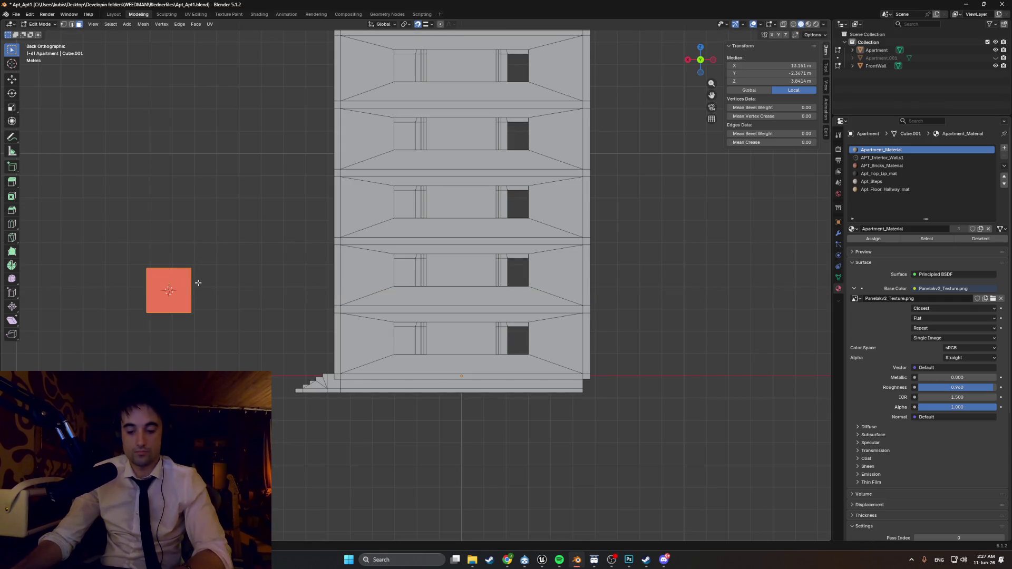
- Shift the upright plane 2.744 m along X toward the building
key(u)
click(199, 294)
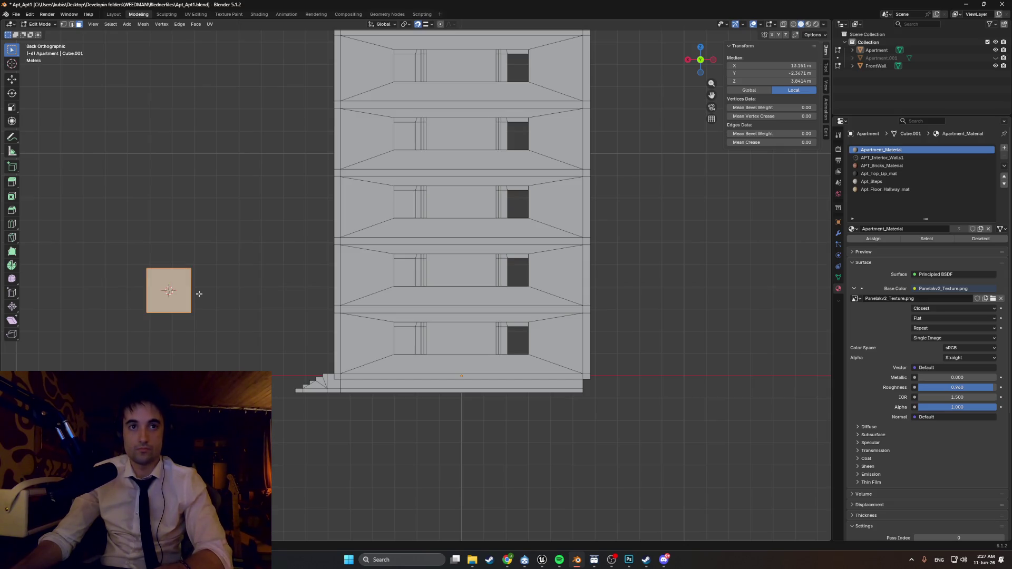
key(g)
key(x)
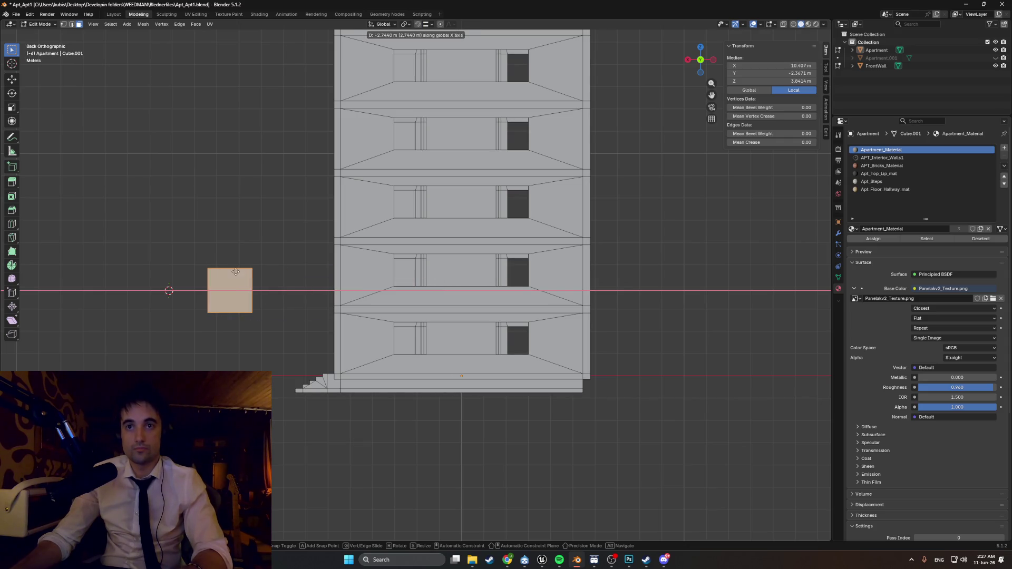
click(247, 292)
middle_drag(362, 302, 380, 310)
middle_drag(307, 321, 324, 324)
- Move the plane along Y so it lines up with the back wall
key(g)
key(y)
click(612, 383)
key(ctrl+KP_1)
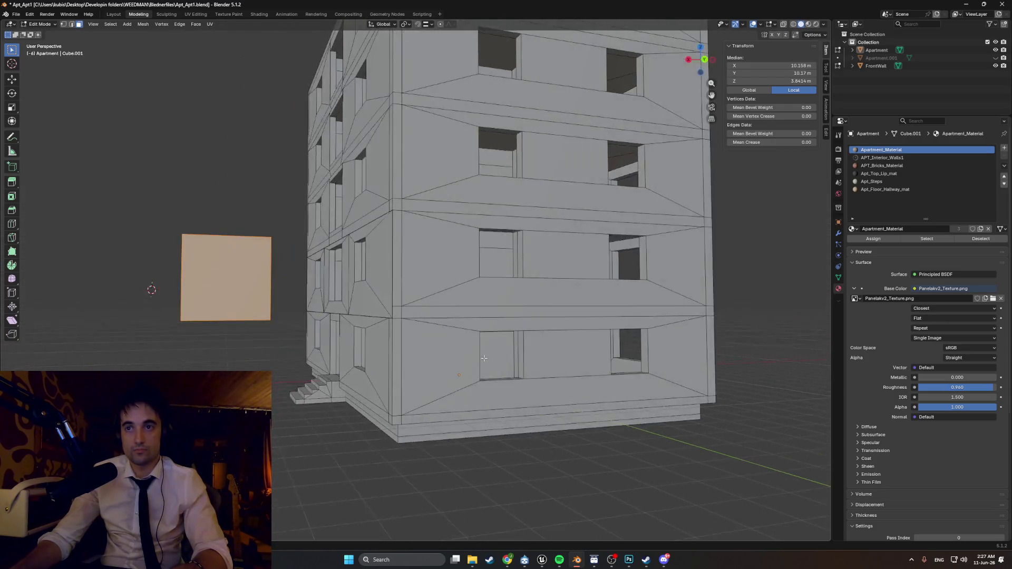
- Position the plane over a second-floor window by moving it along X, then raising it along Z
key(g)
key(x)
click(585, 310)
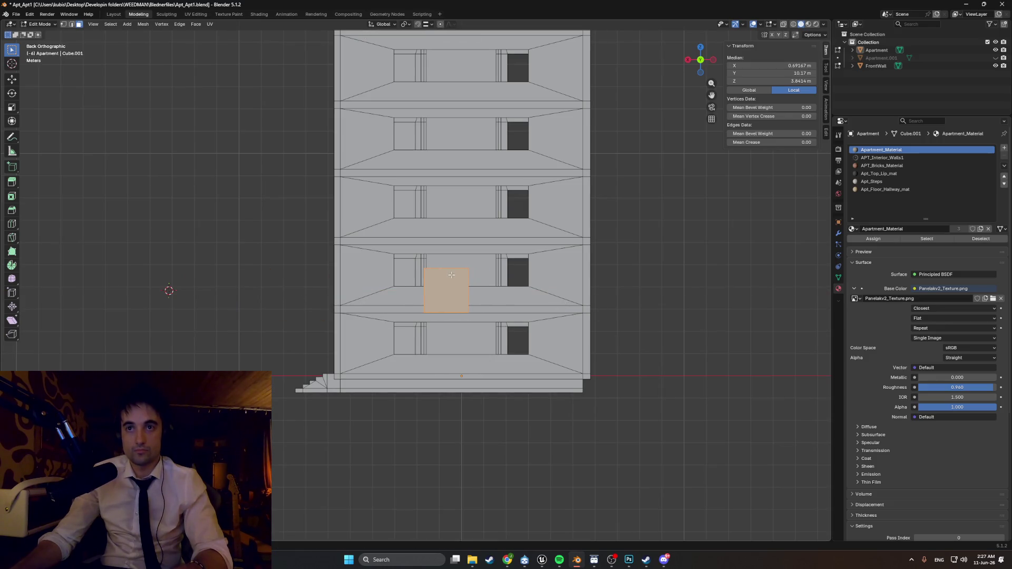
scroll(447, 304, up, 3)
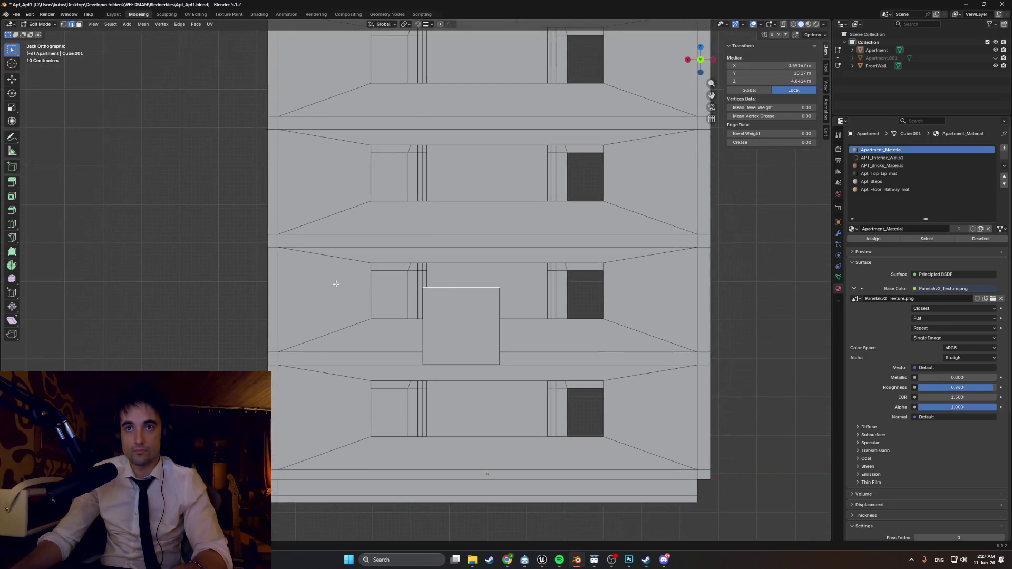
key(g)
key(z)
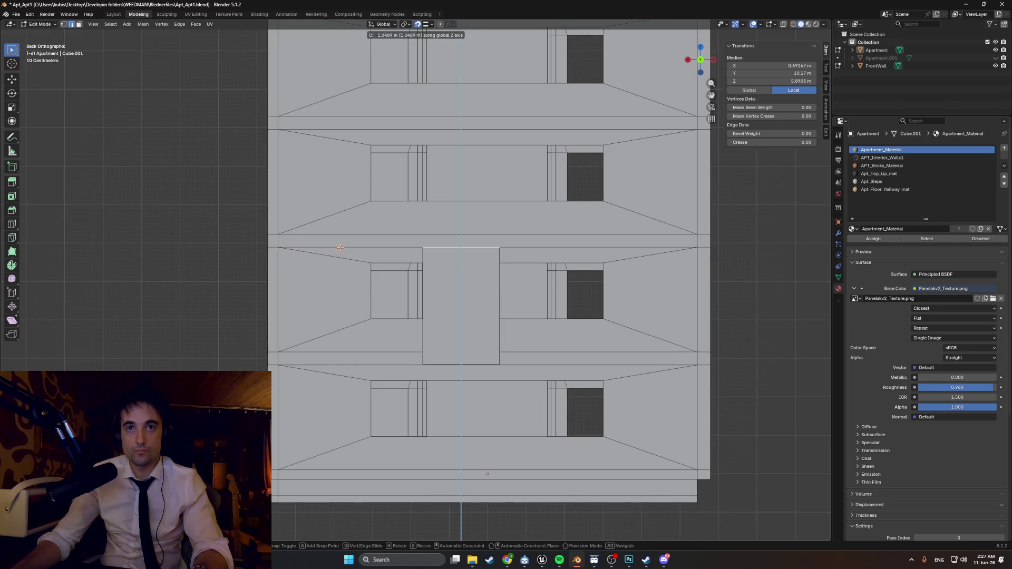
click(340, 247)
middle_drag(460, 364, 402, 410)
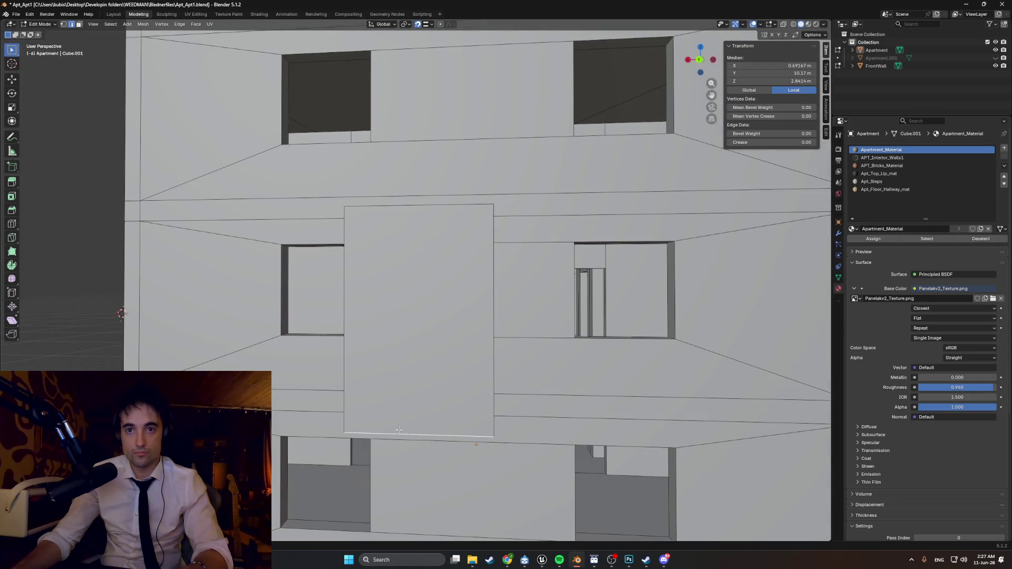
key(ctrl+KP_1)
- Drop the bottom edge to the floor line and stretch the side edges across the facade's width
key(g)
key(z)
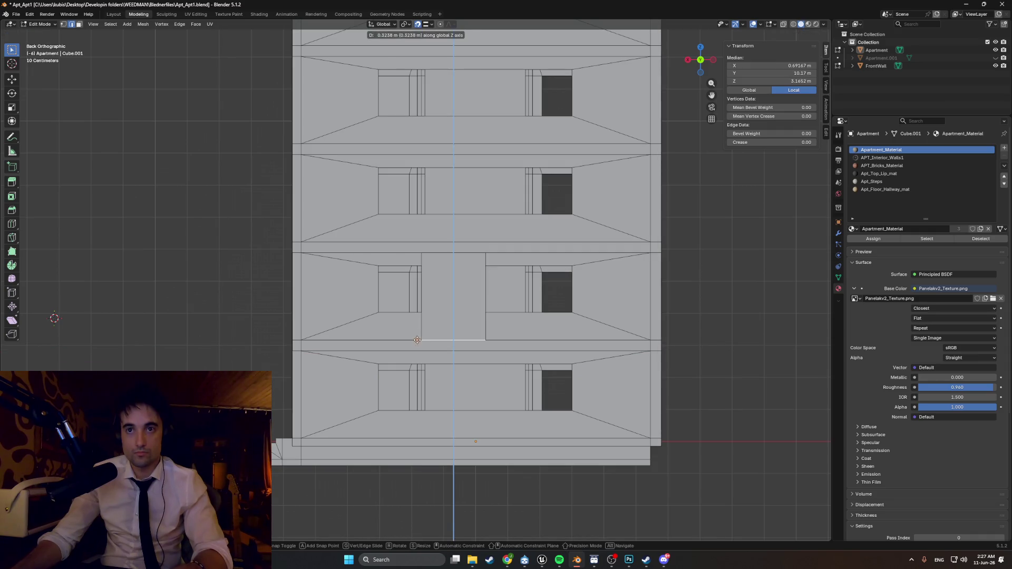
click(418, 341)
key(g)
key(x)
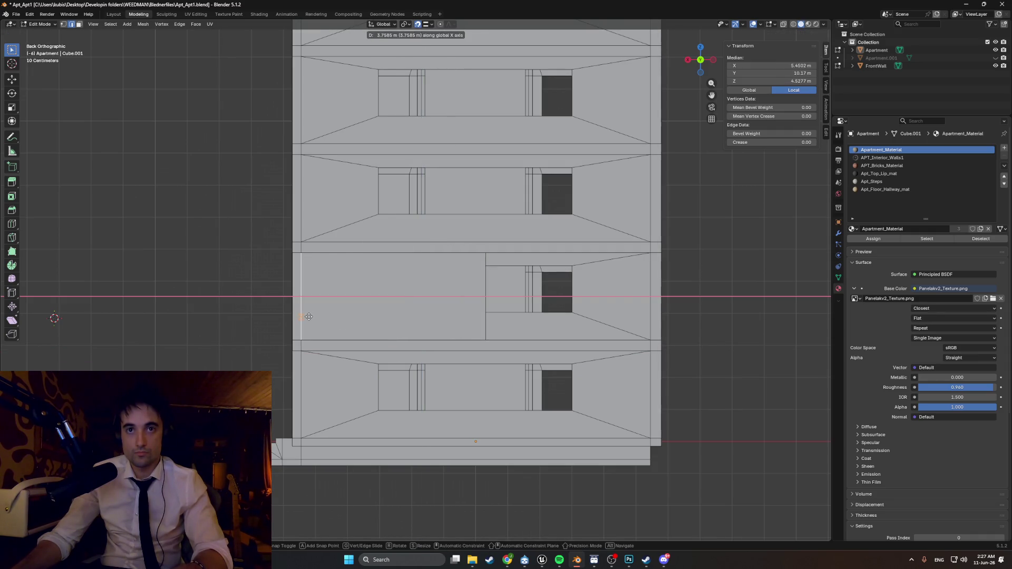
click(309, 316)
shift+middle_drag(484, 335, 449, 338)
key(g)
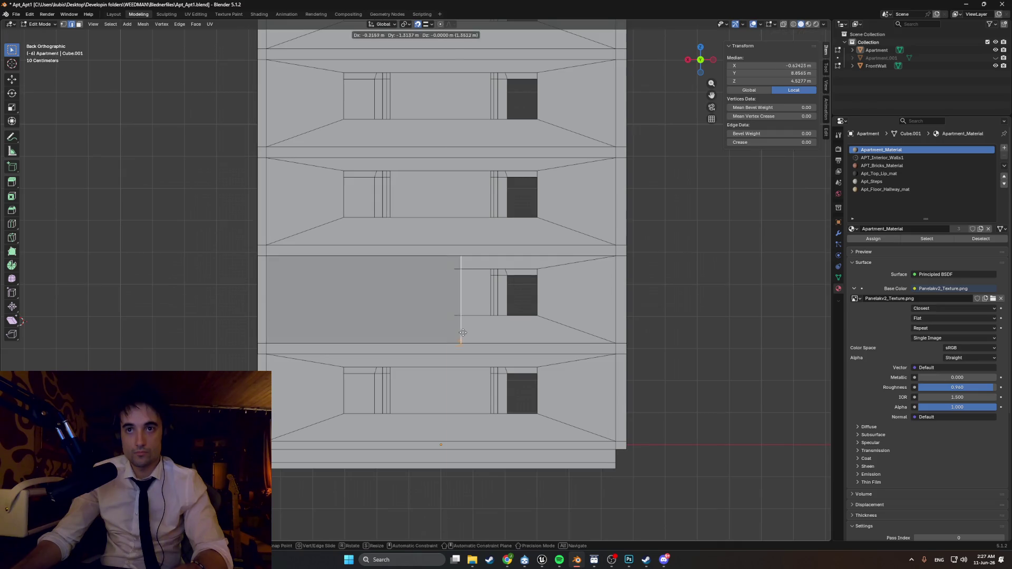
key(x)
click(596, 328)
middle_drag(604, 318, 595, 325)
scroll(594, 326, down, 6)
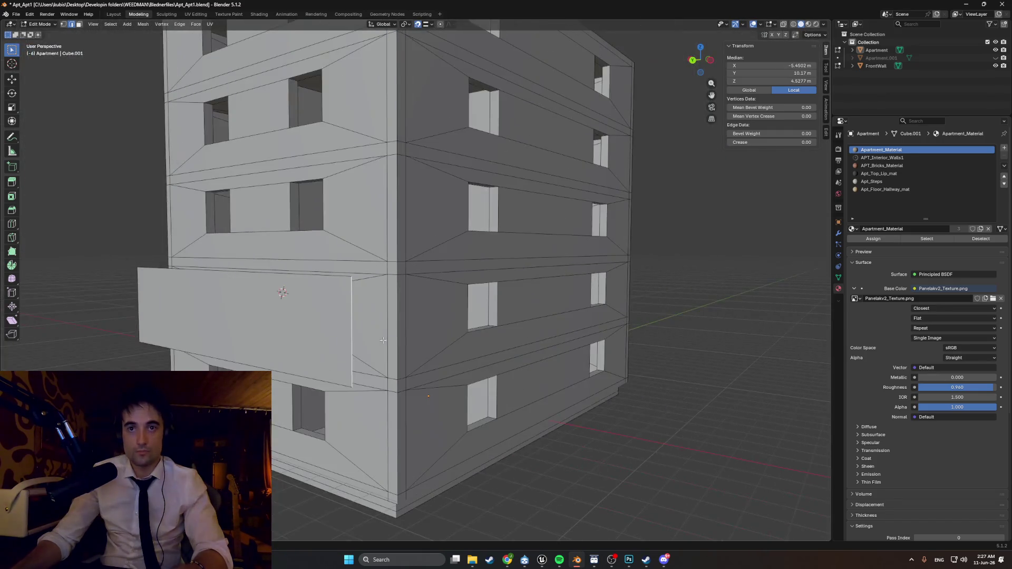
scroll(457, 349, up, 4)
mouse_move(456, 350)
middle_down()
mouse_move(440, 365)
mouse_move(469, 358)
mouse_move(473, 345)
middle_up()
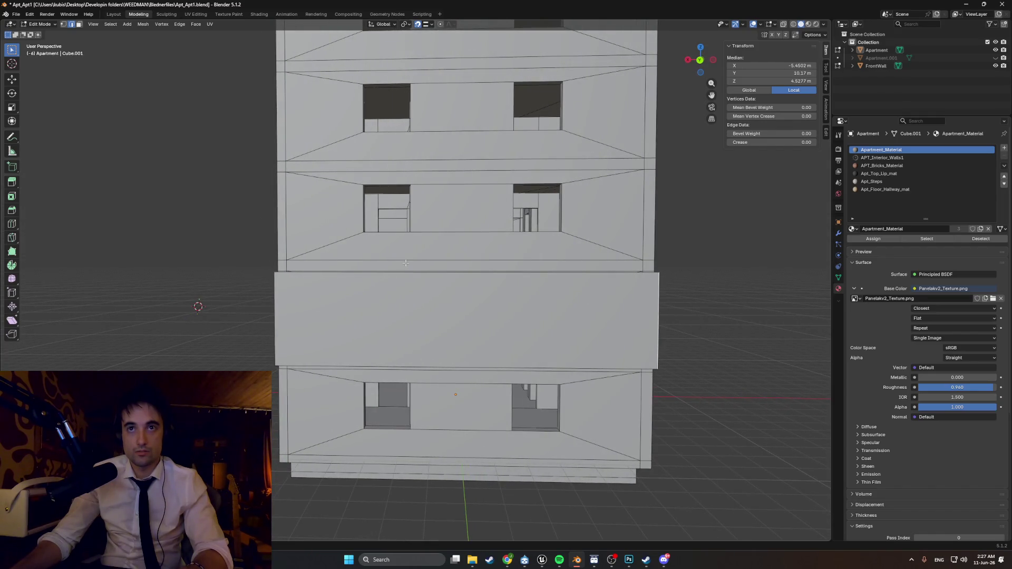
- Separate the selected wall panel face with P > Selection and begin renaming the new object
middle_drag(456, 199, 437, 226)
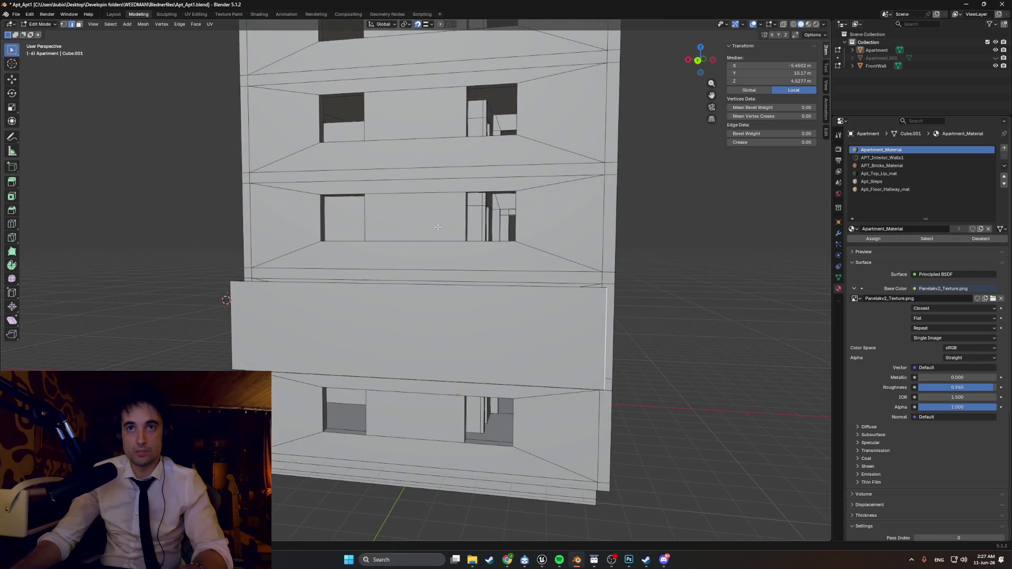
click(427, 345)
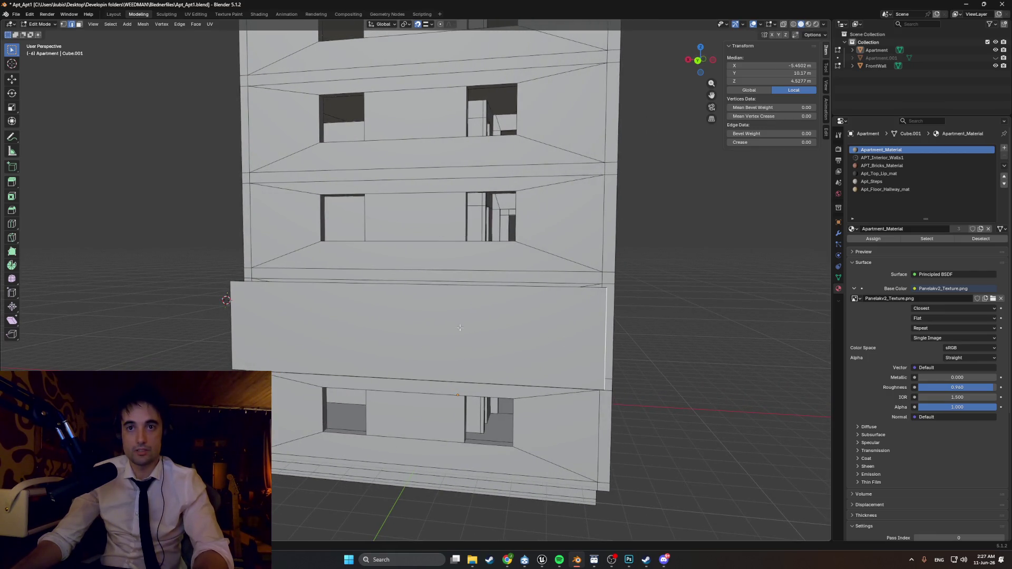
key(3)
click(427, 345)
middle_drag(427, 345, 367, 349)
key(p)
click(367, 349)
double_click(877, 64)
text(SideWa)
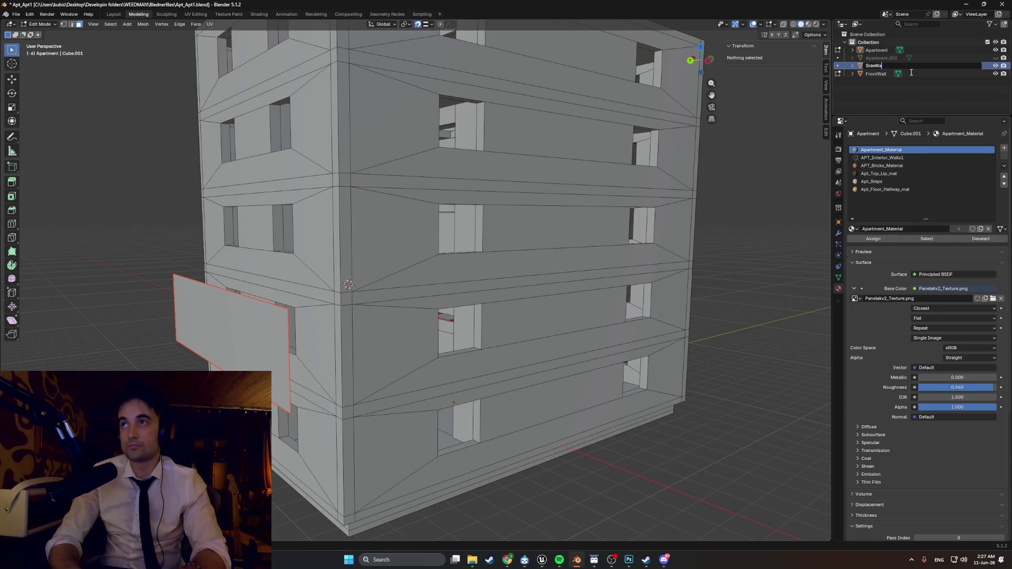
- Confirm the SideWall name and add one centred loop cut down the panel's middle
key(Return)
key(Tab)
key(Tab)
click(232, 339)
middle_drag(232, 339, 341, 325)
key(ctrl+r)
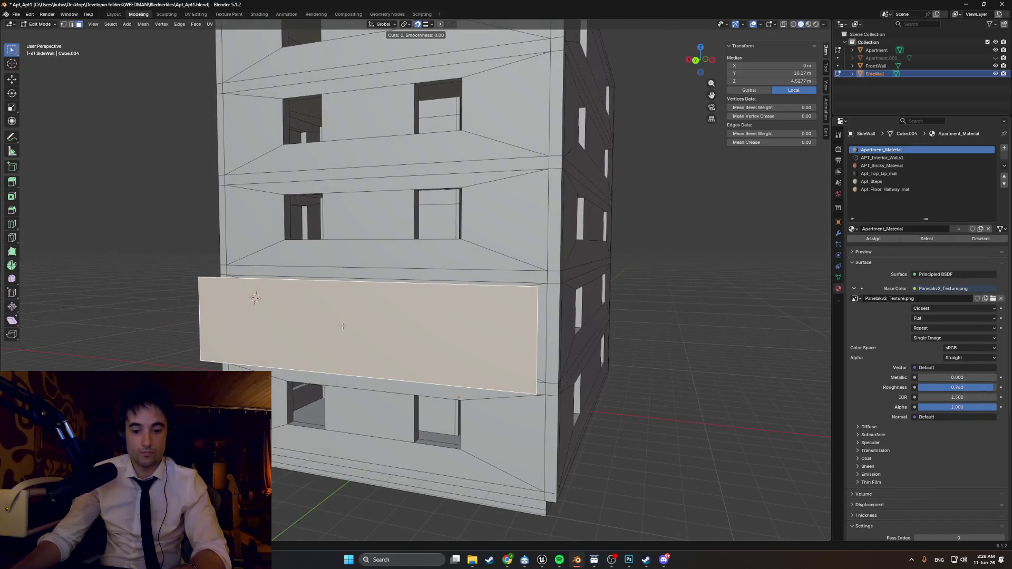
click(370, 368)
right_click(371, 364)
- Inset both panel halves about 0.67 m to form framed recesses
key(alt+a)
click(407, 331)
key(a)
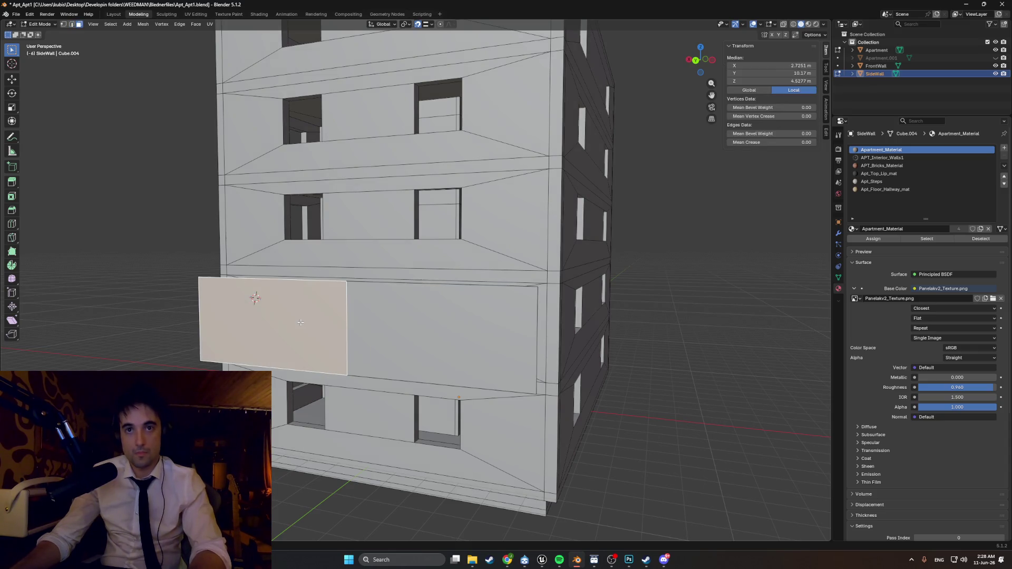
key(i)
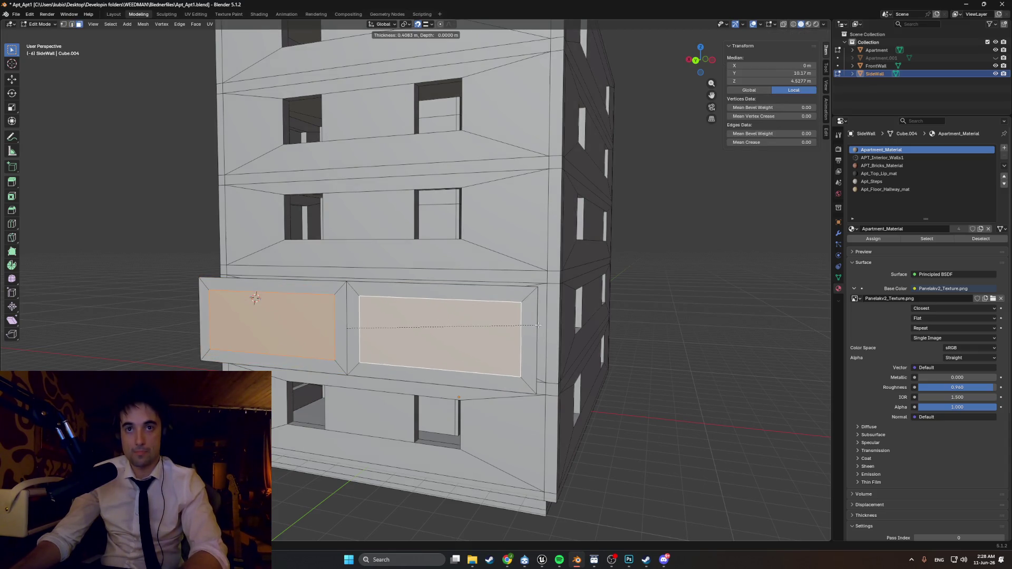
click(519, 326)
mouse_move(519, 326)
middle_down()
mouse_move(501, 339)
mouse_move(516, 355)
mouse_move(499, 339)
mouse_move(503, 357)
middle_up()
middle_drag(347, 396, 387, 388)
- Reposition the SideWall panel's inner frame edges along the X axis
click(391, 388)
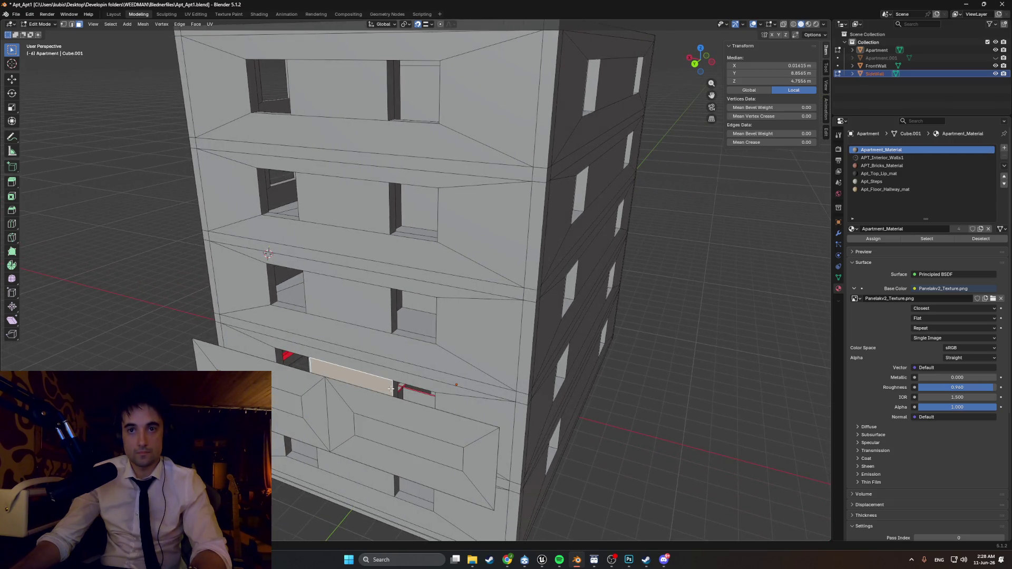
click(353, 422)
key(g)
key(x)
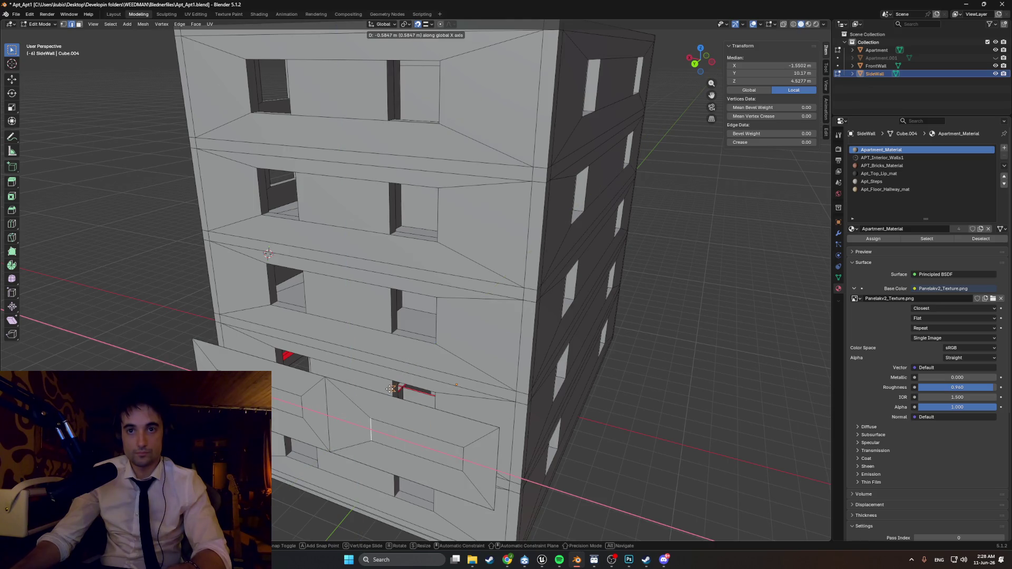
click(390, 389)
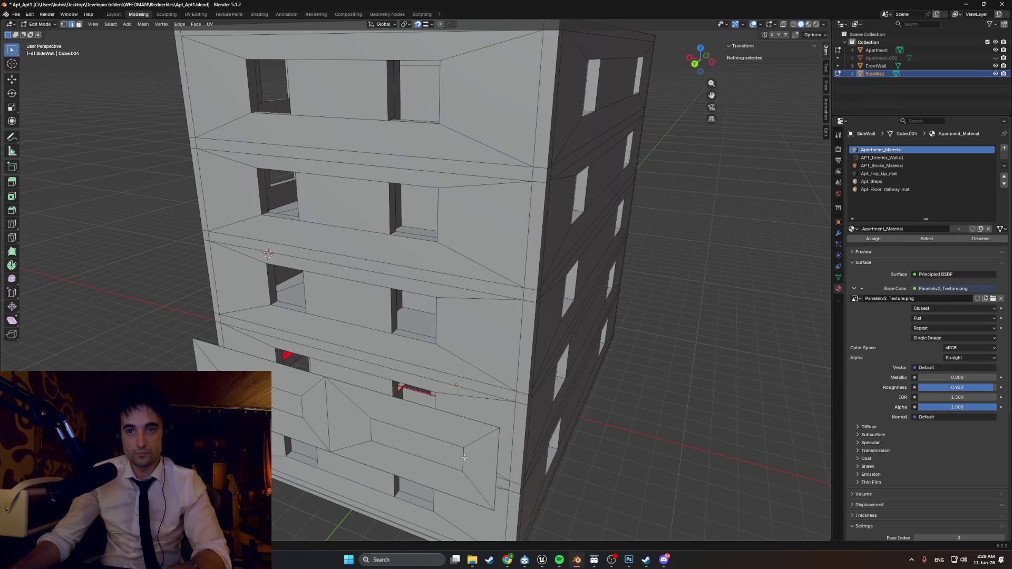
key(g)
key(x)
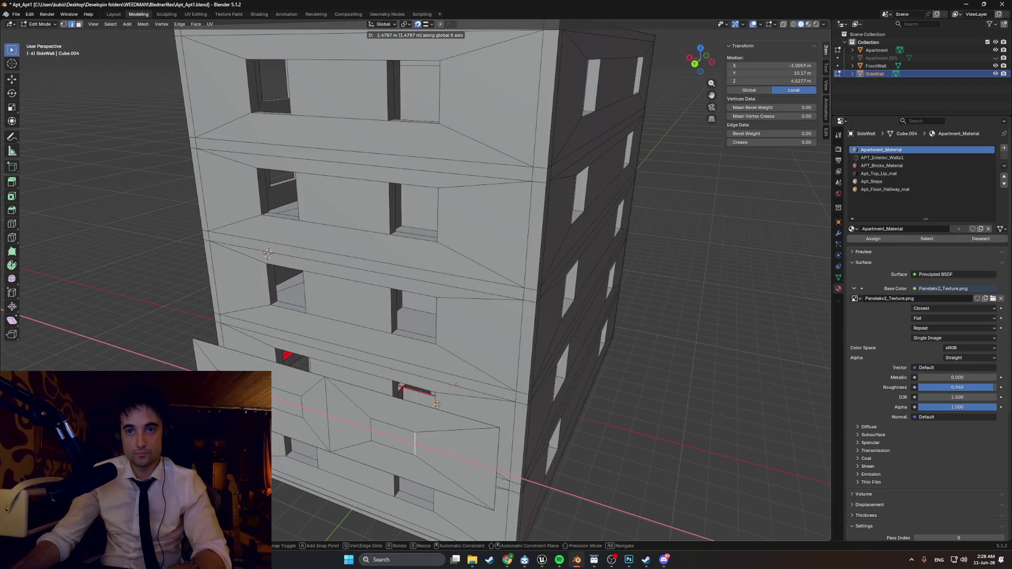
click(436, 407)
mouse_move(436, 406)
middle_down()
mouse_move(482, 346)
mouse_move(462, 360)
middle_up()
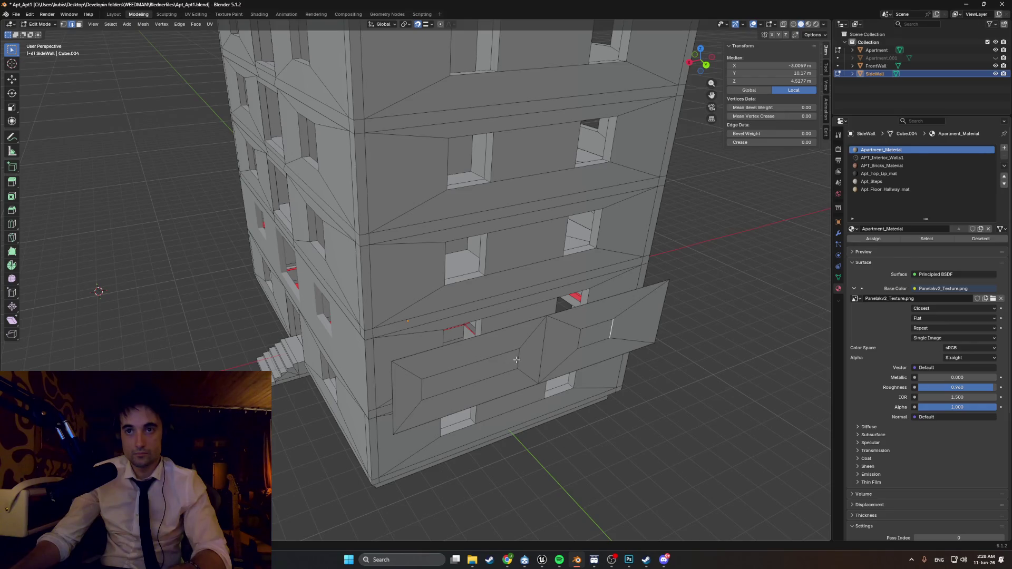
key(g)
key(x)
click(481, 328)
scroll(482, 327, up, 6)
scroll(485, 311, down, 2)
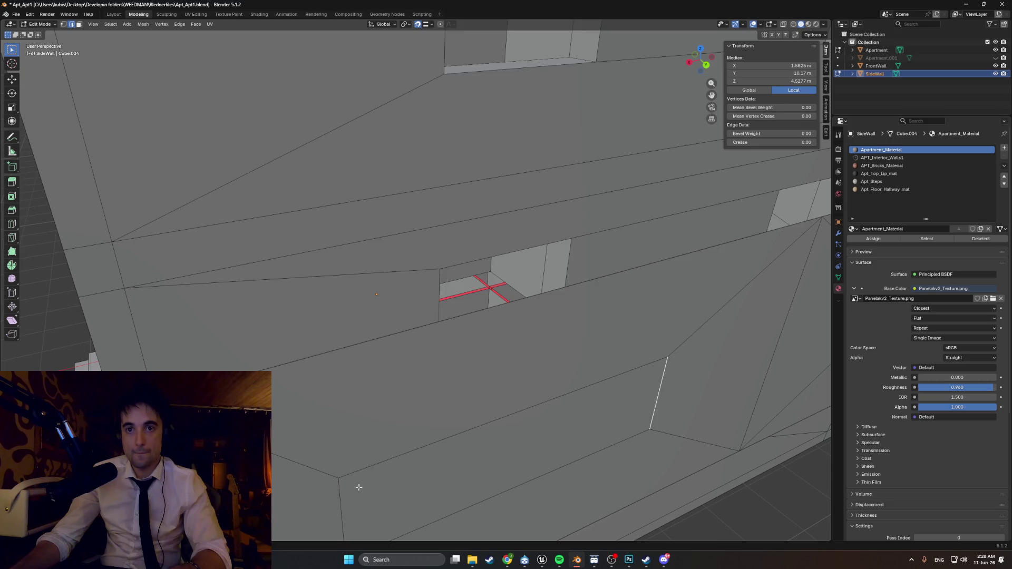
key(x)
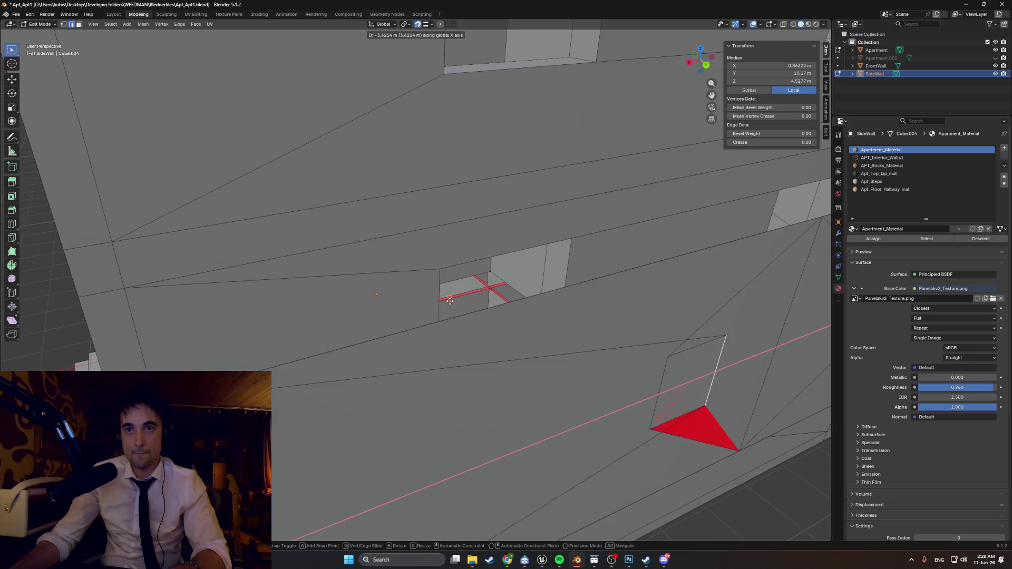
click(434, 289)
scroll(433, 289, down, 3)
middle_drag(433, 288, 328, 304)
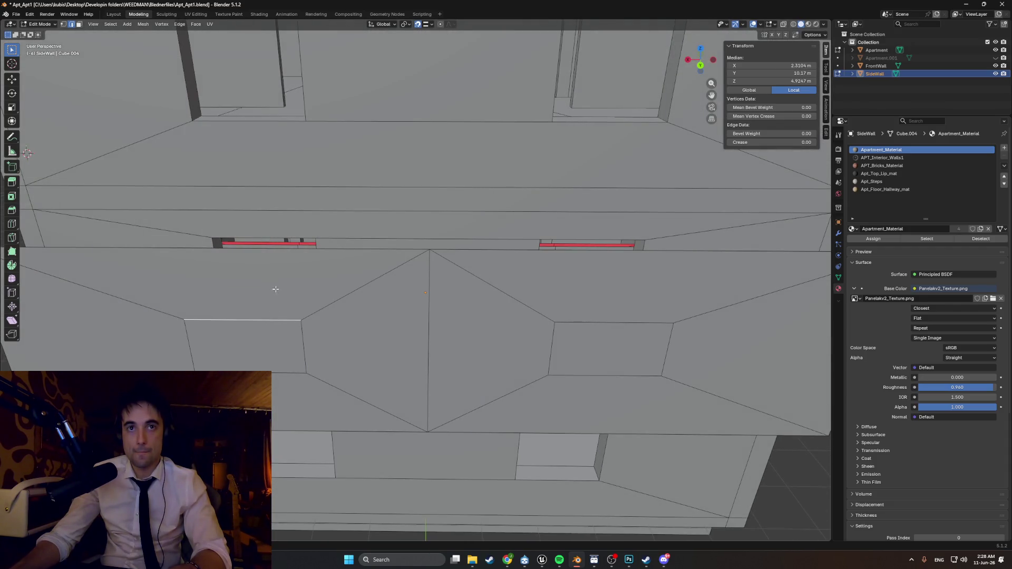
- Raise and lower the inner frame edges along Z to angle the recesses
key(g)
key(z)
click(261, 236)
mouse_move(260, 236)
middle_down()
mouse_move(253, 232)
mouse_move(411, 304)
middle_up()
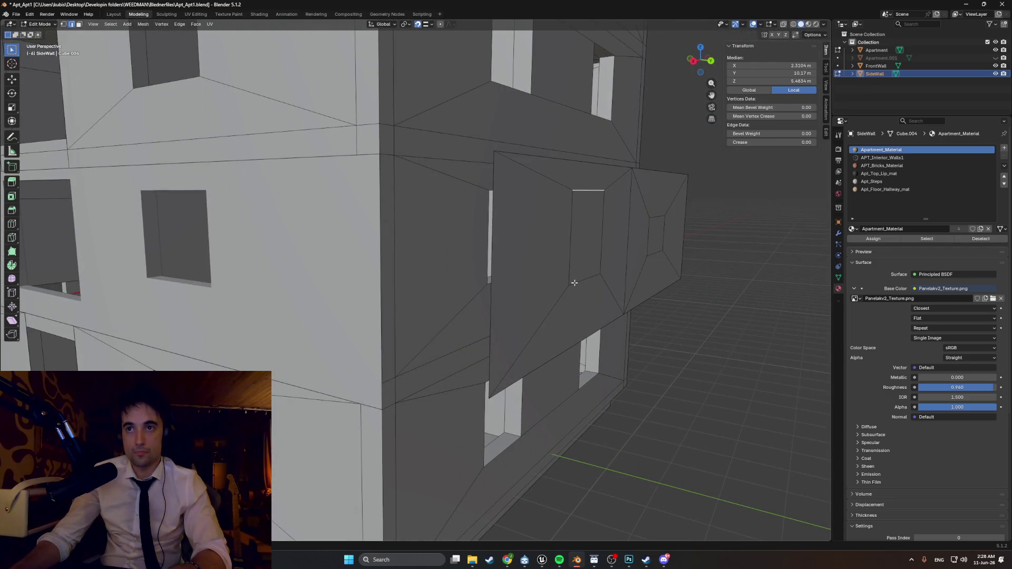
key(g)
key(z)
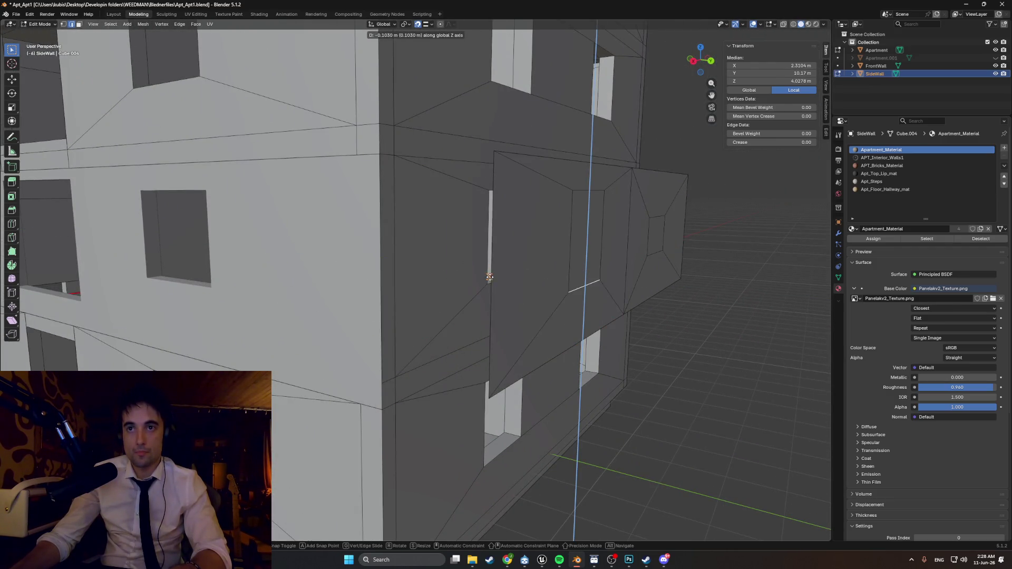
click(489, 283)
middle_drag(489, 283, 402, 339)
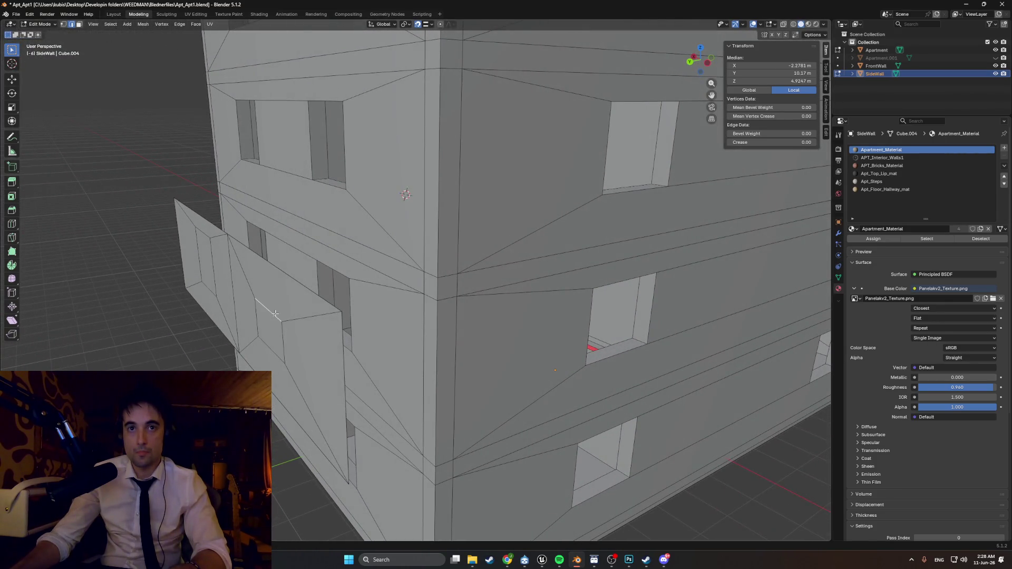
key(g)
key(z)
click(338, 270)
key(g)
key(y)
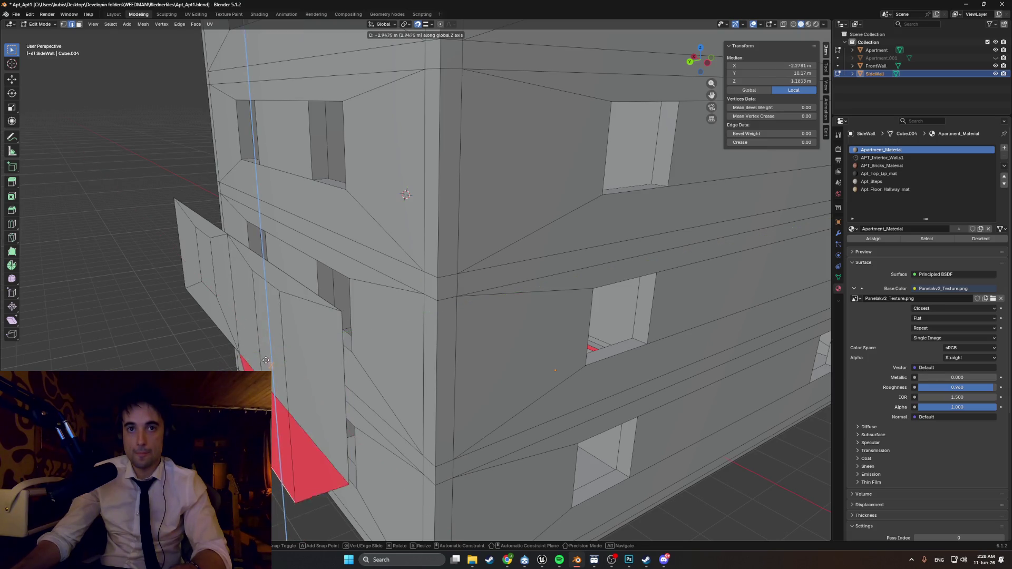
key(z)
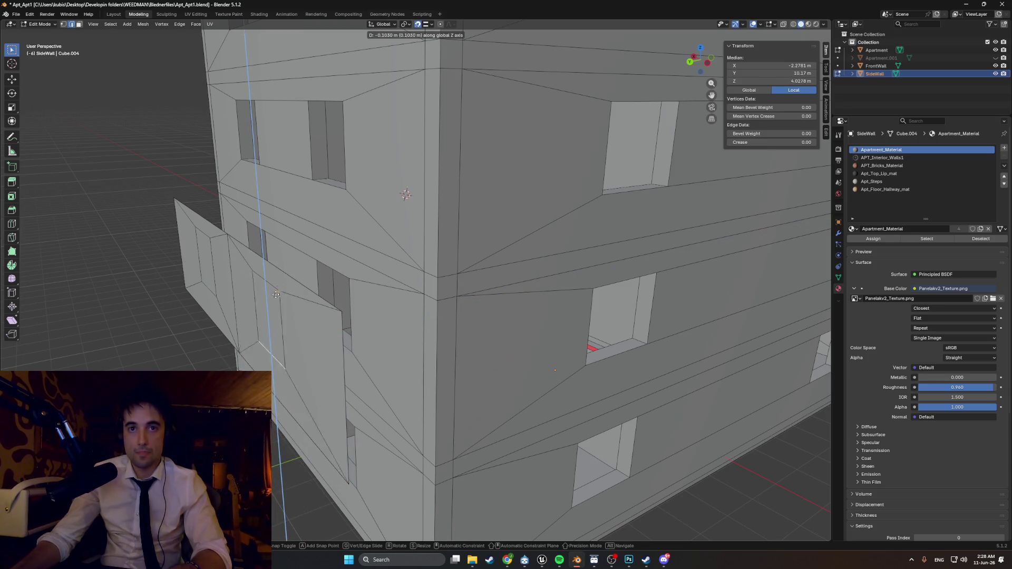
click(342, 345)
middle_drag(341, 344, 342, 332)
scroll(342, 331, up, 3)
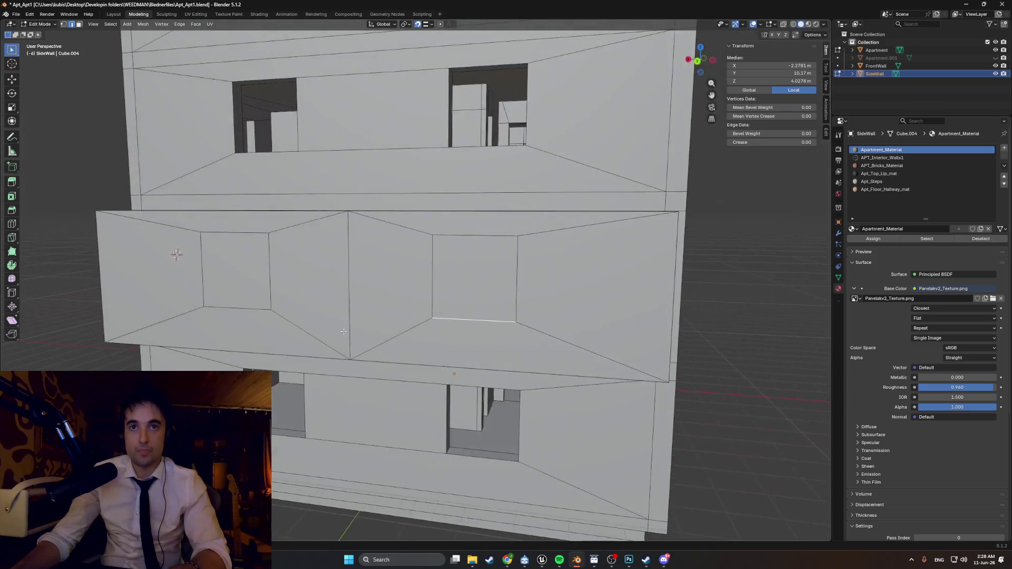
mouse_move(461, 291)
middle_down()
mouse_move(490, 248)
mouse_move(501, 274)
mouse_move(511, 267)
middle_up()
scroll(481, 256, down, 2)
- Delete the two inset centre faces to open the window bays
key(alt+a)
click(511, 267)
shift+click(312, 266)
key(x)
mouse_move(312, 266)
middle_down()
mouse_move(415, 281)
mouse_move(375, 285)
mouse_move(364, 268)
middle_up()
click(335, 272)
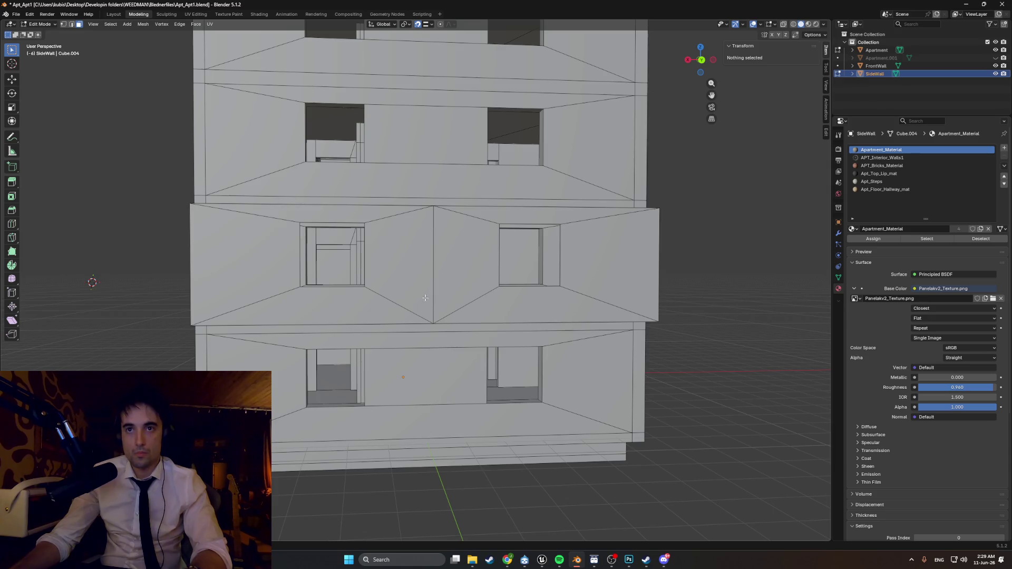
click(432, 267)
key(x)
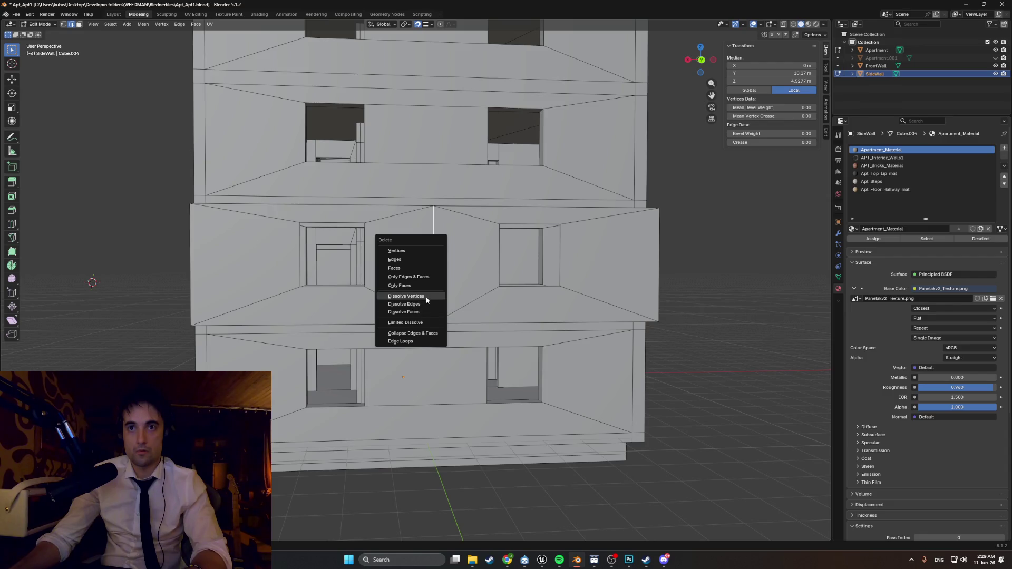
click(426, 304)
mouse_move(426, 304)
middle_down()
mouse_move(436, 282)
mouse_move(414, 282)
mouse_move(426, 289)
middle_up()
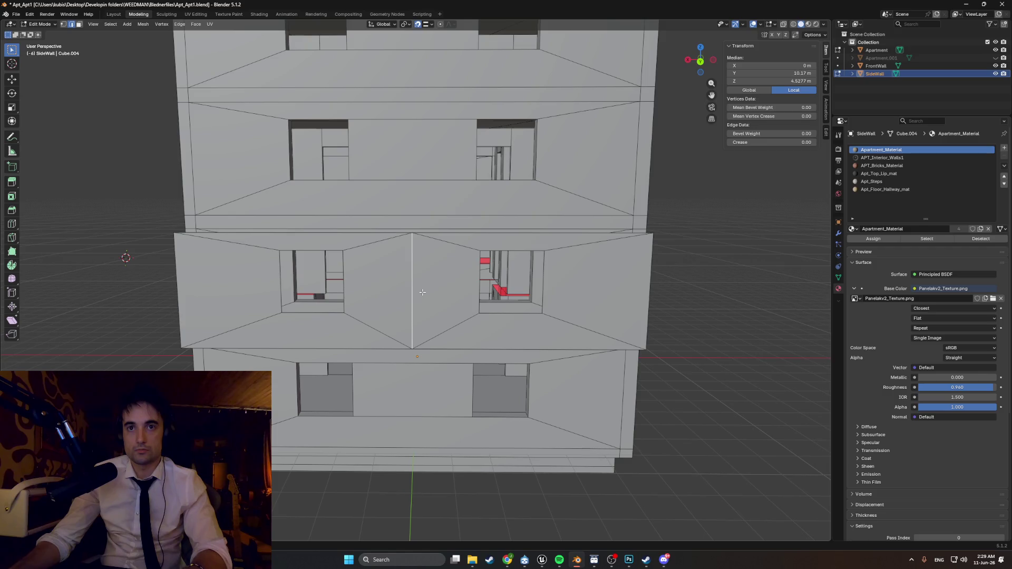
mouse_move(417, 293)
middle_down()
mouse_move(399, 289)
mouse_move(430, 297)
mouse_move(483, 288)
mouse_move(463, 293)
mouse_move(390, 259)
mouse_move(439, 264)
mouse_move(411, 267)
mouse_move(350, 237)
mouse_move(343, 244)
mouse_move(516, 261)
mouse_move(407, 260)
mouse_move(423, 270)
middle_up()
key(l)
- Extrude the SideWall panel outward for thickness and shift its faces along Y
key(e)
click(484, 262)
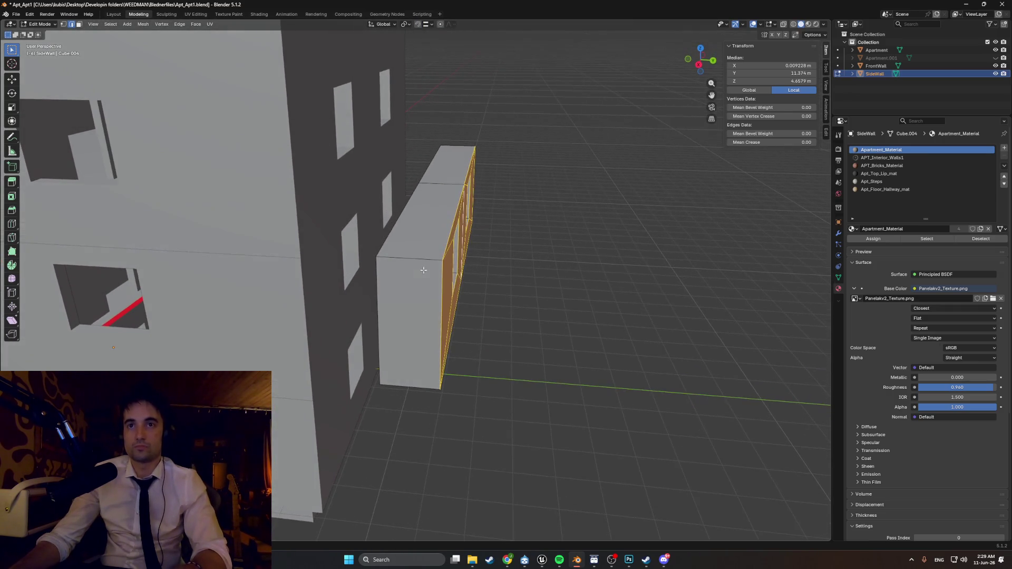
key(g)
key(y)
click(497, 264)
mouse_move(497, 264)
middle_down()
mouse_move(369, 279)
mouse_move(411, 277)
mouse_move(373, 278)
mouse_move(379, 288)
middle_up()
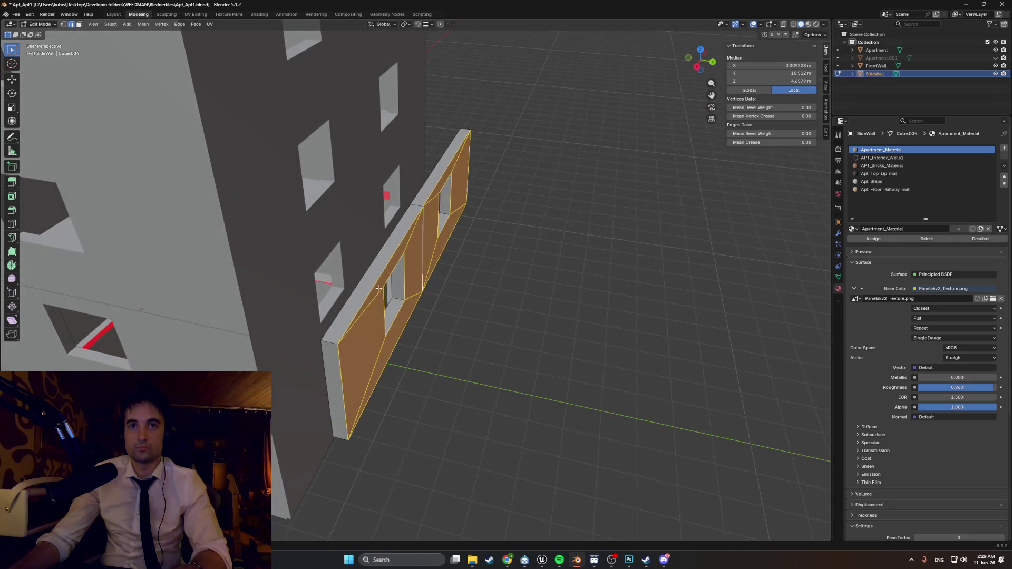
- In the Apartment mesh, move a window-sill face along the Y axis
click(312, 305)
key(Tab)
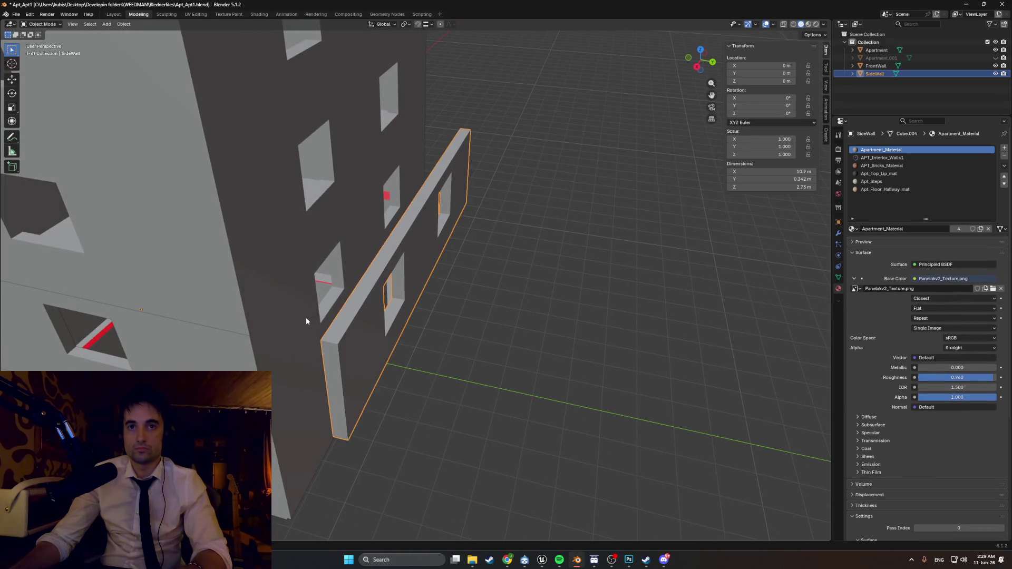
click(306, 317)
key(Tab)
key(3)
click(331, 306)
key(g)
key(y)
click(506, 351)
mouse_move(506, 351)
middle_down()
mouse_move(393, 312)
mouse_move(471, 312)
mouse_move(468, 287)
middle_up()
- Switch to wireframe display and slide a SideWall face along Y to align it
key(Tab)
click(345, 305)
key(z)
click(393, 297)
mouse_move(393, 298)
middle_down()
mouse_move(452, 293)
mouse_move(443, 302)
mouse_move(474, 302)
mouse_move(423, 306)
mouse_move(474, 314)
mouse_move(506, 277)
middle_up()
key(Tab)
mouse_move(502, 287)
alt+middle_down()
mouse_move(445, 282)
mouse_move(512, 284)
alt+middle_up()
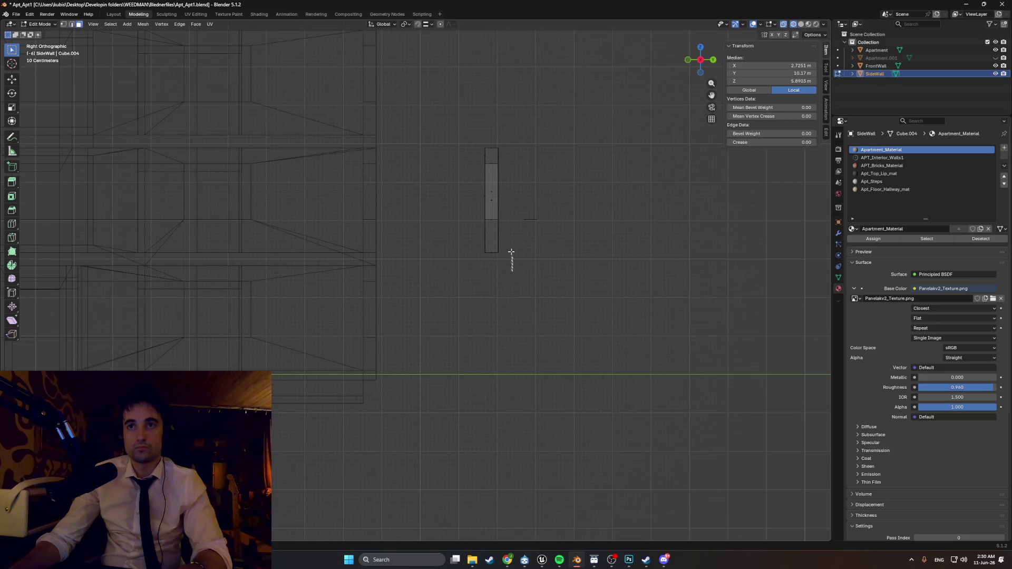
mouse_move(497, 153)
middle_down()
mouse_move(515, 215)
mouse_move(507, 229)
mouse_move(532, 253)
middle_up()
key(g)
key(y)
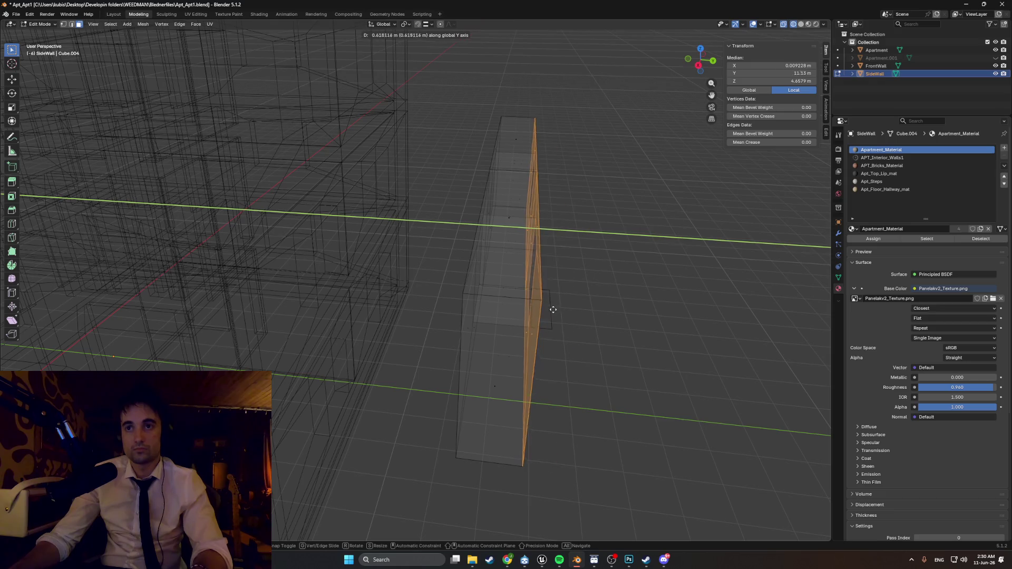
click(549, 301)
- Move the SideWall along Y until it sits against the building at 0.17725 m
mouse_move(476, 388)
alt+middle_down()
mouse_move(413, 336)
mouse_move(515, 308)
alt+middle_up()
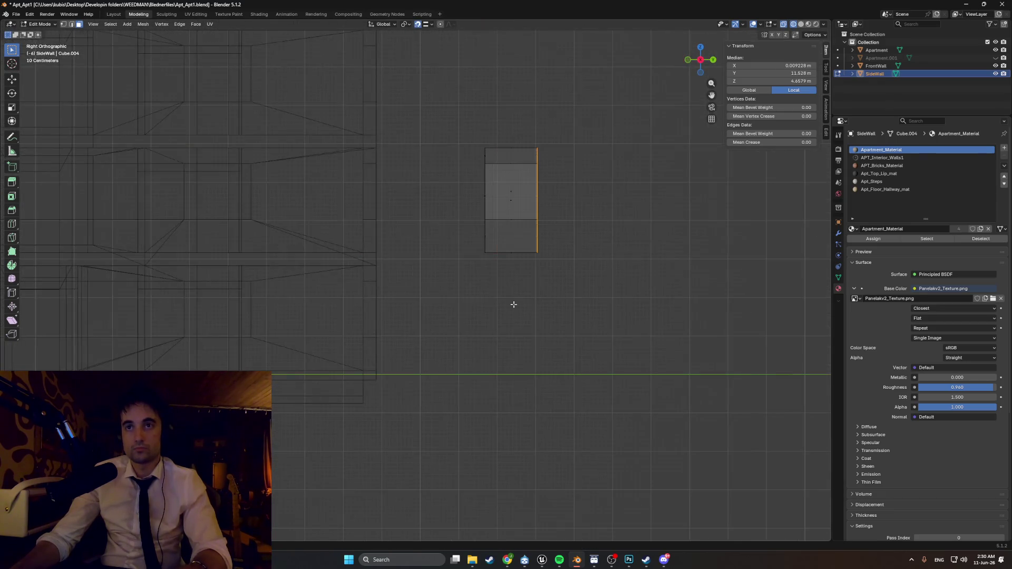
mouse_move(464, 158)
middle_down()
mouse_move(513, 332)
mouse_move(477, 315)
mouse_move(493, 332)
mouse_move(516, 334)
middle_up()
key(g)
key(y)
click(518, 351)
key(Tab)
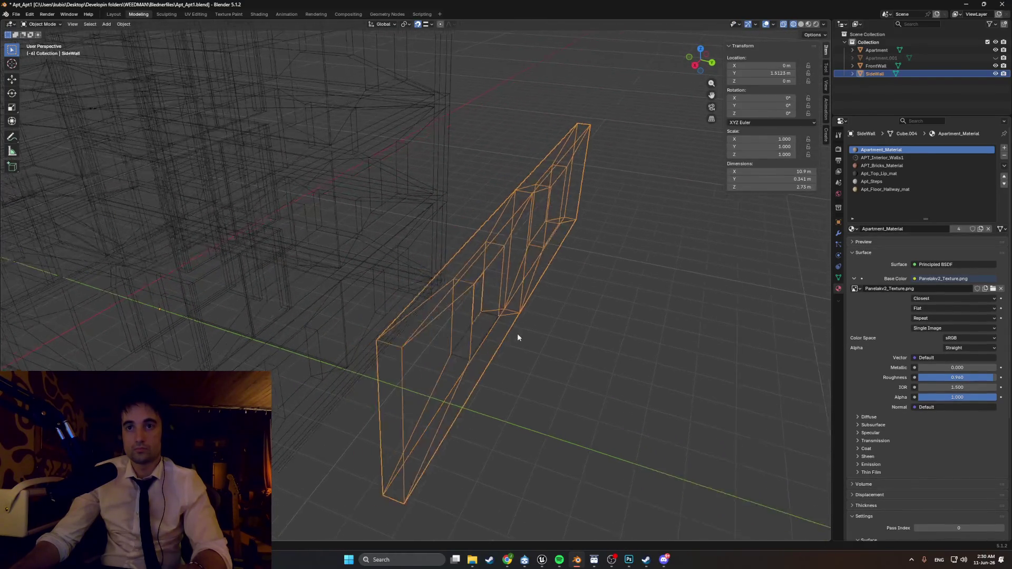
key(g)
key(y)
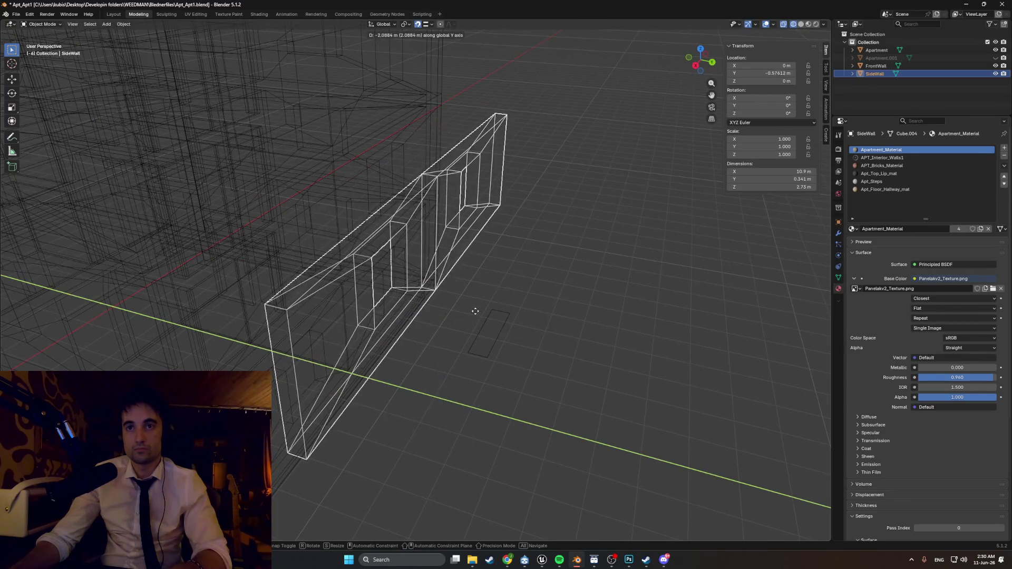
click(496, 326)
- Toggle see-through shading and delete the small stray face from the Apartment mesh
key(shift+z)
key(alt+z)
key(shift+z)
click(490, 339)
key(Tab)
key(x)
click(453, 301)
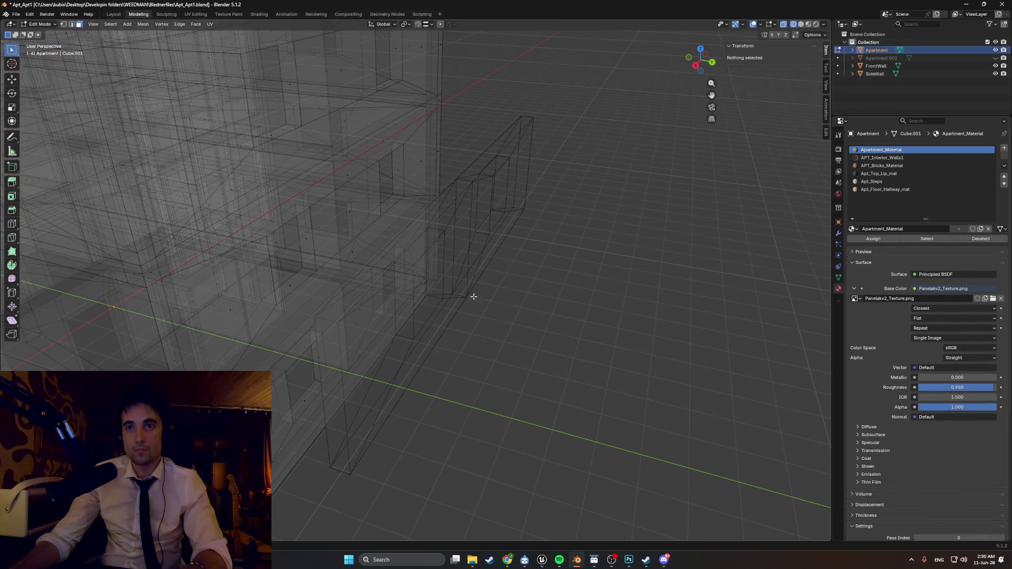
- Return to object mode in solid shading and select the side wall panel
key(Tab)
key(shift+z)
key(Tab)
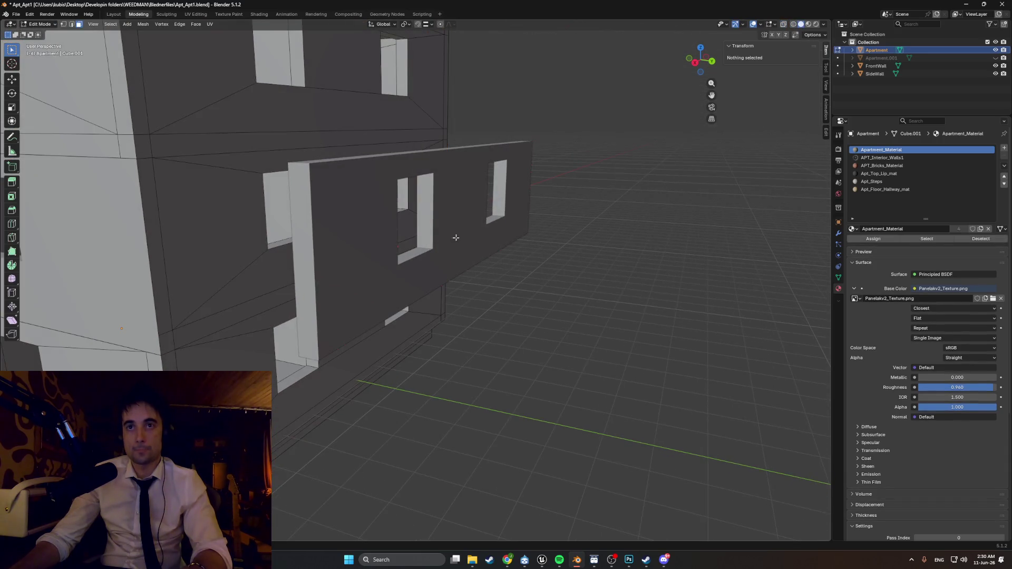
key(Tab)
click(426, 260)
mouse_move(450, 258)
middle_down()
mouse_move(328, 258)
mouse_move(438, 239)
mouse_move(402, 254)
mouse_move(409, 254)
mouse_move(377, 251)
middle_up()
- Switch the viewport to wireframe, then back to solid shading
key(z)
click(328, 252)
key(z)
click(376, 272)
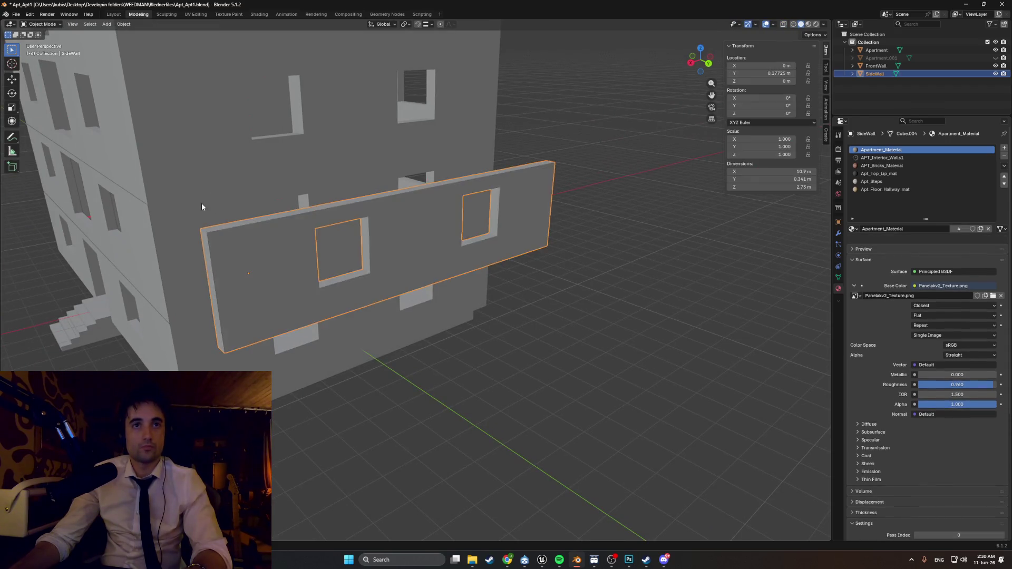
- Inspect the Apartment building's side in Edit Mode, then leave edit mode
click(176, 220)
middle_drag(176, 220, 217, 209)
key(Tab)
mouse_move(281, 228)
middle_down()
mouse_move(213, 232)
mouse_move(390, 242)
mouse_move(416, 342)
mouse_move(416, 329)
mouse_move(348, 323)
mouse_move(236, 213)
mouse_move(174, 229)
mouse_move(205, 253)
middle_up()
scroll(308, 211, up, 3)
scroll(236, 213, up, 5)
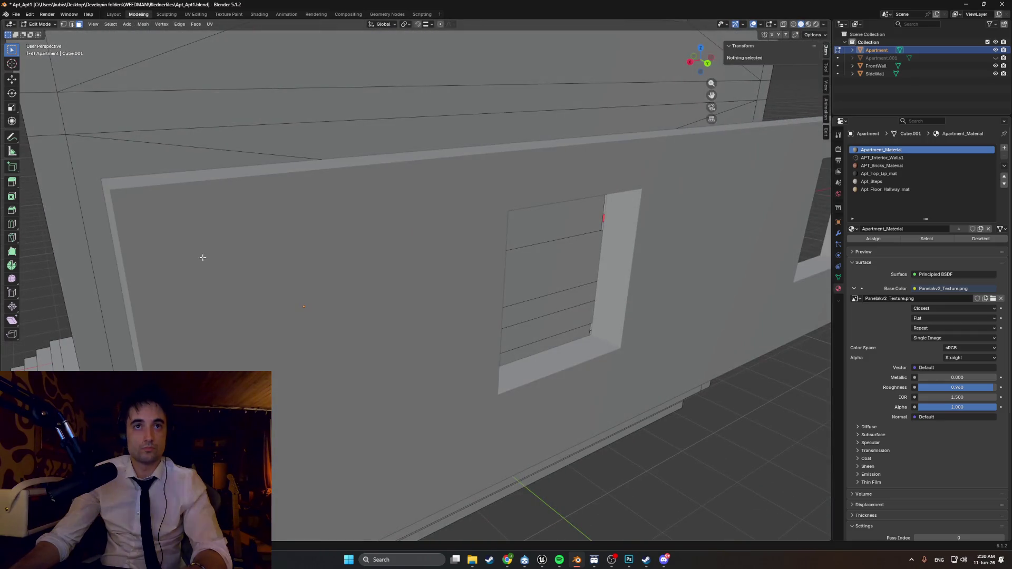
key(Tab)
- Edit the side wall panel mesh, select an edge and view it from the back
click(147, 301)
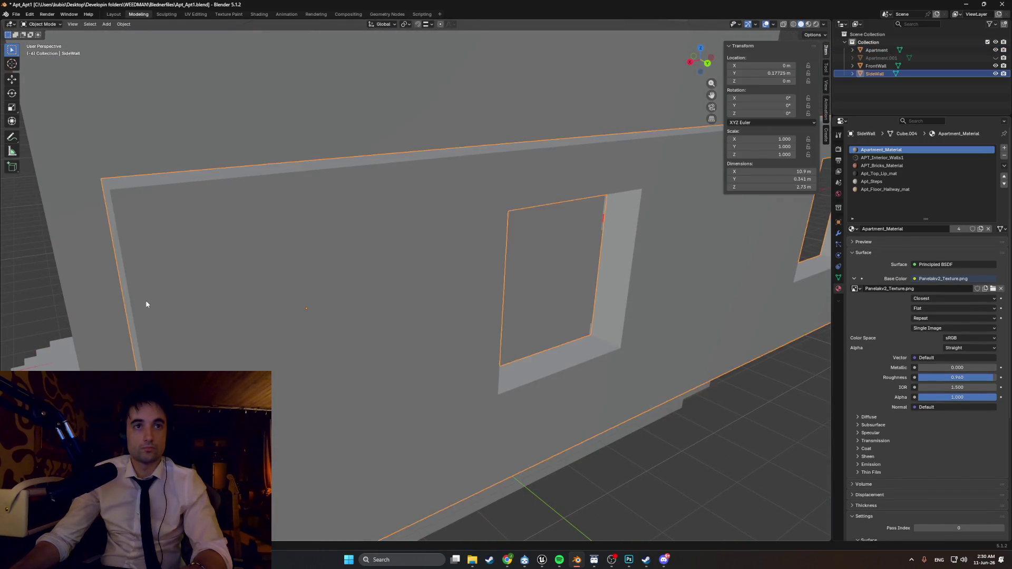
key(Tab)
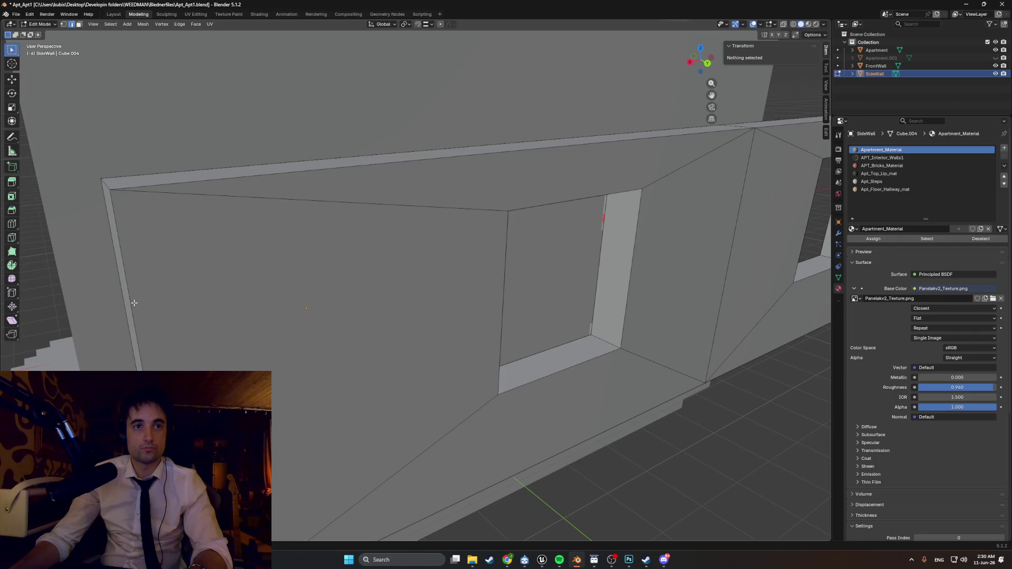
click(133, 302)
alt+middle_drag(171, 315, 142, 198)
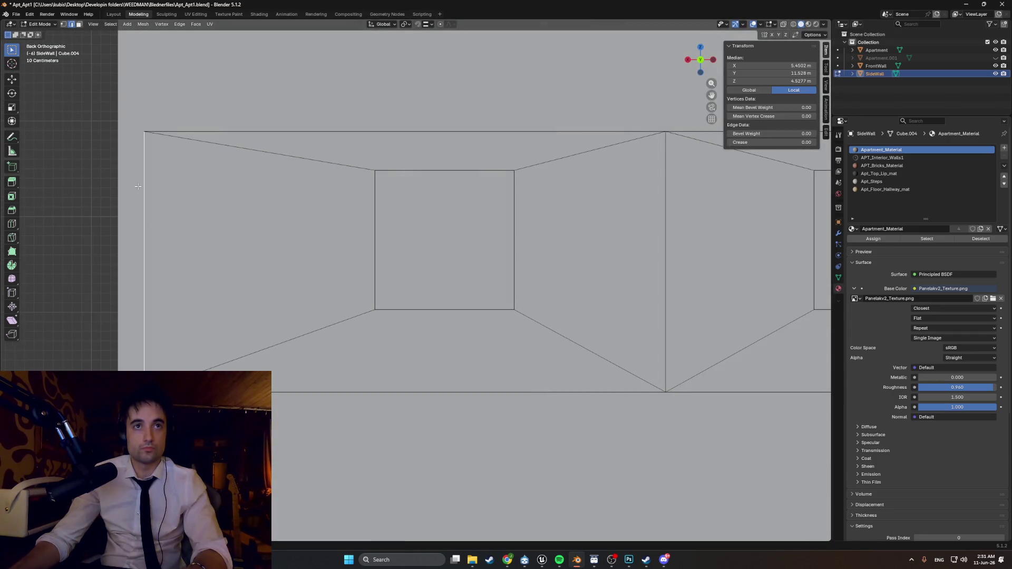
- Clear the mesh selection and select the wall panel's end and top faces
scroll(156, 243, down, 5)
mouse_move(156, 243)
middle_down()
mouse_move(158, 285)
mouse_move(462, 291)
mouse_move(373, 294)
mouse_move(392, 302)
mouse_move(411, 292)
middle_up()
scroll(461, 292, down, 3)
scroll(393, 302, down, 3)
key(alt+a)
click(377, 306)
shift+click(390, 253)
- Refine the face selection, adding the wall panel's long back face
middle_drag(390, 253, 314, 228)
shift+click(376, 244)
scroll(376, 244, down, 3)
shift+click(291, 203)
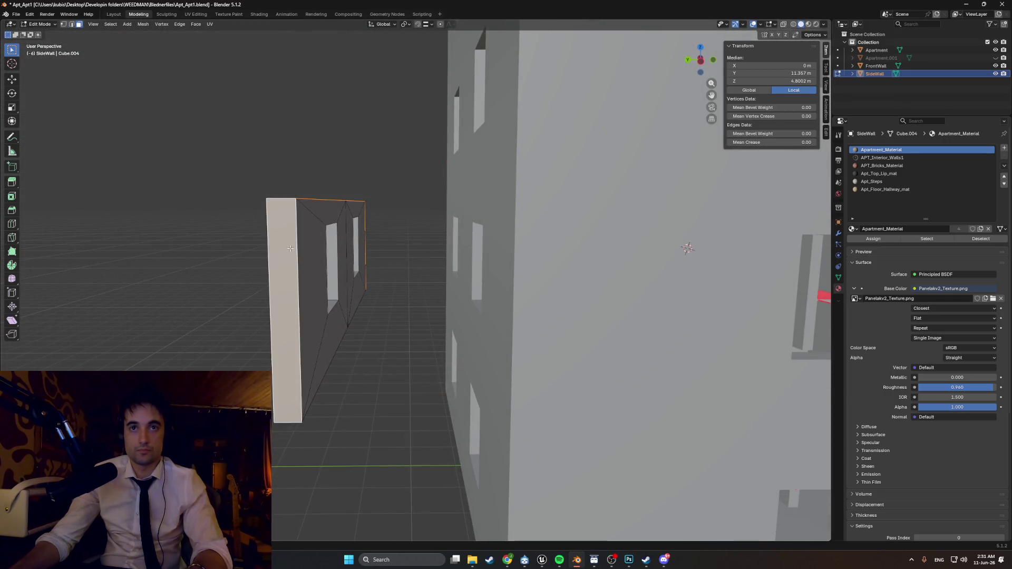
scroll(292, 202, up, 4)
shift+click(318, 246)
- Delete the selected end, top and back faces to open the panel
key(x)
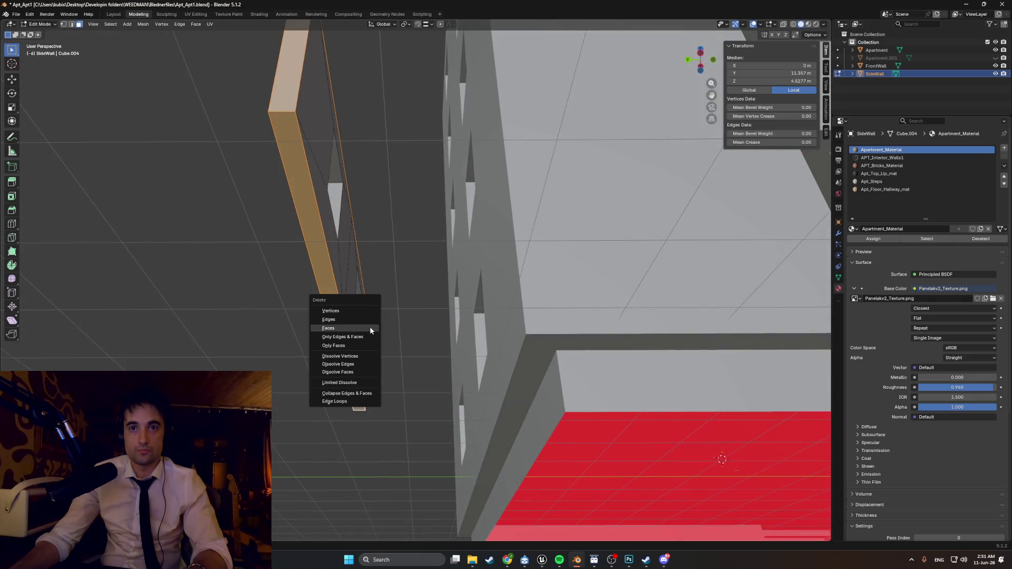
click(369, 328)
scroll(346, 332, down, 3)
mouse_move(346, 331)
middle_down()
mouse_move(334, 343)
mouse_move(422, 353)
mouse_move(456, 344)
middle_up()
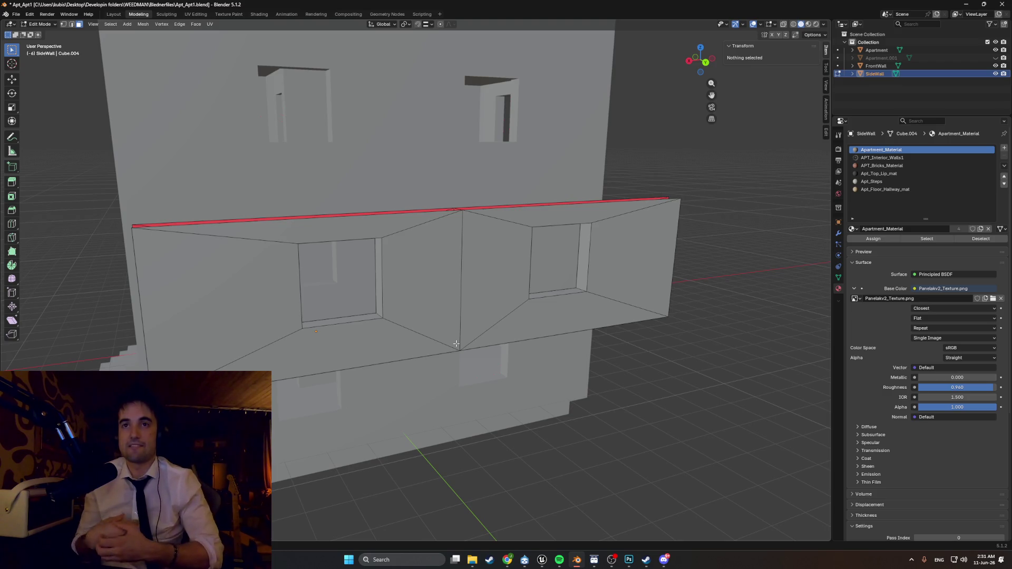
middle_drag(470, 337, 493, 357)
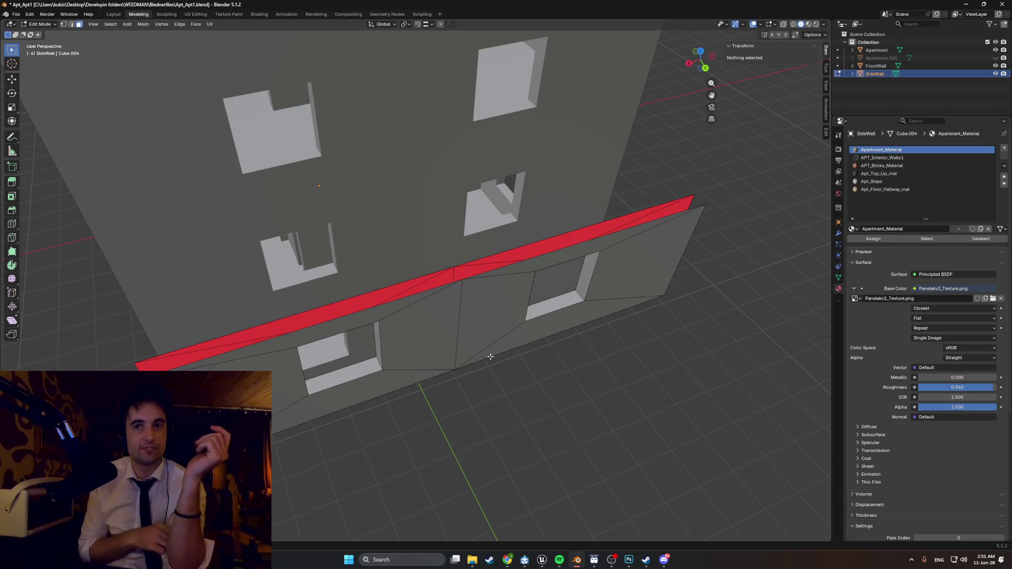
mouse_move(499, 331)
middle_down()
mouse_move(574, 290)
mouse_move(553, 290)
mouse_move(542, 305)
mouse_move(542, 296)
mouse_move(527, 298)
mouse_move(489, 324)
mouse_move(580, 296)
mouse_move(461, 321)
mouse_move(465, 260)
mouse_move(458, 312)
mouse_move(454, 235)
mouse_move(431, 278)
mouse_move(422, 402)
mouse_move(411, 402)
mouse_move(413, 347)
mouse_move(390, 367)
middle_up()
click(529, 301)
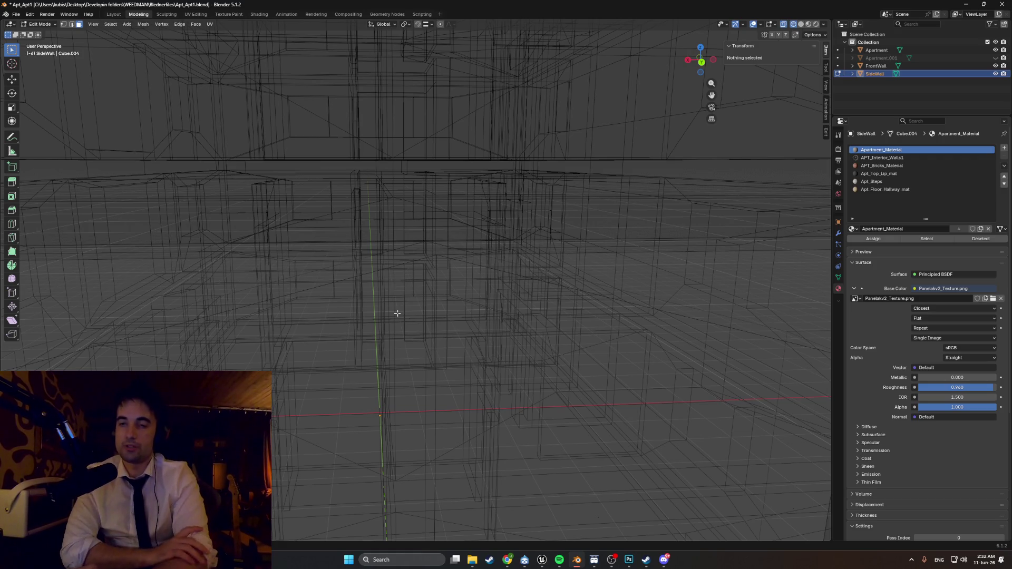
scroll(398, 310, down, 5)
mouse_move(395, 310)
middle_down()
mouse_move(467, 303)
mouse_move(368, 289)
mouse_move(407, 323)
mouse_move(492, 309)
mouse_move(318, 273)
mouse_move(327, 280)
mouse_move(422, 235)
mouse_move(410, 247)
mouse_move(432, 260)
mouse_move(409, 262)
mouse_move(429, 251)
mouse_move(553, 283)
mouse_move(571, 255)
mouse_move(596, 260)
mouse_move(563, 271)
mouse_move(516, 312)
mouse_move(538, 285)
mouse_move(528, 284)
mouse_move(549, 285)
mouse_move(585, 314)
mouse_move(579, 286)
middle_up()
key(shift+z)
scroll(481, 314, up, 4)
click(368, 296)
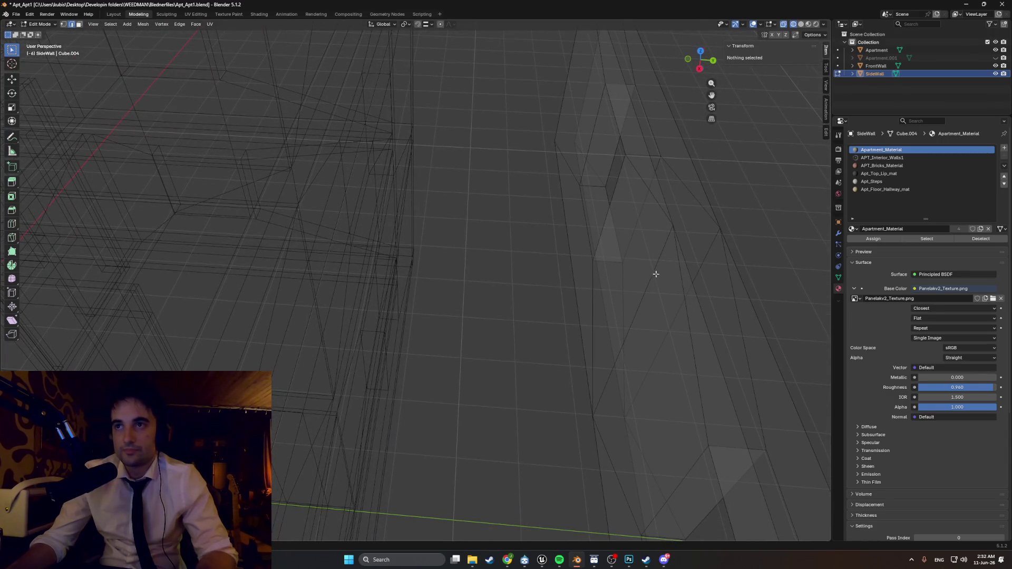
middle_drag(659, 274, 661, 261)
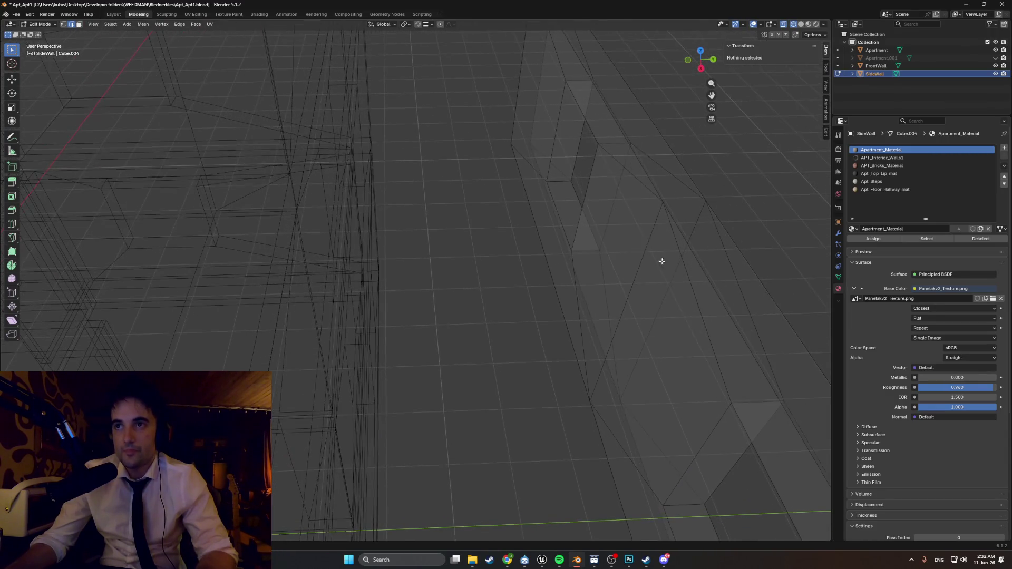
click(691, 261)
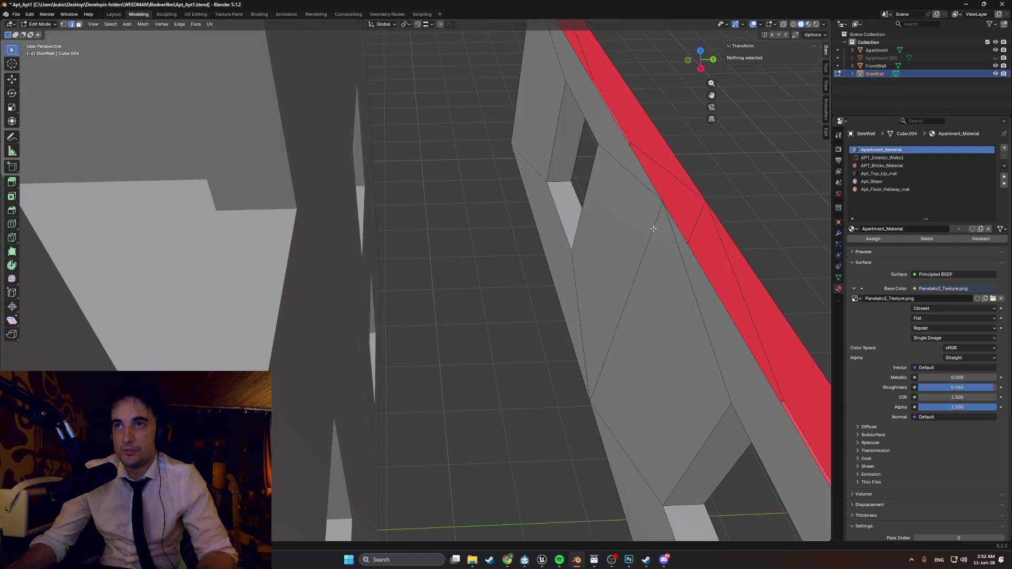
click(663, 203)
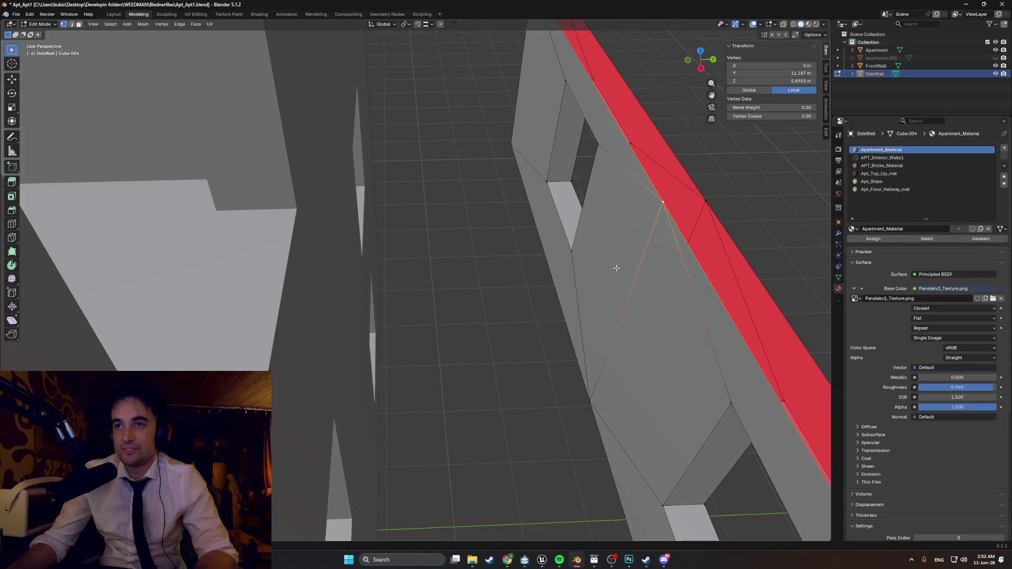
mouse_move(615, 268)
middle_down()
mouse_move(572, 251)
mouse_move(487, 301)
mouse_move(566, 262)
mouse_move(488, 275)
mouse_move(497, 333)
middle_up()
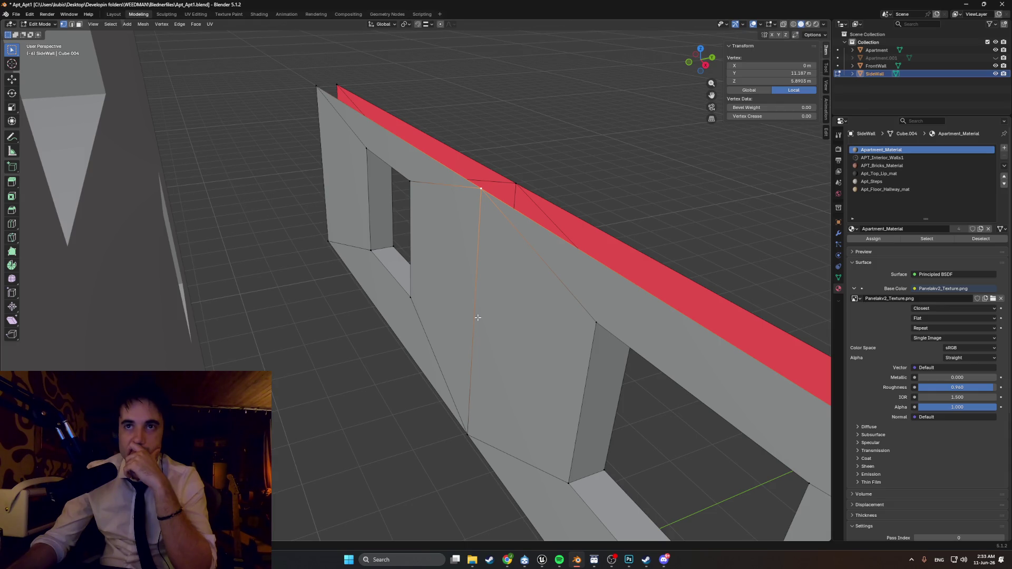
mouse_move(477, 317)
middle_down()
mouse_move(360, 326)
mouse_move(271, 305)
mouse_move(364, 329)
mouse_move(427, 315)
middle_up()
scroll(504, 294, up, 10)
mouse_move(504, 293)
middle_down()
mouse_move(451, 309)
mouse_move(437, 334)
middle_up()
scroll(437, 334, down, 10)
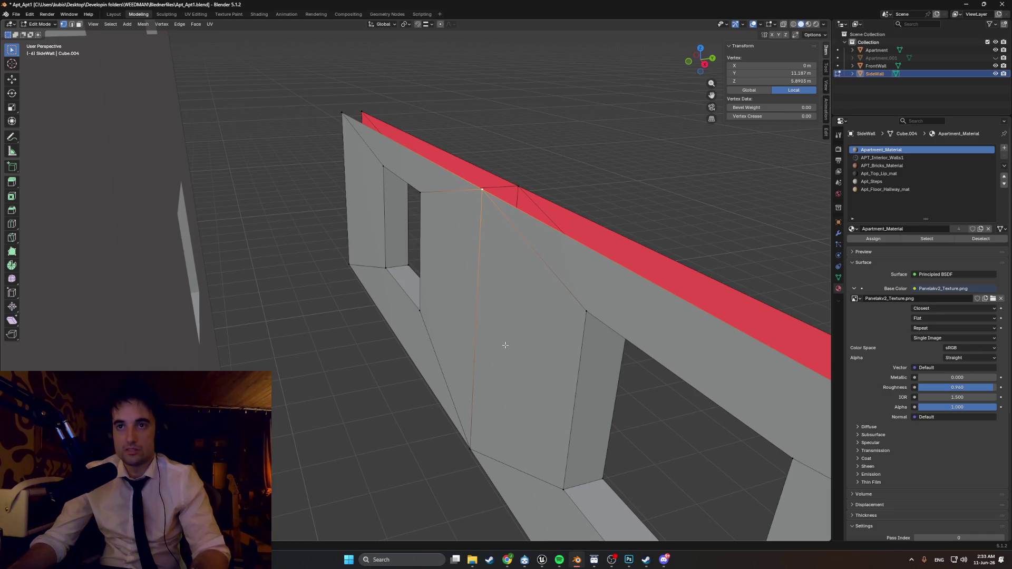
key(Tab)
key(Tab)
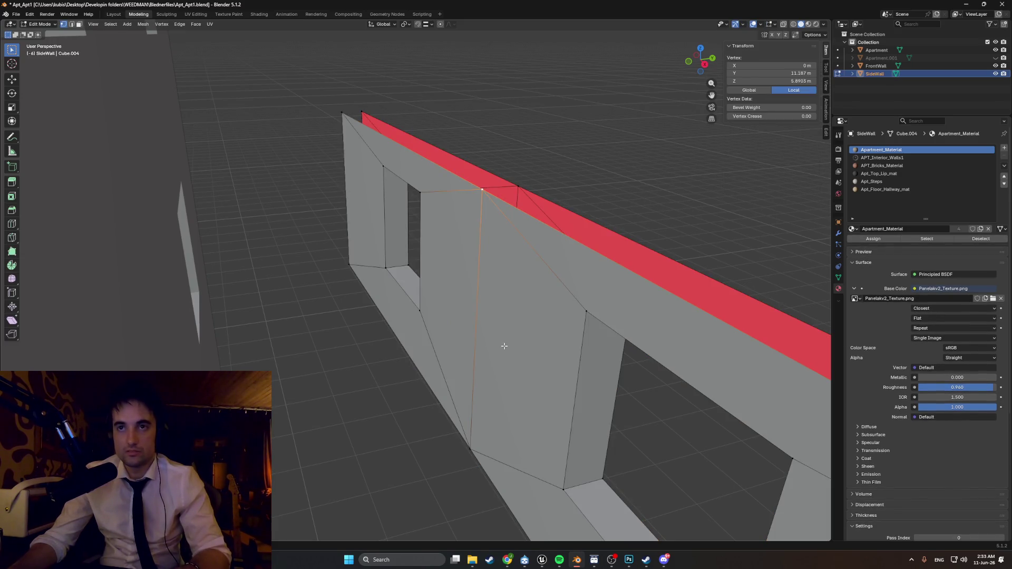
key(a)
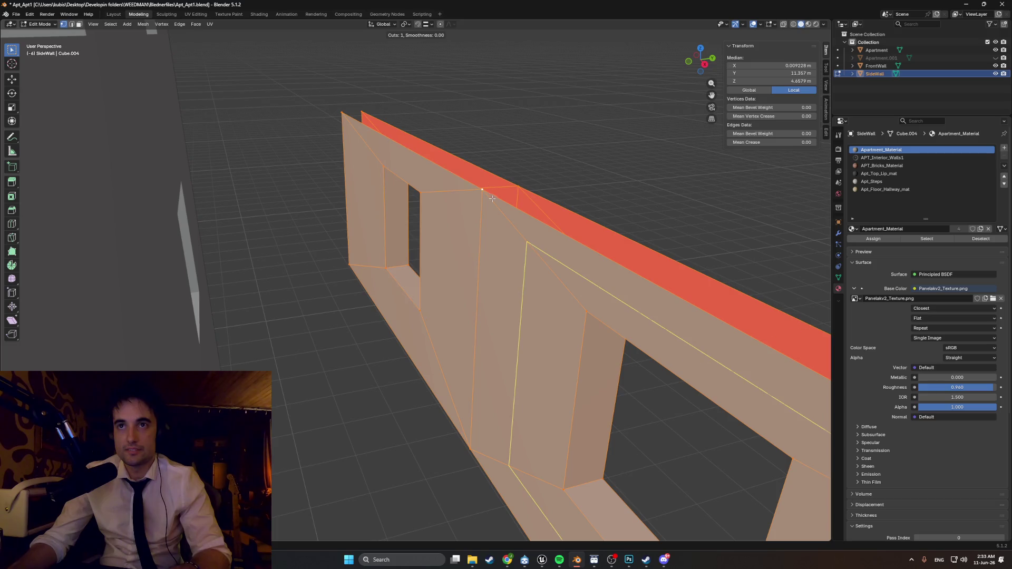
key(Escape)
- Check the wall from the Back view with X-ray on, then deselect the mesh
mouse_move(514, 245)
middle_down()
mouse_move(562, 273)
mouse_move(498, 269)
mouse_move(509, 268)
middle_up()
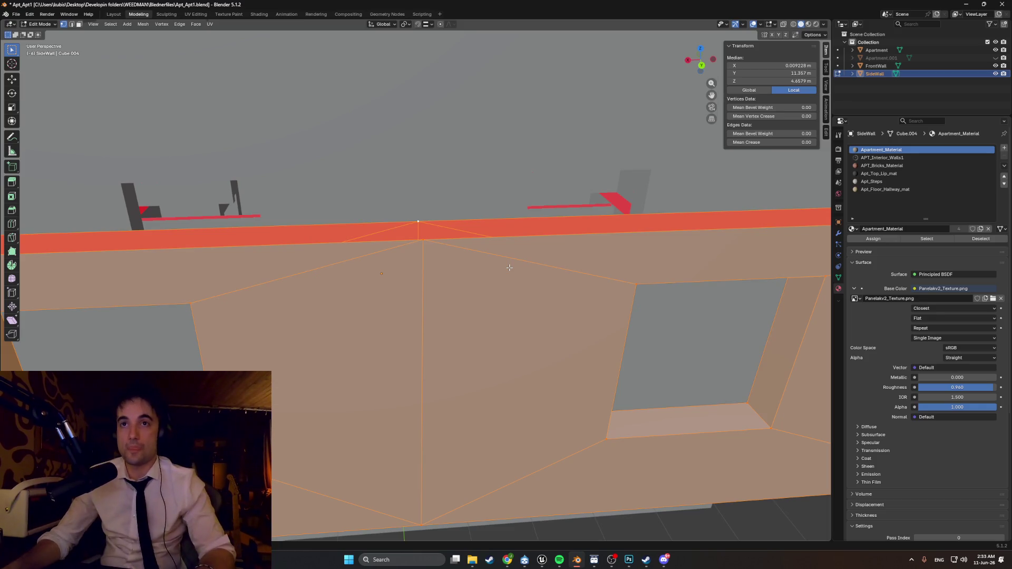
key(grave)
click(427, 232)
key(alt+z)
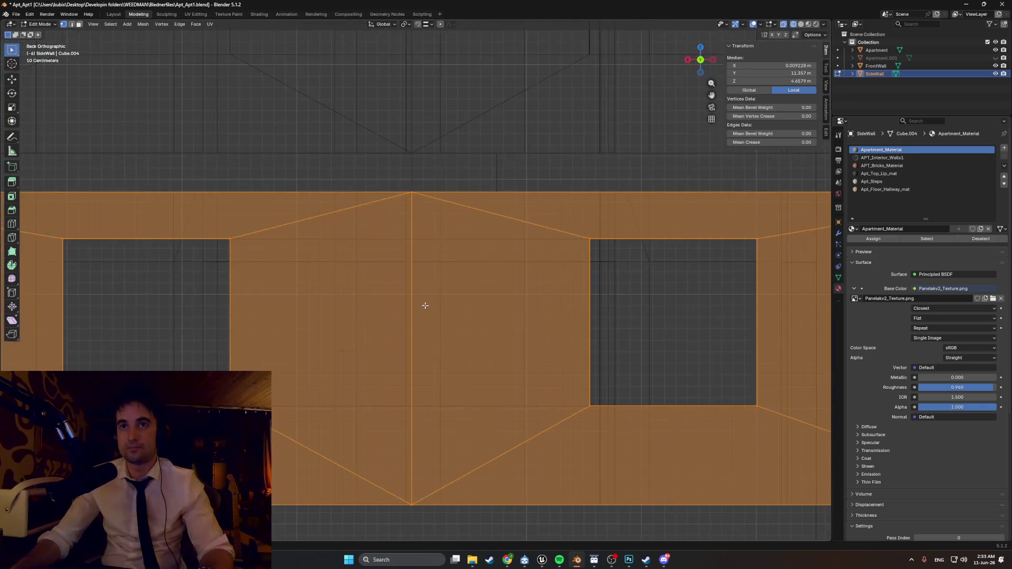
mouse_move(428, 232)
middle_down()
mouse_move(408, 481)
mouse_move(413, 515)
mouse_move(442, 526)
middle_up()
key(alt+a)
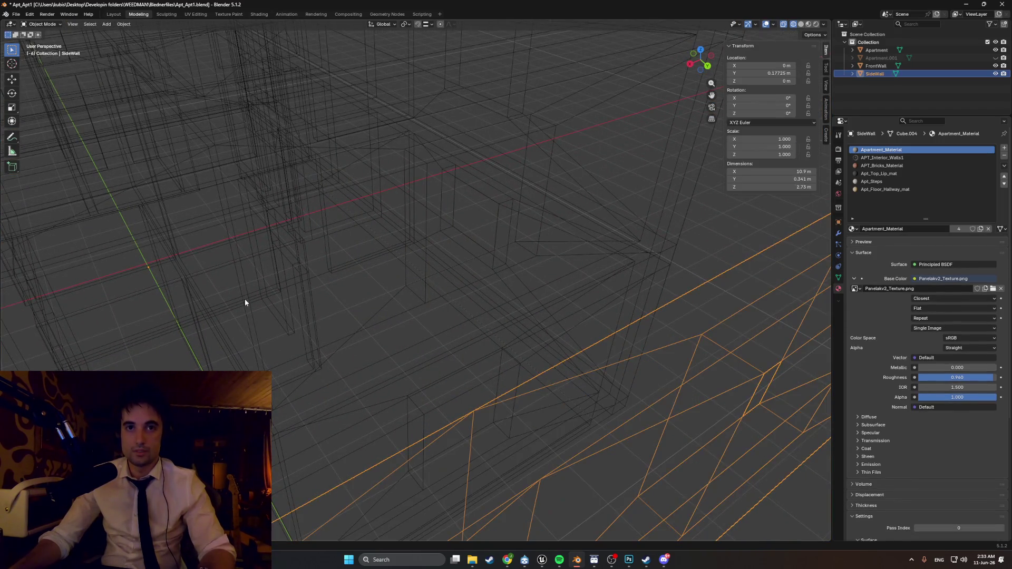
- Leave the side wall panel and open the Apartment mesh in Edit Mode
key(a)
key(Tab)
click(237, 291)
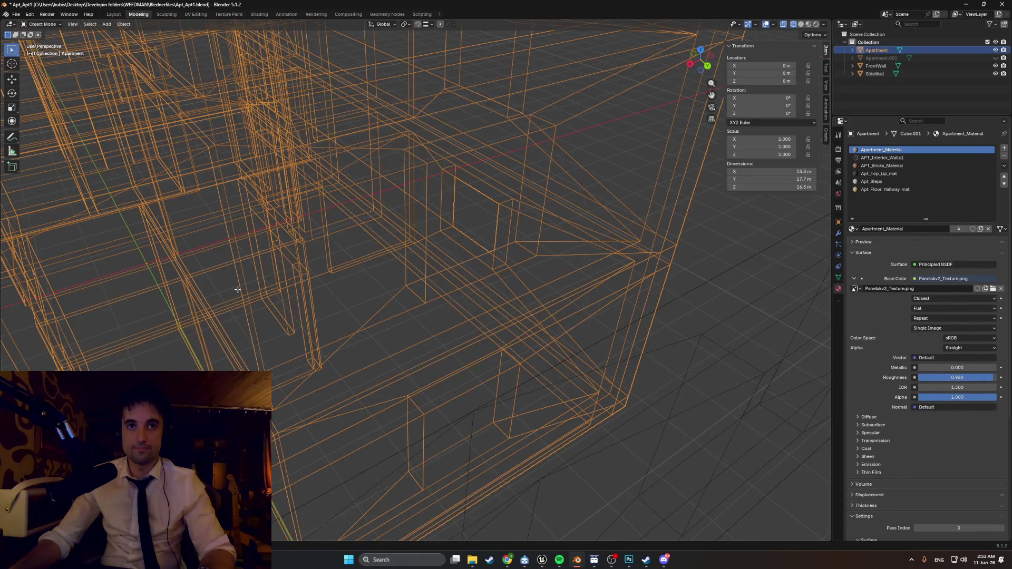
key(Tab)
- Select the building's vertical edges and frame them in Back Orthographic view
click(240, 282)
alt+click(241, 282)
key(ctrl+KP_1)
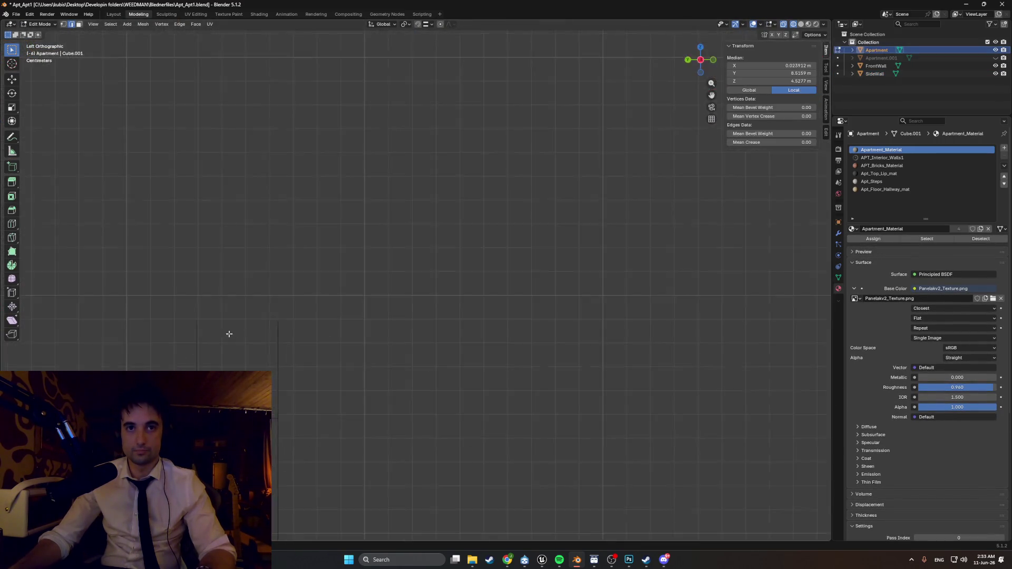
key(KP_Decimal)
mouse_move(461, 391)
middle_down()
mouse_move(389, 368)
mouse_move(384, 199)
mouse_move(372, 227)
mouse_move(354, 229)
mouse_move(366, 232)
middle_up()
key(ctrl+KP_1)
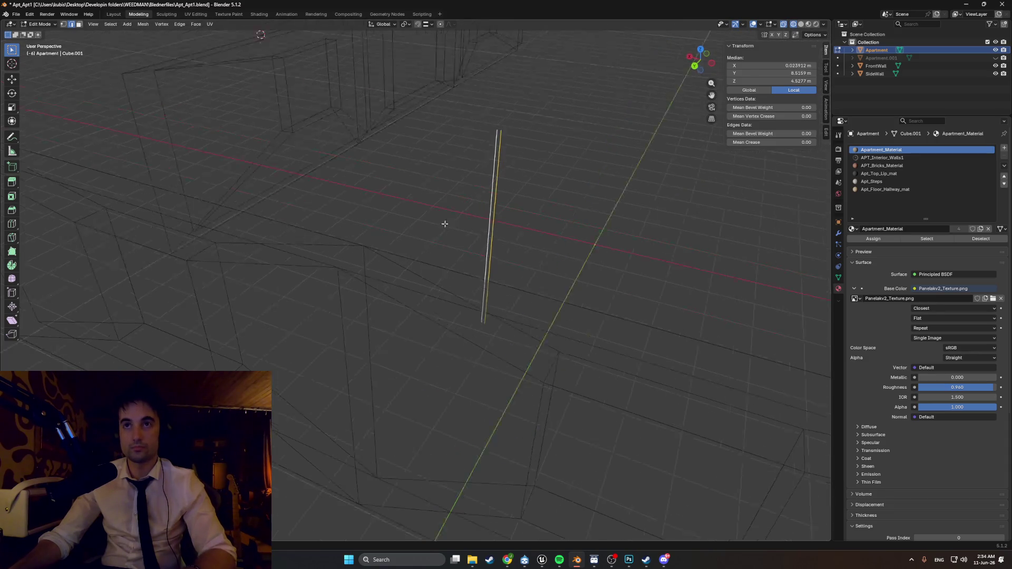
key(KP_Decimal)
scroll(433, 253, up, 3)
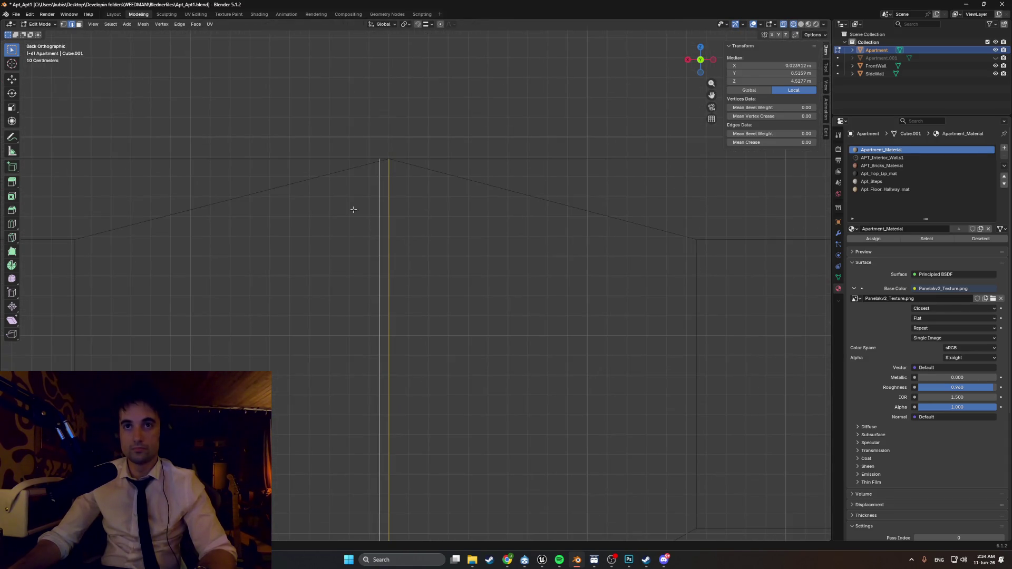
scroll(385, 266, up, 4)
scroll(382, 264, down, 3)
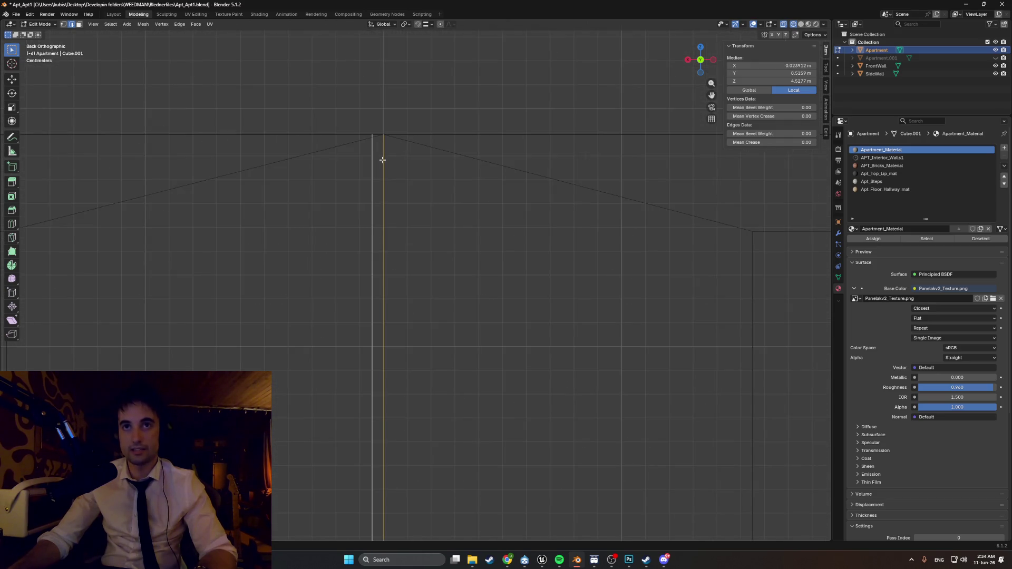